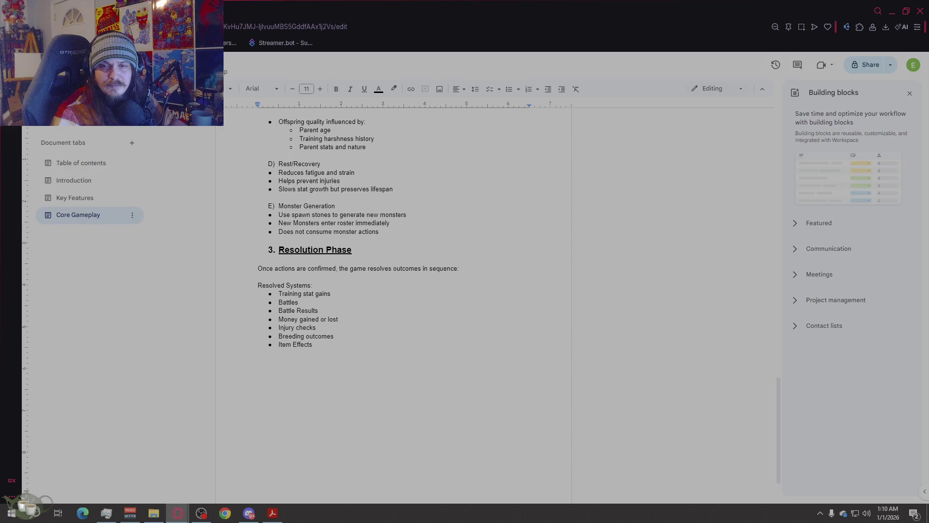
- Reuse the Resolution Phase heading to add '4. Time Advancement Phase' below Item Effects, with an unnumbered line beneath
{"action": "left_click", "coordinate": [258, 361]}
{"action": "triple_click", "coordinate": [315, 249]}
{"action": "key", "text": "ctrl+c"}
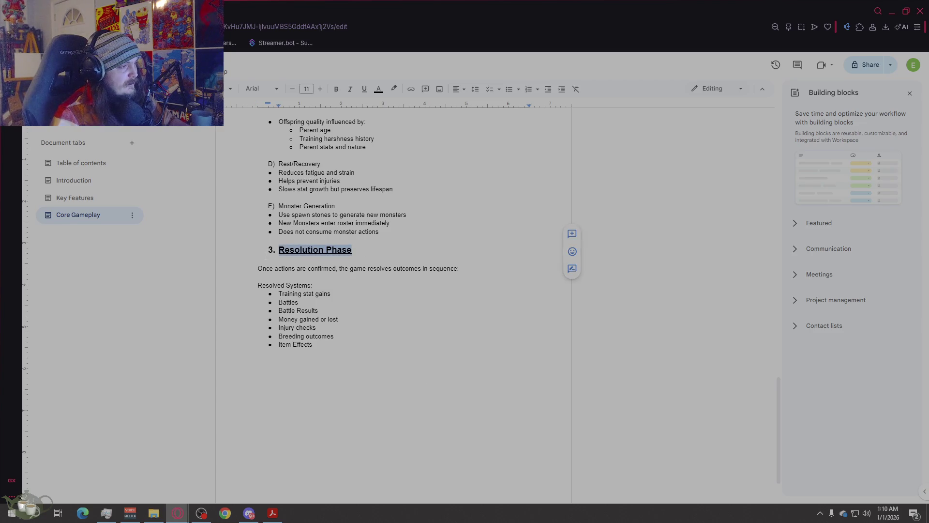
{"action": "left_click", "coordinate": [329, 248]}
{"action": "key", "text": "ctrl+v"}
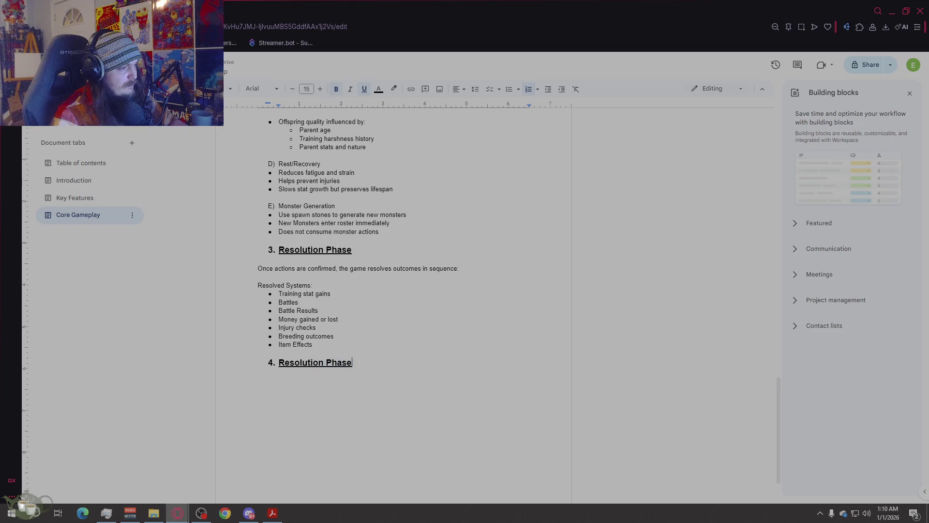
{"action": "key", "text": "ctrl+shift+Left"}
{"action": "key", "text": "ctrl+shift+Left"}
{"action": "type", "text": "T"}
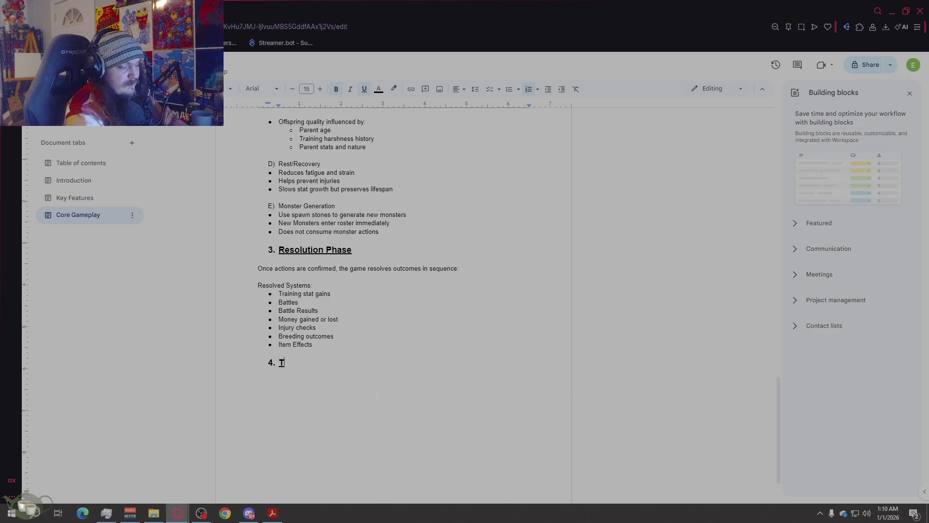
{"action": "type", "text": "ime A"}
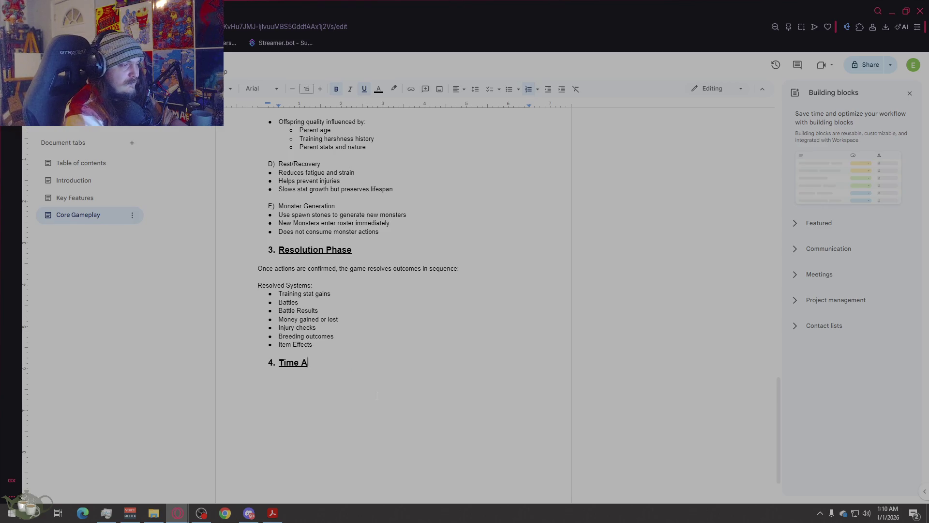
{"action": "type", "text": "dvancement Phase"}
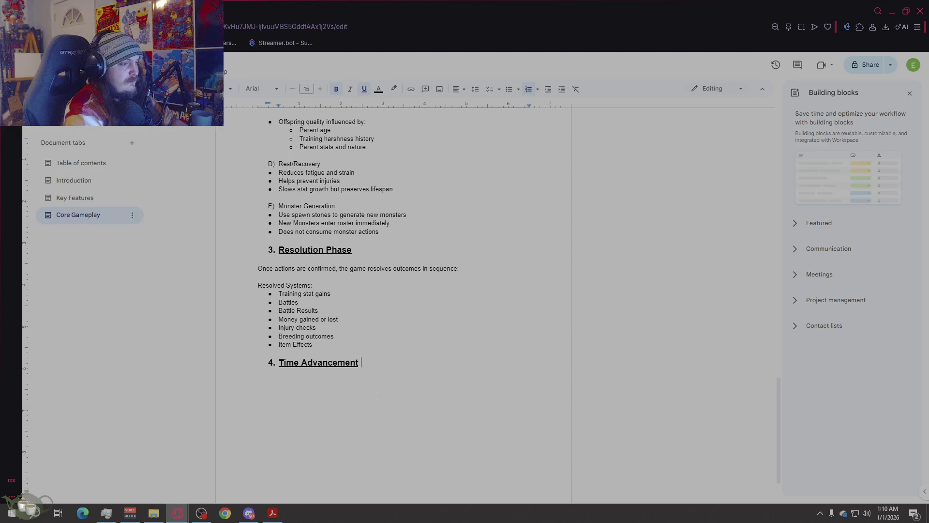
{"action": "key", "text": "Return"}
{"action": "key", "text": "BackSpace"}
{"action": "key", "text": "ctrl+z"}
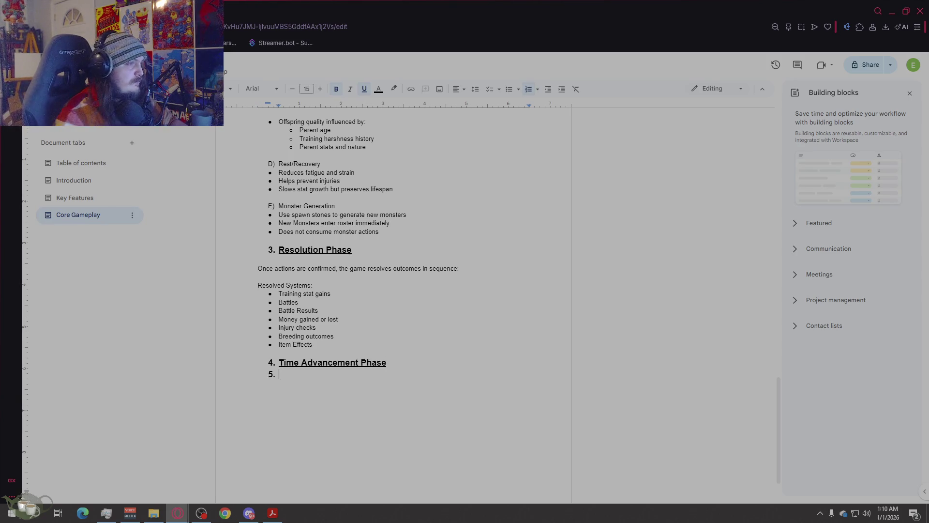
{"action": "key", "text": "BackSpace"}
- Set the new line to 11 pt and write the intro 'At the end of the week'
{"action": "left_click", "coordinate": [306, 89]}
{"action": "type", "text": "11"}
{"action": "key", "text": "Return"}
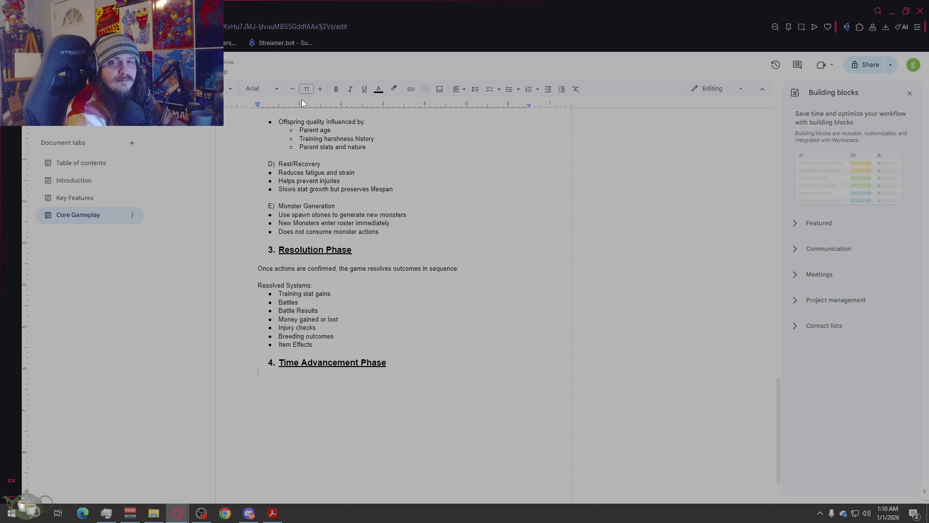
{"action": "type", "text": "At the end of the week"}
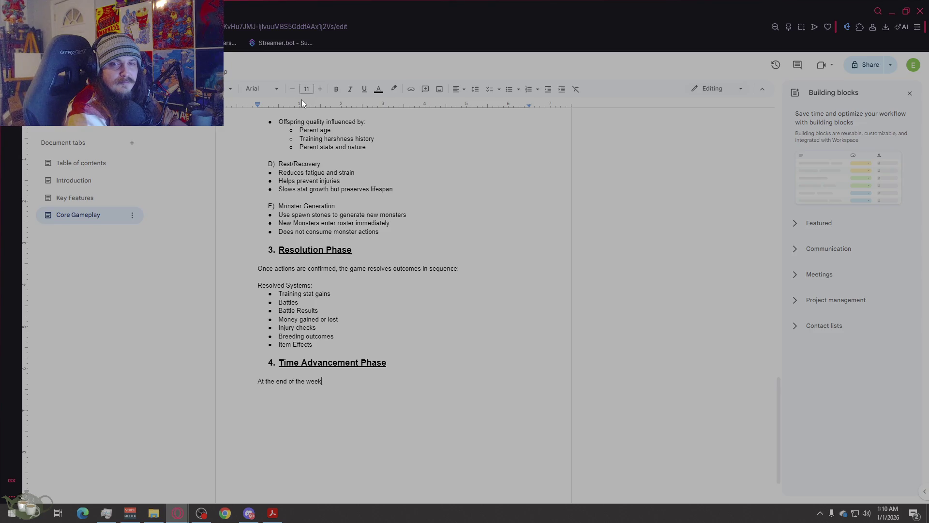
{"action": "key", "text": "Return"}
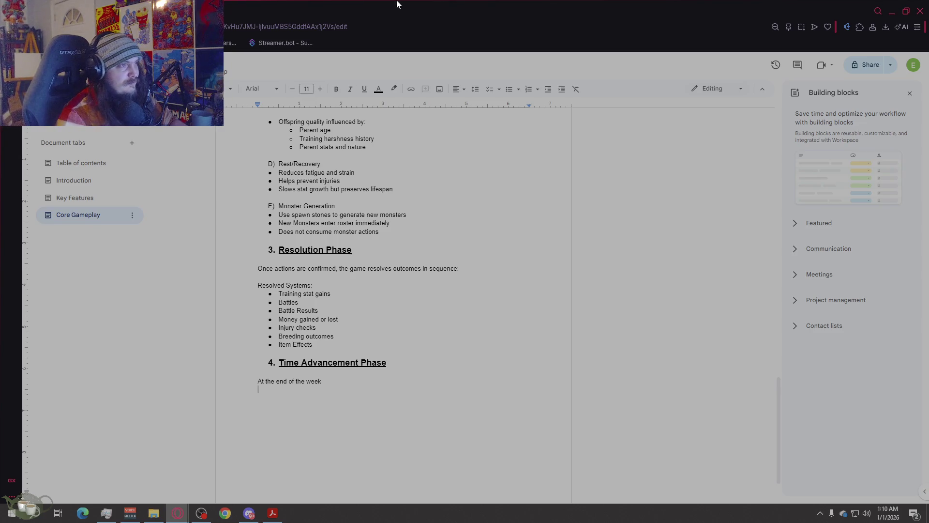
- Bullet 'All monsters age by one unit' and 'Lifespan progression updates:' with sub-bullet 'Growth - Prime - Decline'
{"action": "left_click", "coordinate": [508, 89]}
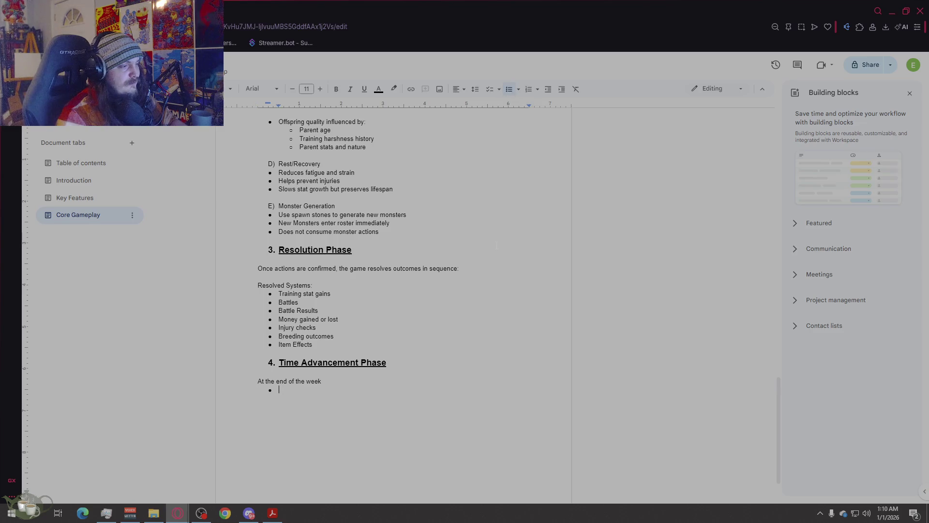
{"action": "type", "text": "All monsters "}
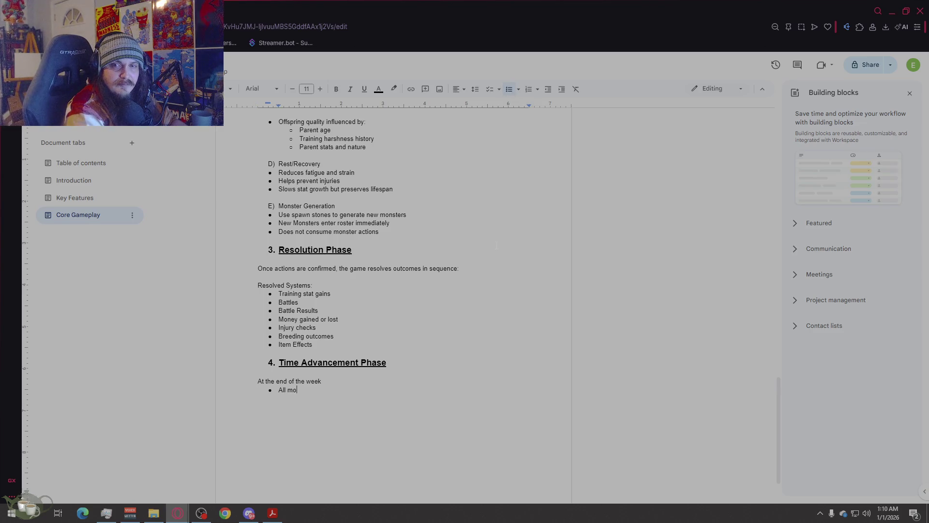
{"action": "type", "text": "age "}
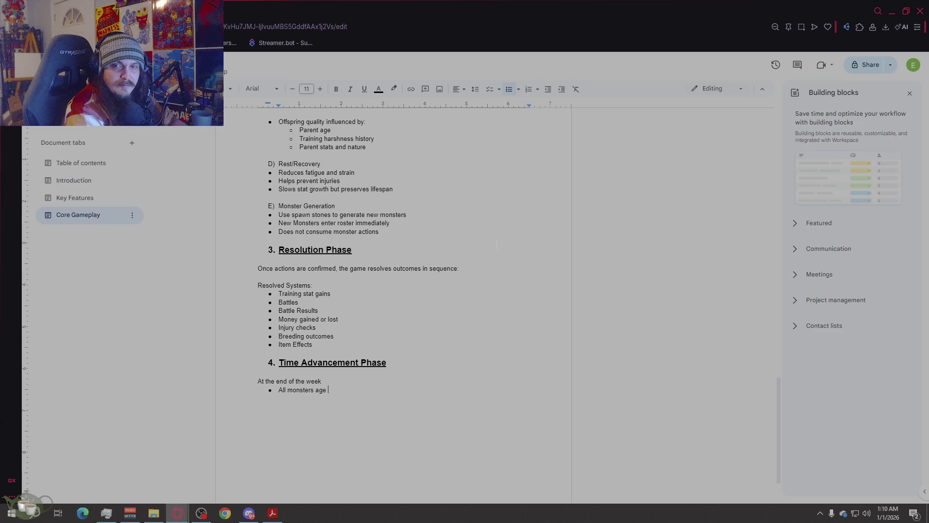
{"action": "type", "text": "by one unit"}
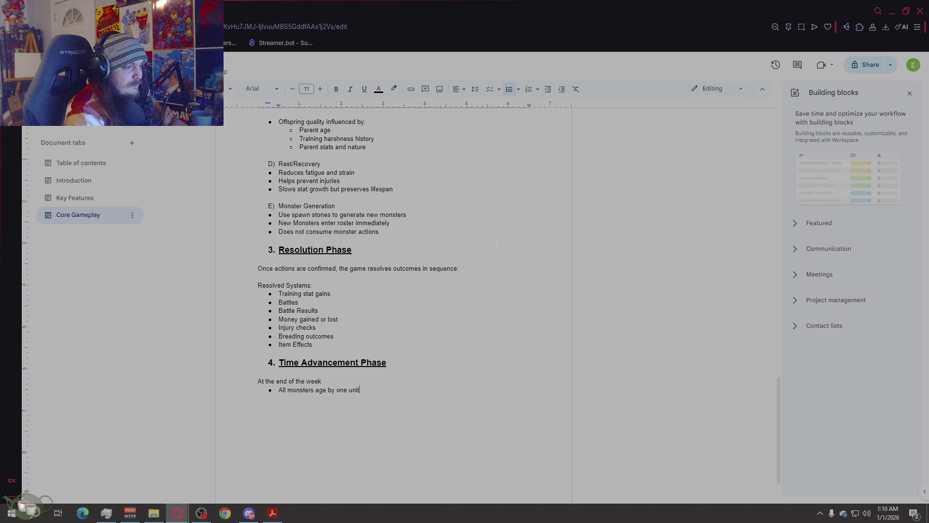
{"action": "key", "text": "Return"}
{"action": "type", "text": "Lifespa"}
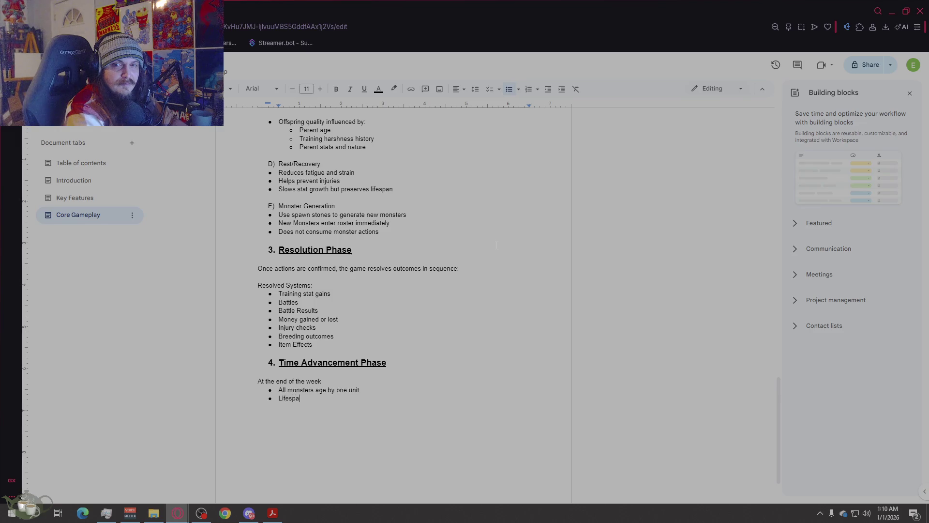
{"action": "type", "text": "n progression "}
{"action": "type", "text": "updates"}
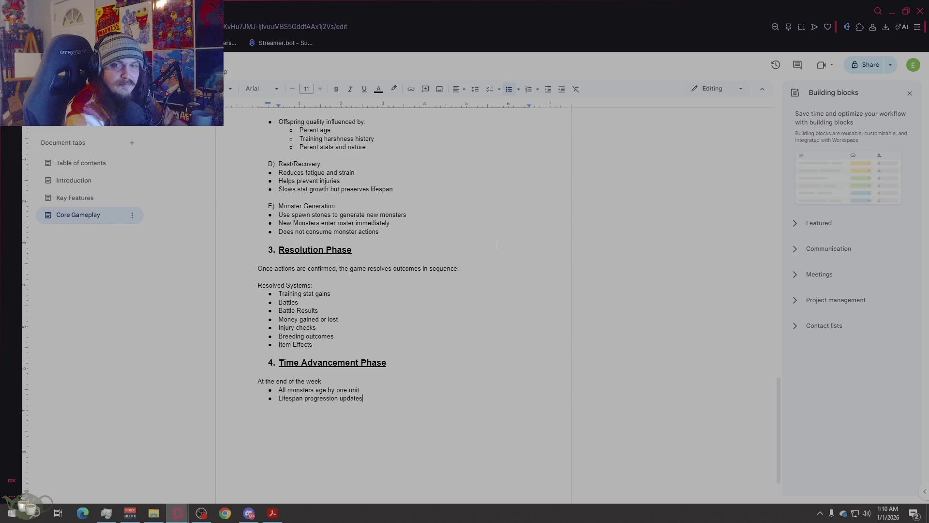
{"action": "type", "text": ":"}
{"action": "key", "text": "Return"}
{"action": "key", "text": "Tab"}
{"action": "type", "text": "Growth"}
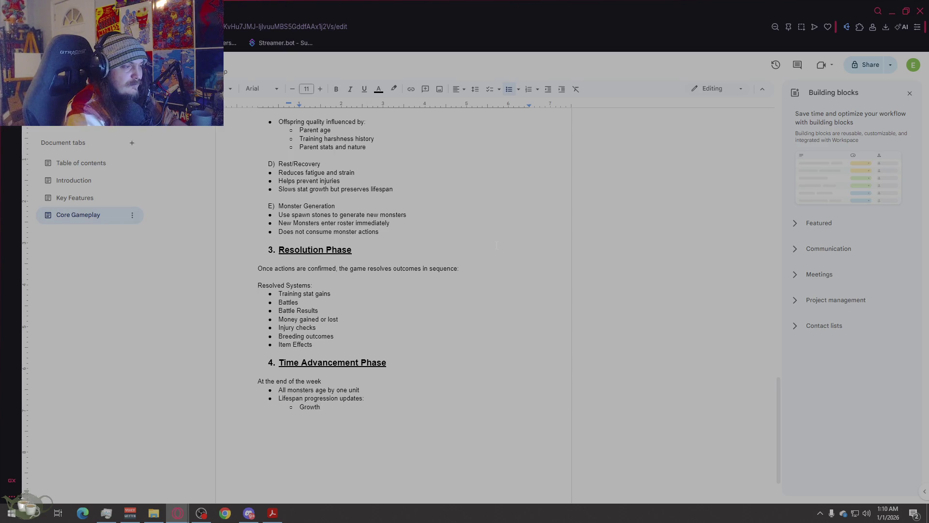
{"action": "type", "text": " - Prime - Decline"}
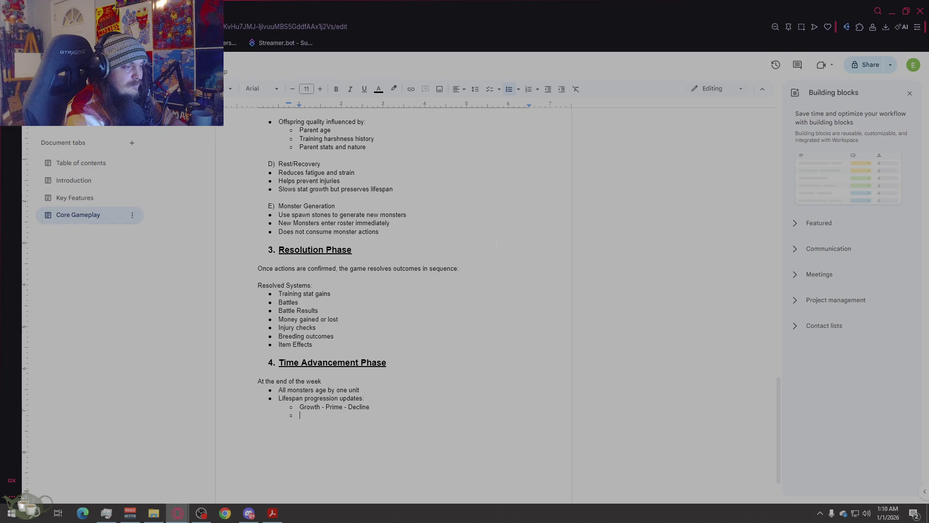
{"action": "key", "text": "Return"}
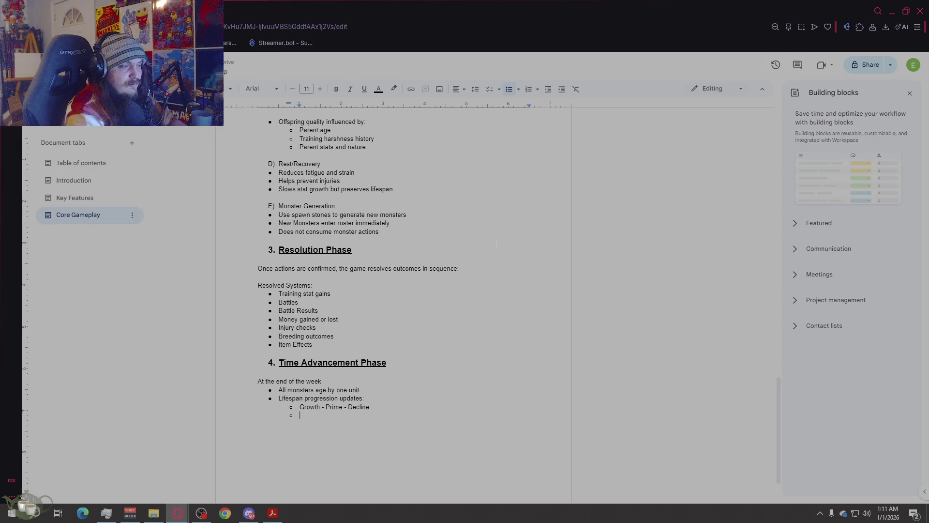
{"action": "key", "text": "BackSpace"}
{"action": "key", "text": "BackSpace"}
{"action": "key", "text": "ctrl+z"}
{"action": "key", "text": "shift+Tab"}
- Add bullets 'Ongoing injuries progress or heal', 'Temporary effects expire', 'Seasonal timers advance', then end the list
{"action": "type", "text": "O"}
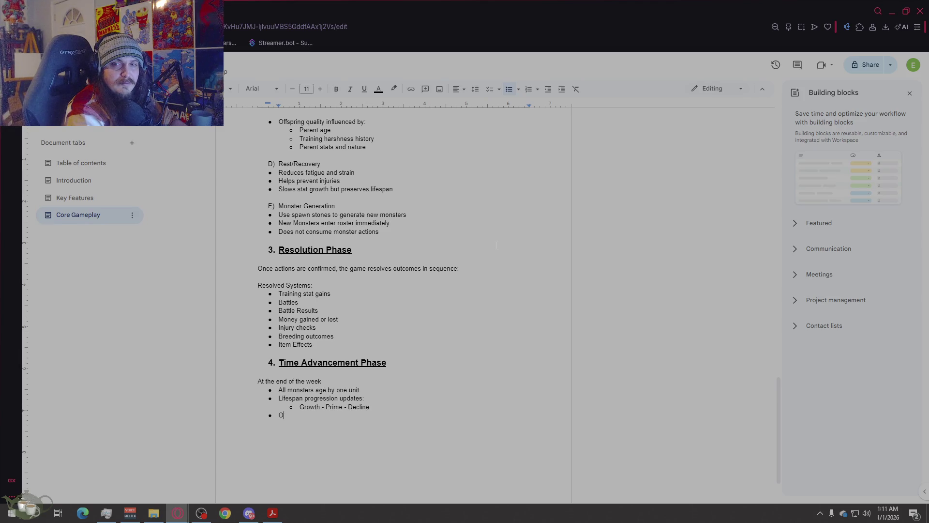
{"action": "type", "text": "ngoing in"}
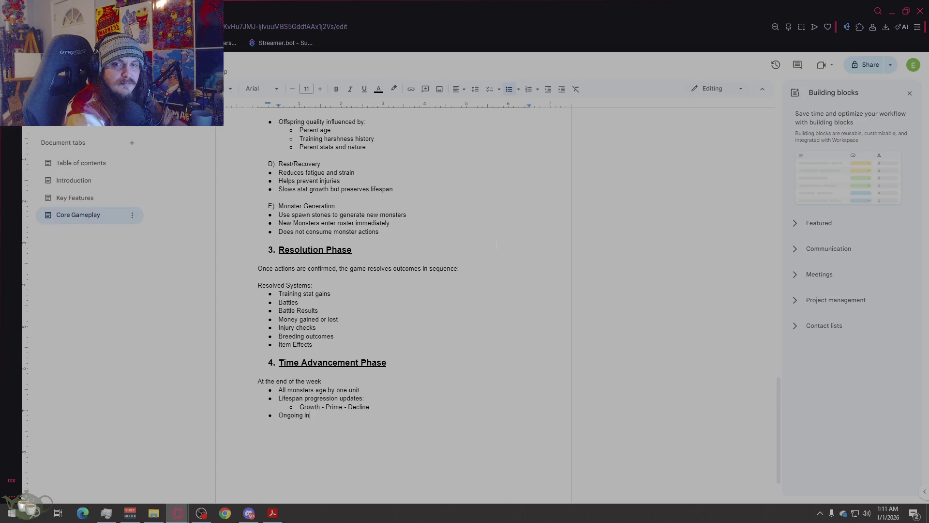
{"action": "type", "text": "juries progress or"}
{"action": "type", "text": " heal"}
{"action": "key", "text": "Return"}
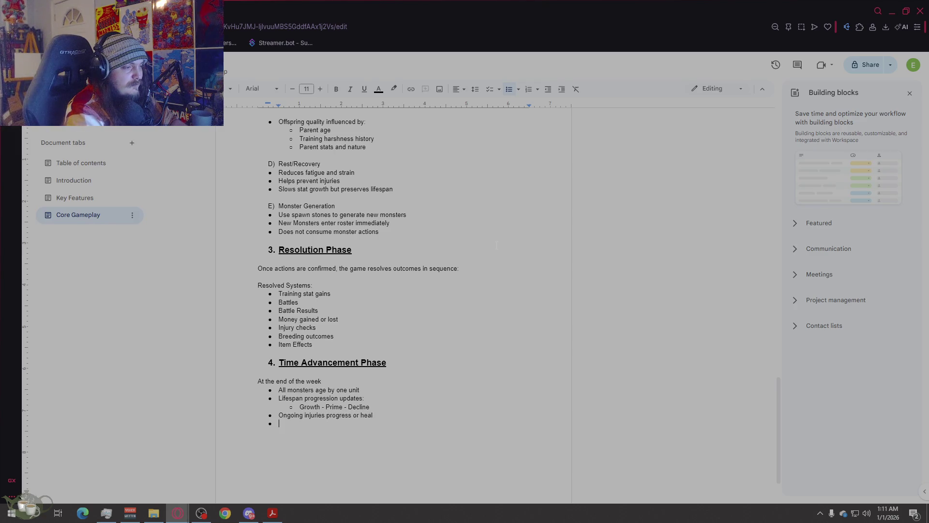
{"action": "type", "text": "Tempor"}
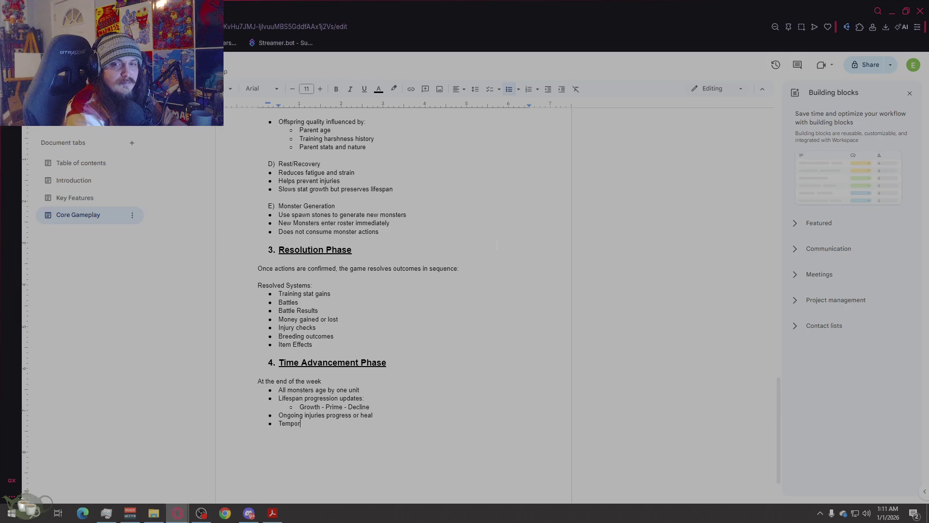
{"action": "type", "text": "ary effect"}
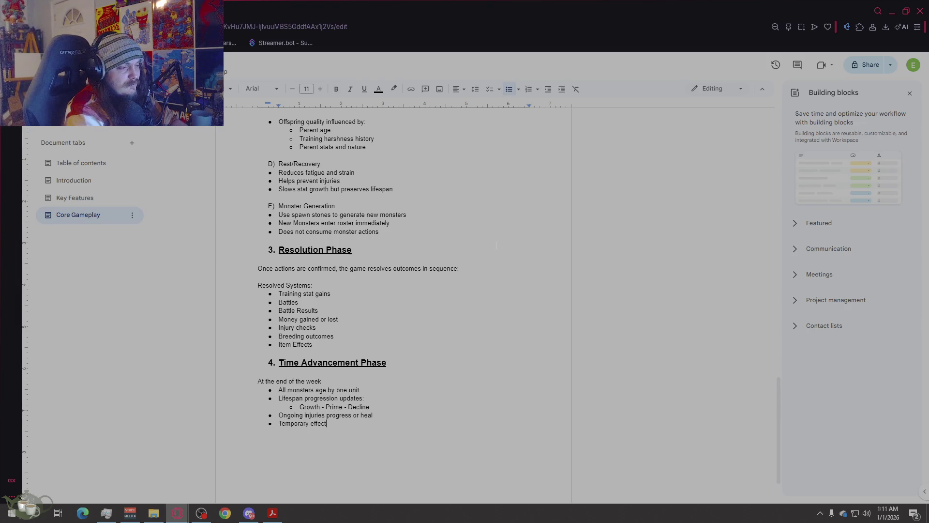
{"action": "type", "text": "s expire"}
{"action": "key", "text": "Return"}
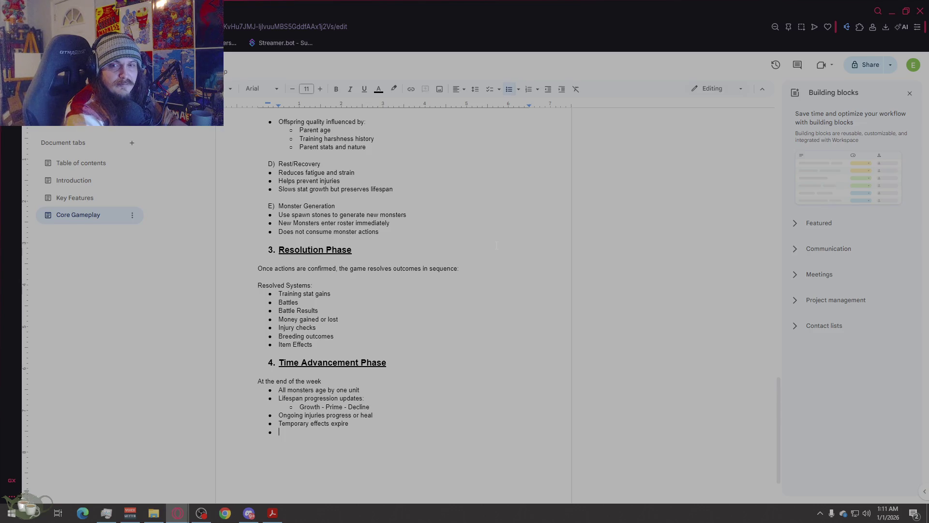
{"action": "type", "text": "Season"}
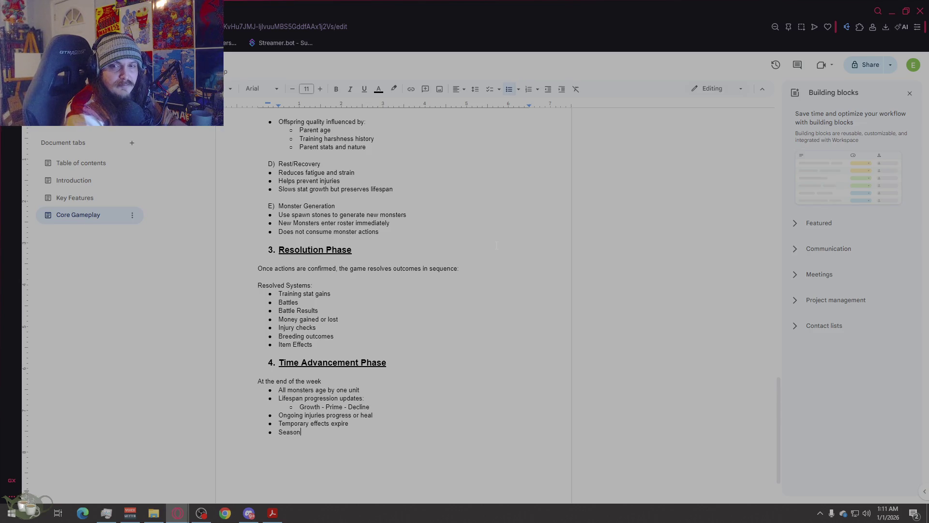
{"action": "type", "text": "al timers afva"}
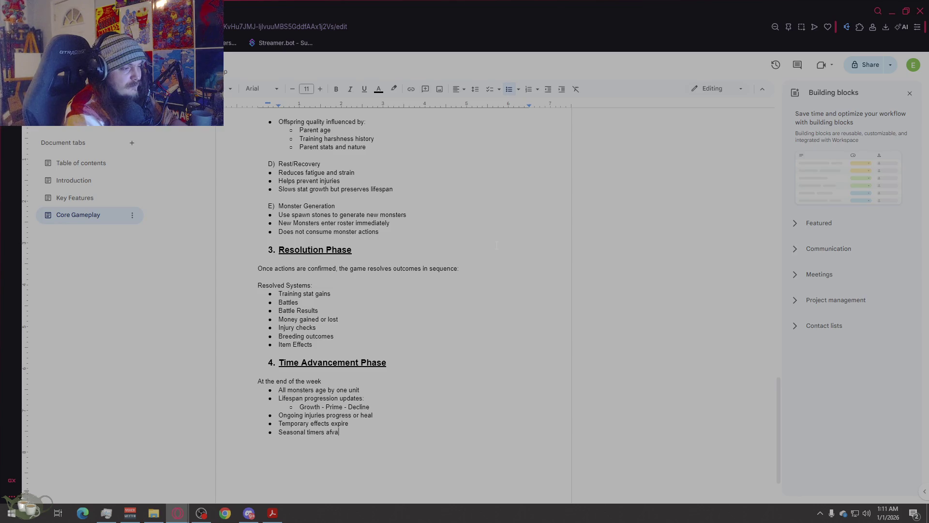
{"action": "key", "text": "BackSpace"}
{"action": "key", "text": "BackSpace"}
{"action": "key", "text": "BackSpace"}
{"action": "type", "text": "dvance"}
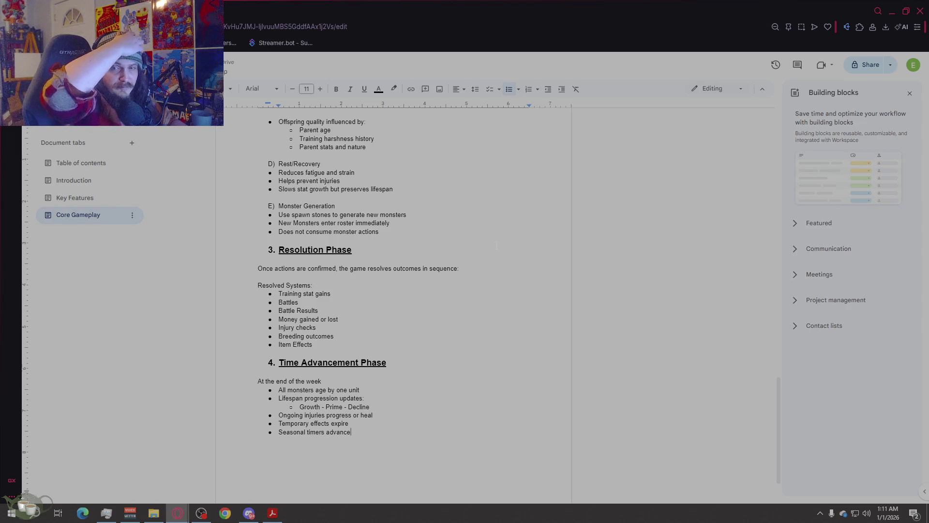
{"action": "key", "text": "Return"}
{"action": "key", "text": "Return"}
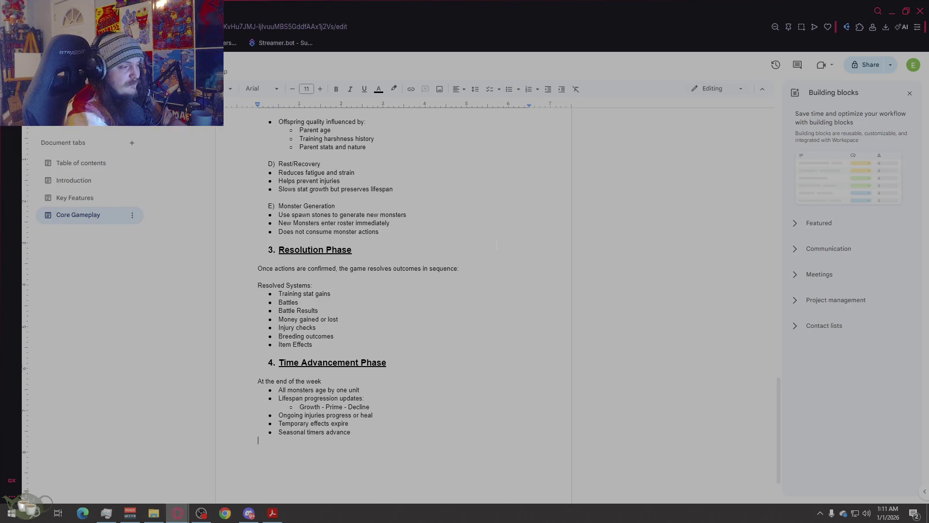
- Add the end-of-lifespan sentence with bullets 'It dies', 'Is removed from the roster', 'May trigger events or bonuses?'
{"action": "type", "text": "If a monster "}
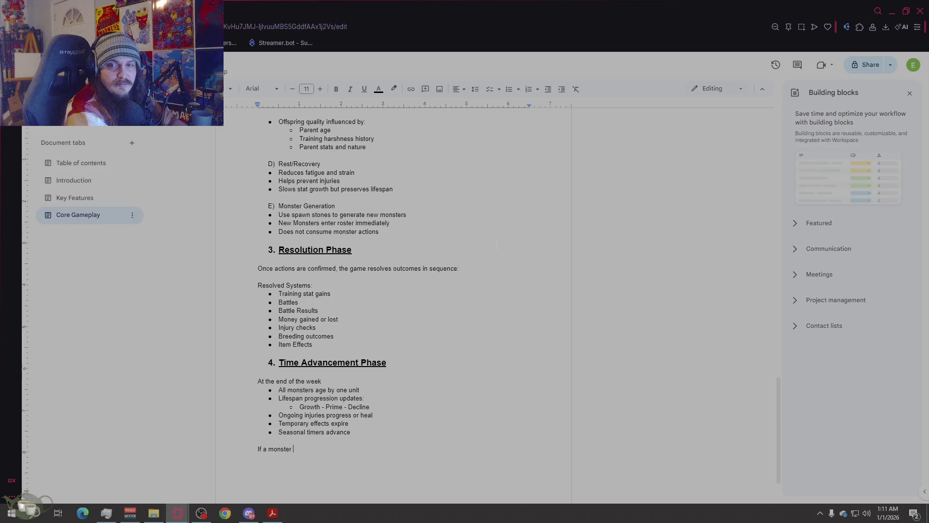
{"action": "type", "text": "reache"}
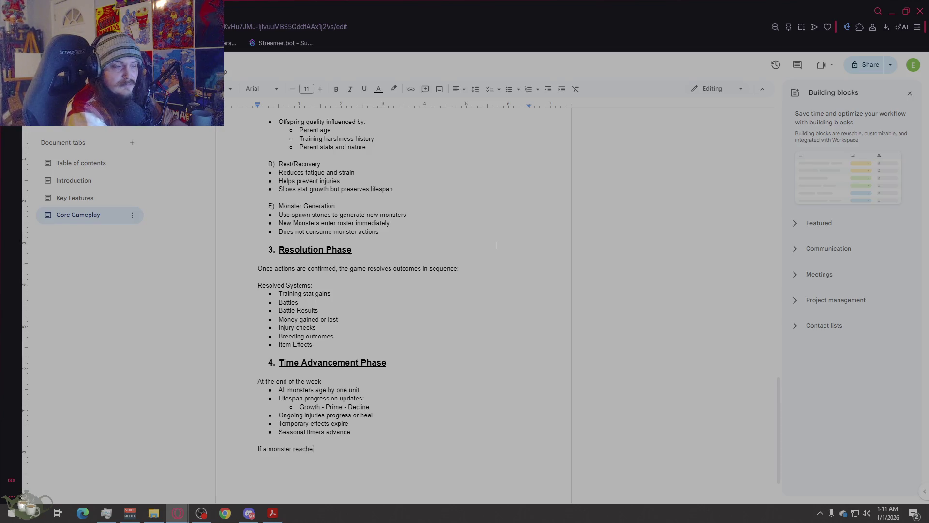
{"action": "type", "text": "s the e"}
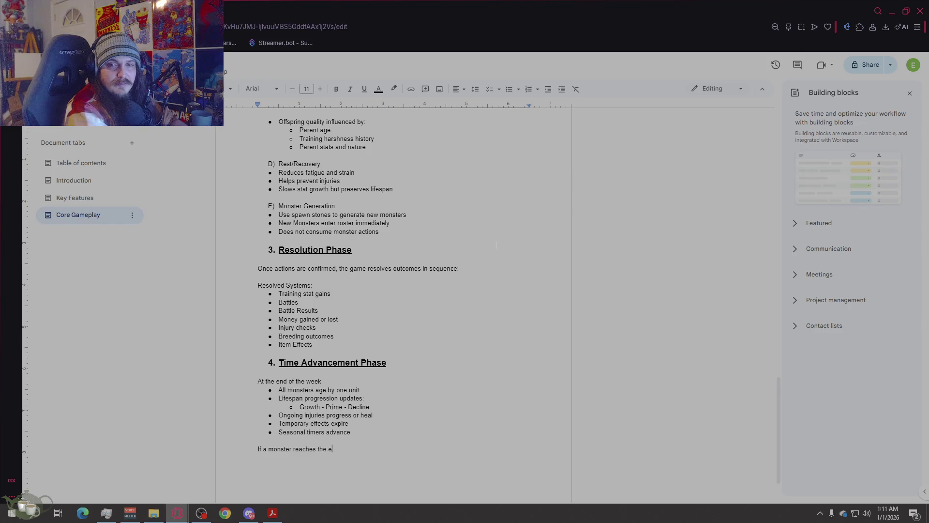
{"action": "type", "text": "nd of its lifespan"}
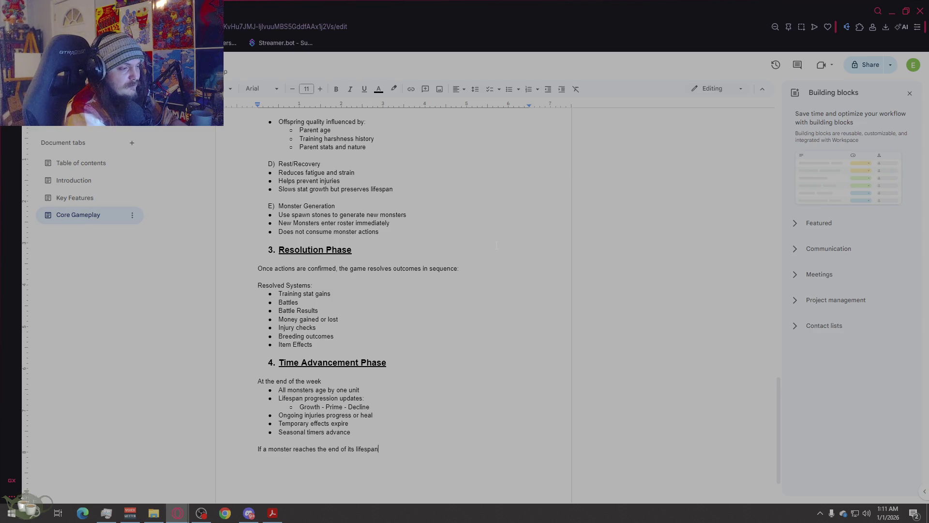
{"action": "key", "text": "Return"}
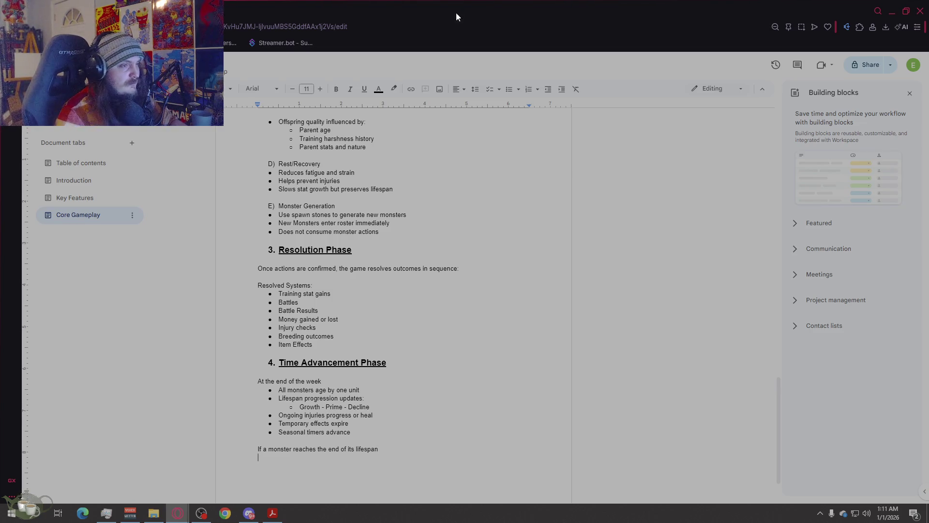
{"action": "left_click", "coordinate": [509, 89]}
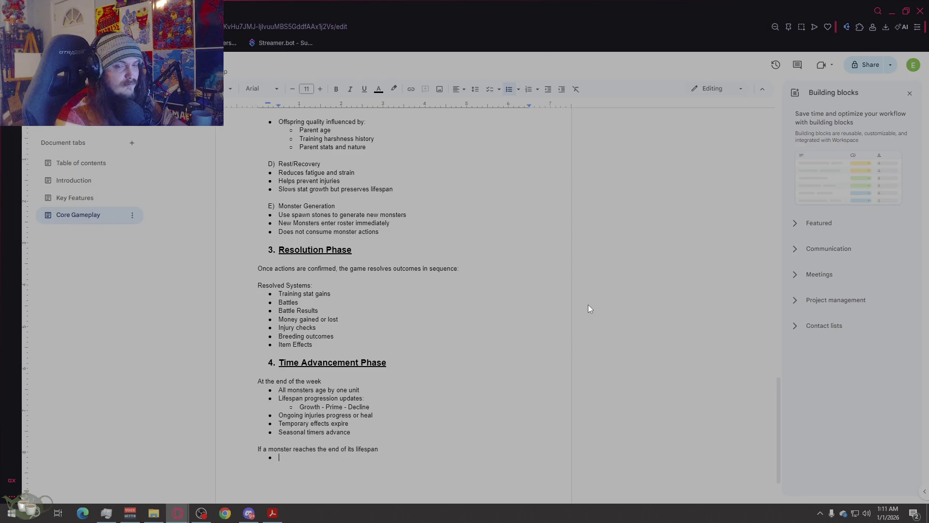
{"action": "type", "text": "It dies"}
{"action": "key", "text": "Return"}
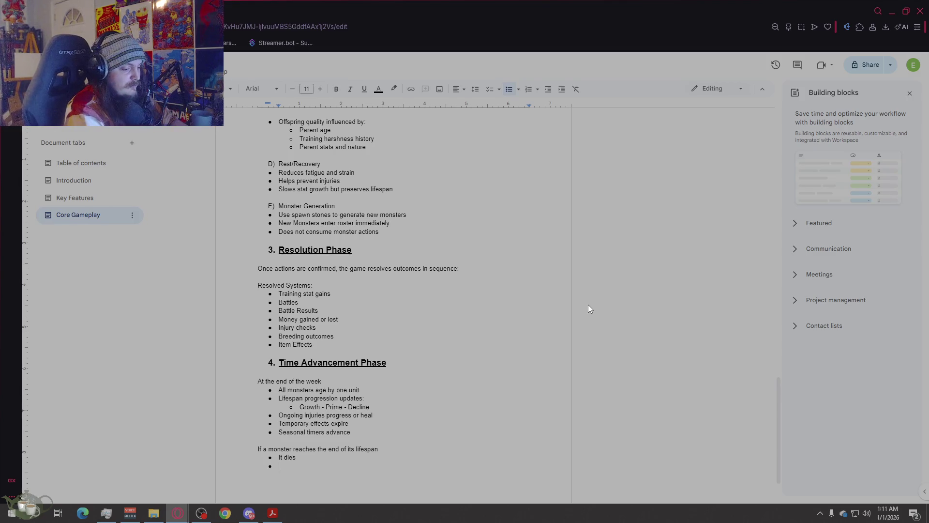
{"action": "type", "text": "Is removed f"}
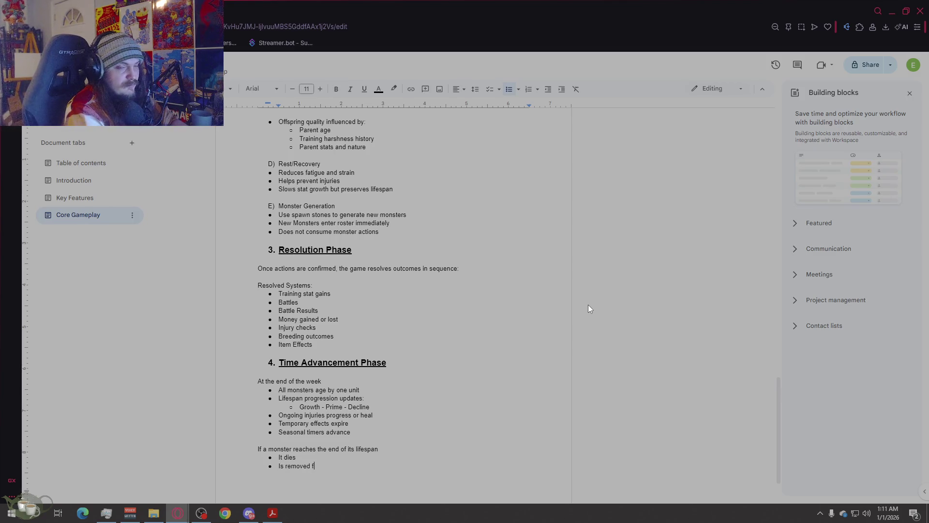
{"action": "type", "text": "rom the roster"}
{"action": "key", "text": "Return"}
{"action": "type", "text": "Maytrigger evens "}
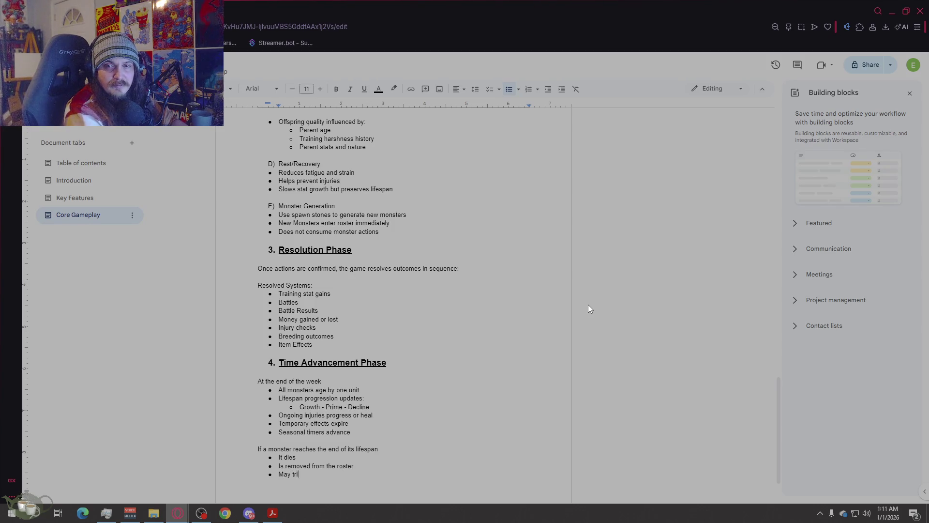
{"action": "type", "text": "bonsuses"}
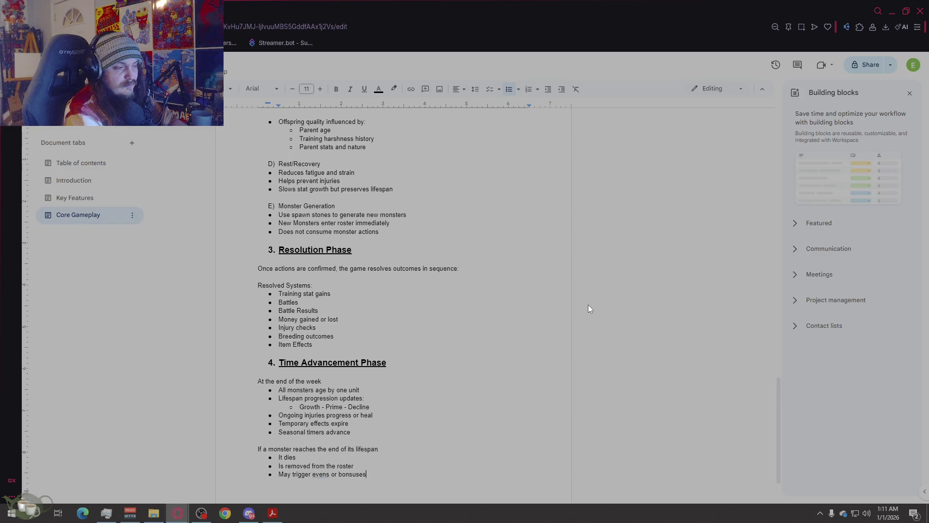
{"action": "key", "text": "BackSpace"}
{"action": "key", "text": "BackSpace"}
{"action": "key", "text": "BackSpace"}
{"action": "key", "text": "BackSpace"}
{"action": "key", "text": "BackSpace"}
{"action": "type", "text": "uses?"}
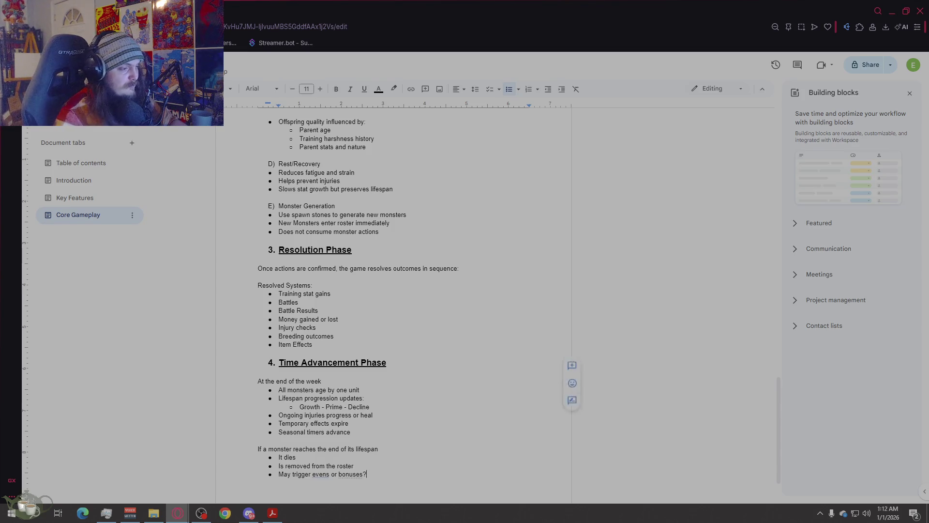
{"action": "left_click", "coordinate": [327, 475]}
{"action": "type", "text": "t"}
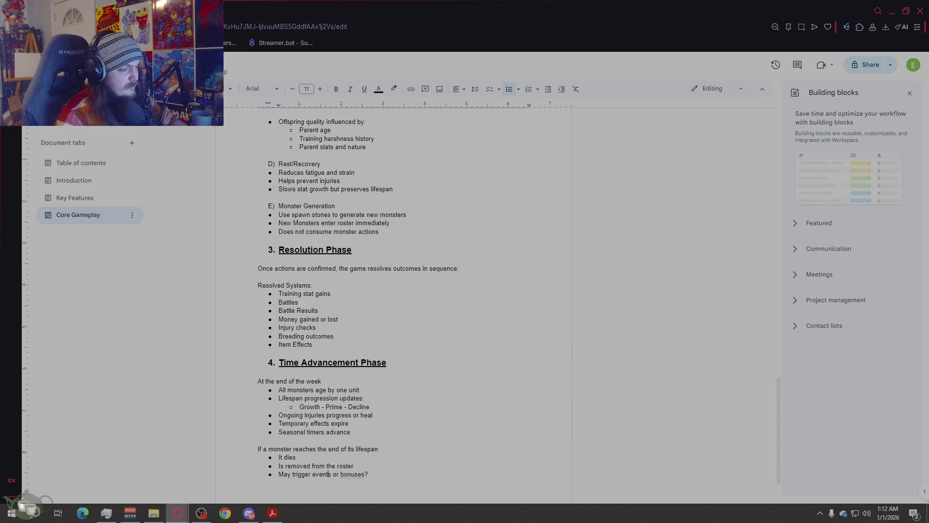
{"action": "left_click", "coordinate": [421, 484]}
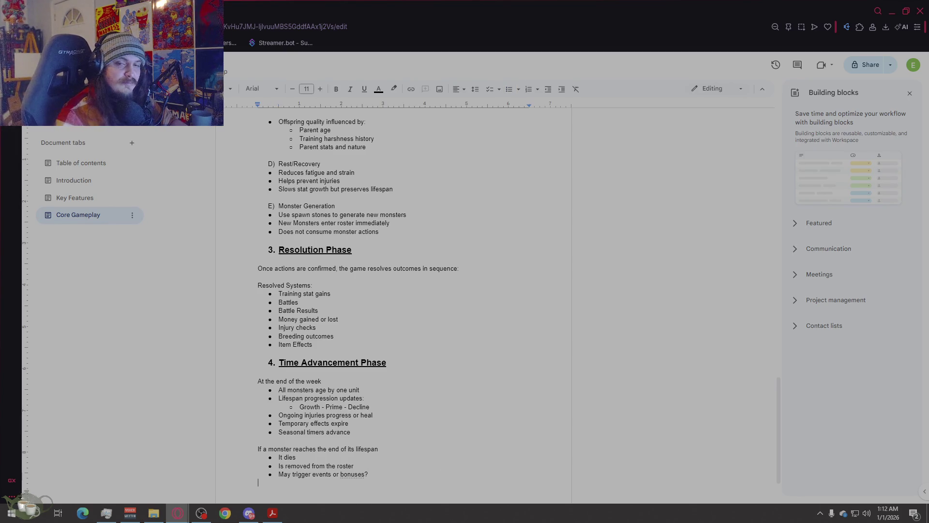
{"action": "scroll", "coordinate": [499, 300], "scroll_direction": "down", "scroll_amount": 2}
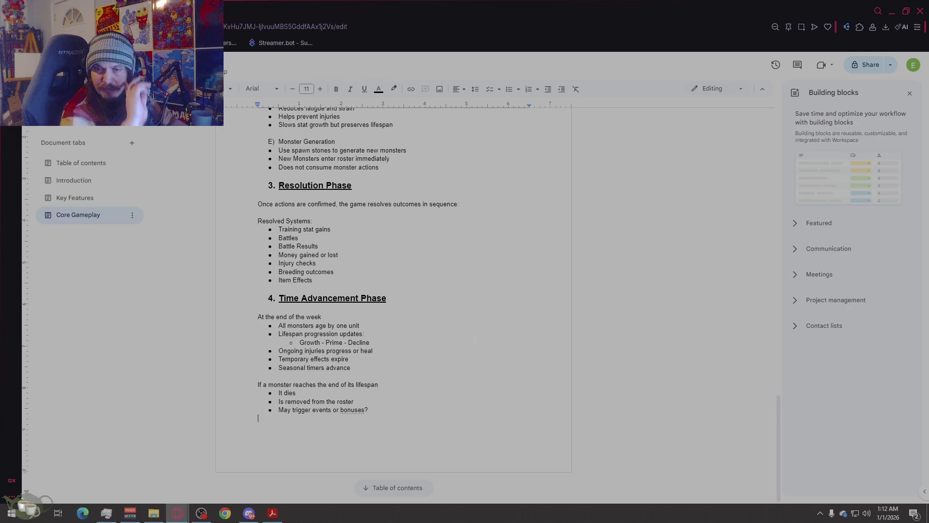
- Insert a page break and reuse heading 4's formatting for '5. Weekly Constraints & Tradeoffs', with an unnumbered line below
{"action": "key", "text": "ctrl+Return"}
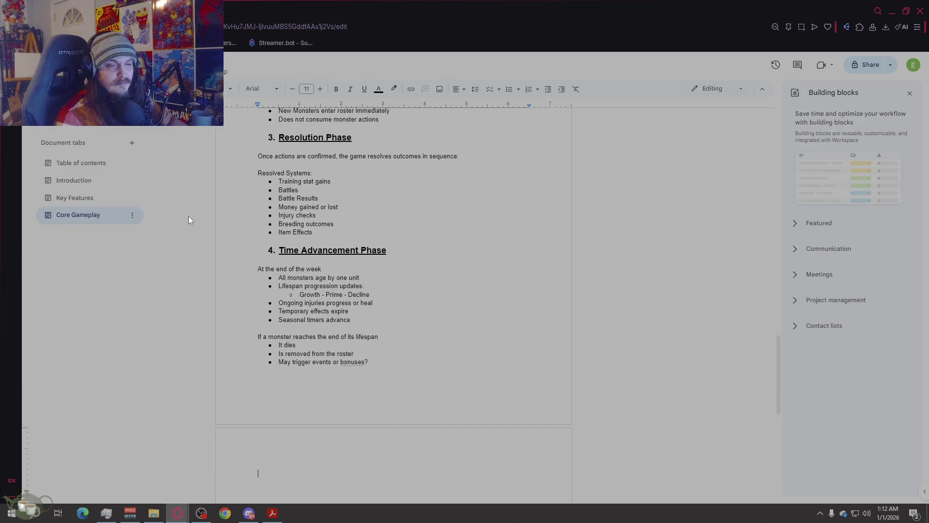
{"action": "left_click_drag", "start_coordinate": [386, 250], "coordinate": [279, 251]}
{"action": "key", "text": "ctrl+c"}
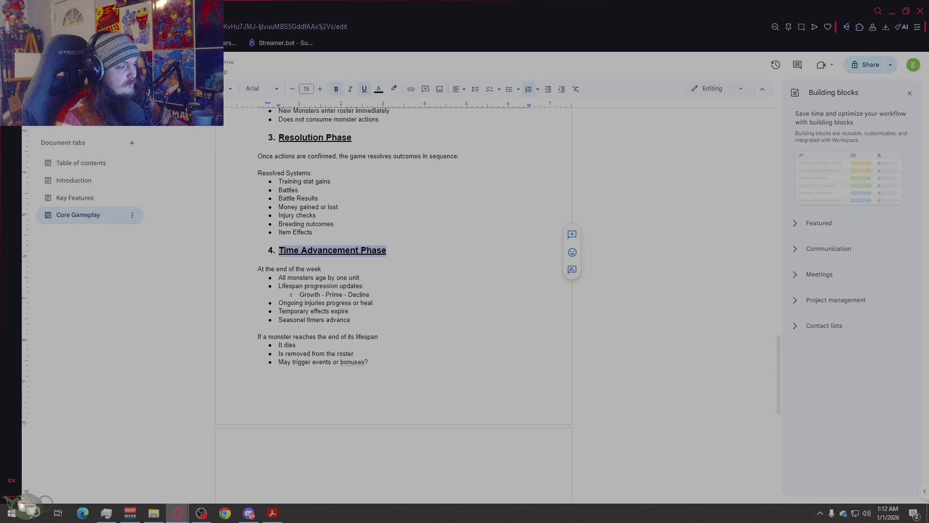
{"action": "left_click", "coordinate": [335, 476]}
{"action": "key", "text": "ctrl+v"}
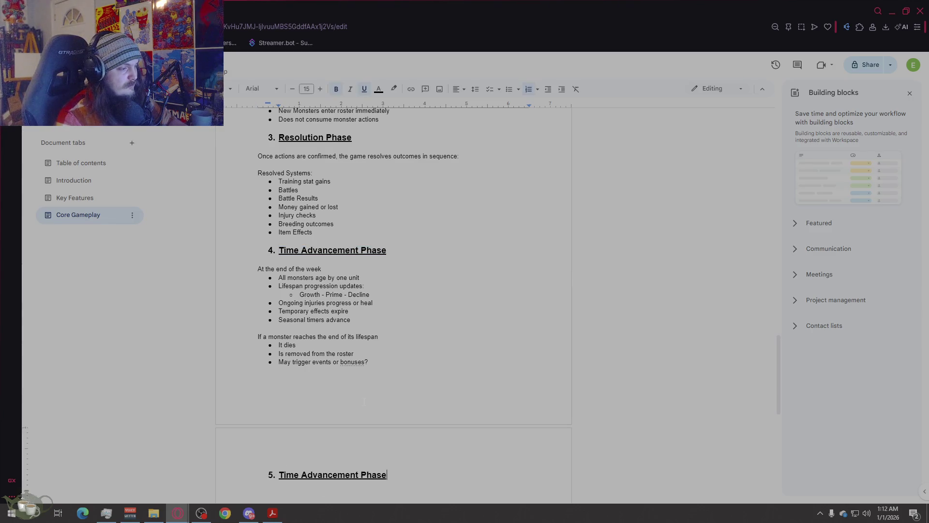
{"action": "scroll", "coordinate": [334, 476], "scroll_direction": "down", "scroll_amount": 3}
{"action": "left_click_drag", "start_coordinate": [401, 330], "coordinate": [281, 333]}
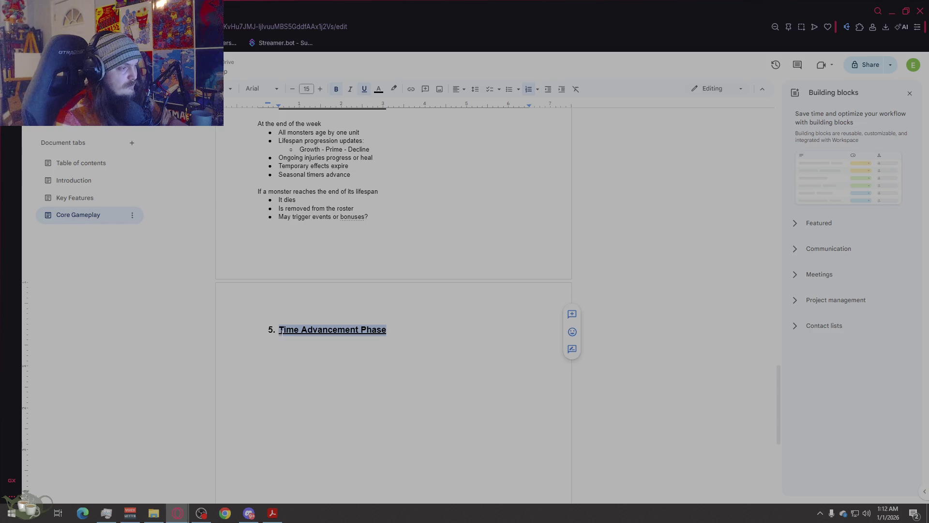
{"action": "type", "text": "Weekly "}
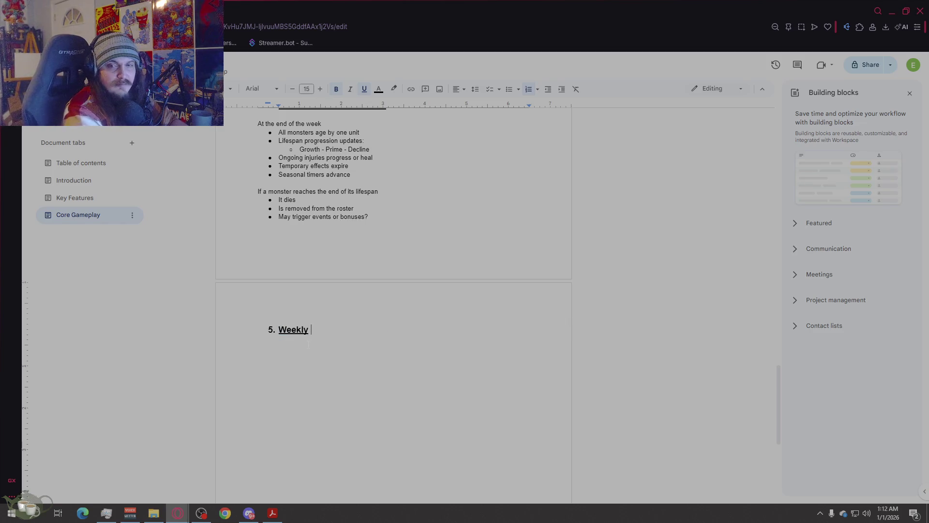
{"action": "type", "text": "Constrai"}
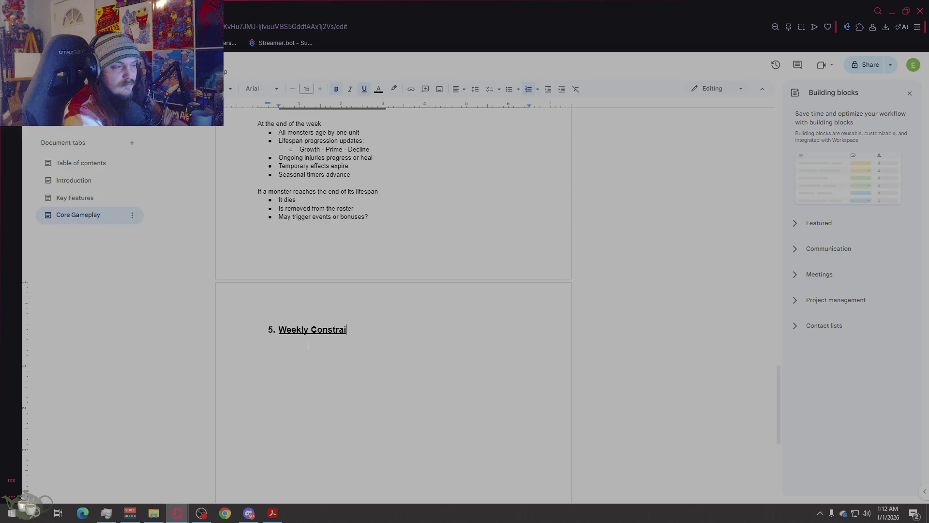
{"action": "type", "text": "nts & trad"}
{"action": "key", "text": "BackSpace"}
{"action": "key", "text": "BackSpace"}
{"action": "key", "text": "BackSpace"}
{"action": "type", "text": "Tradeoffs"}
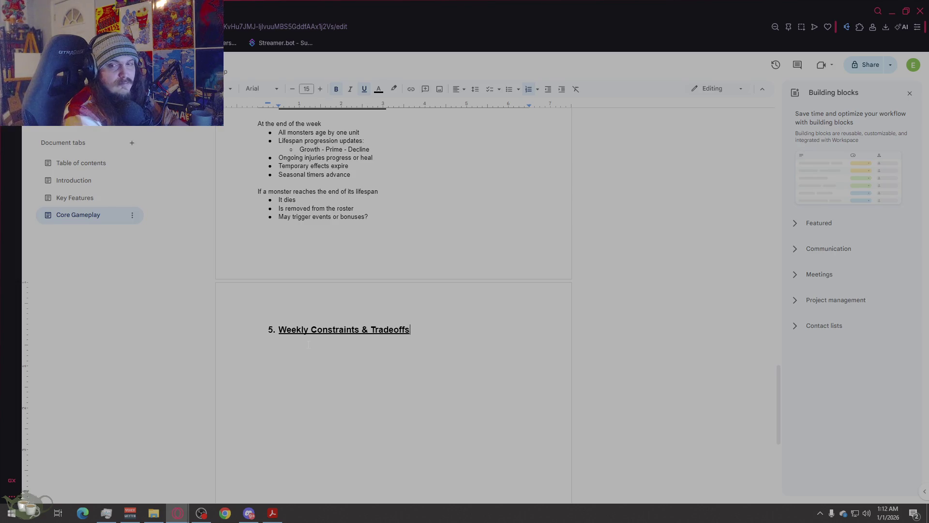
{"action": "key", "text": "Return"}
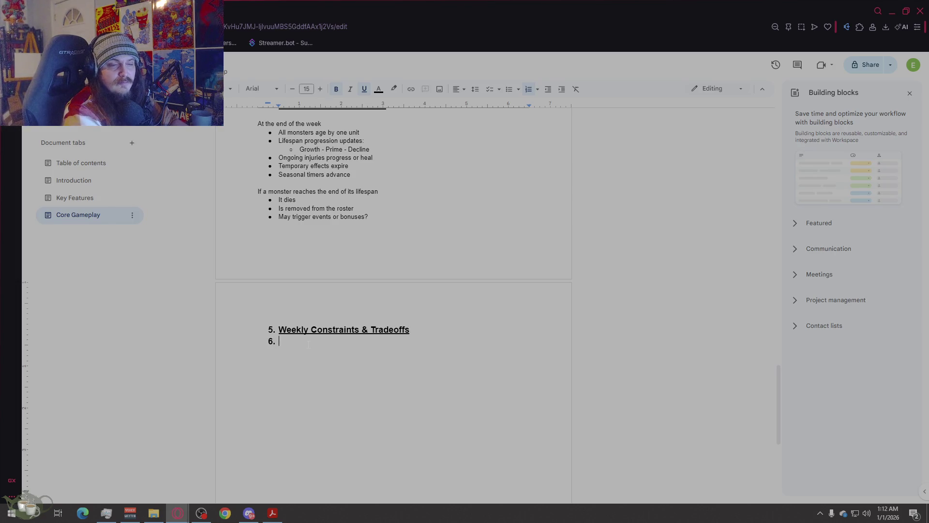
{"action": "key", "text": "BackSpace"}
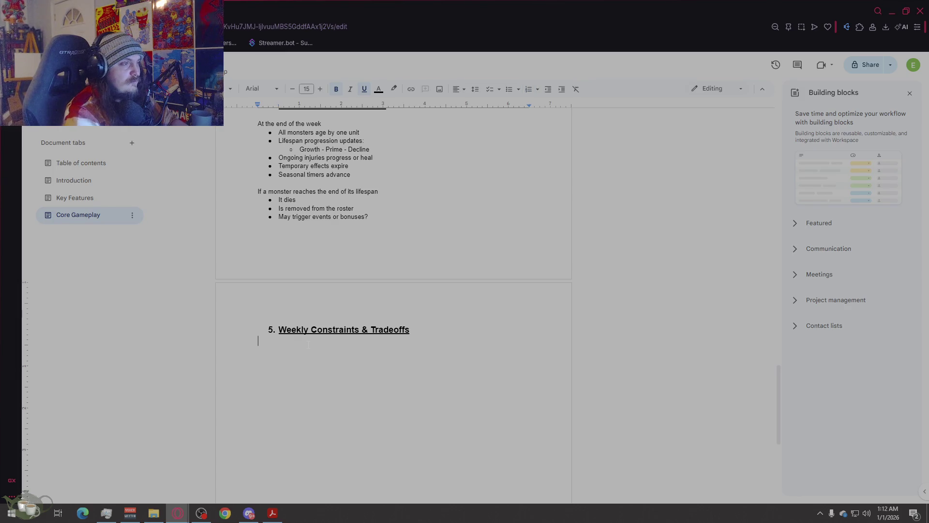
- Make the line plain 11-pt body text and start a bullet 'Players cannot'
{"action": "left_click", "coordinate": [292, 89]}
{"action": "triple_click", "coordinate": [291, 90]}
{"action": "left_click", "coordinate": [336, 89]}
{"action": "left_click", "coordinate": [364, 89]}
{"action": "left_click", "coordinate": [509, 89]}
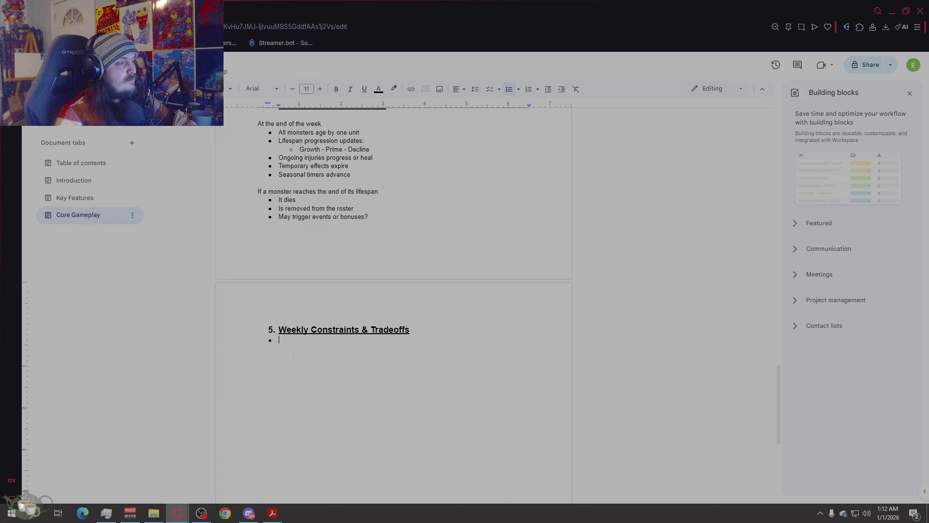
{"action": "key", "text": "BackSpace"}
{"action": "left_click", "coordinate": [509, 90]}
{"action": "type", "text": "Players "}
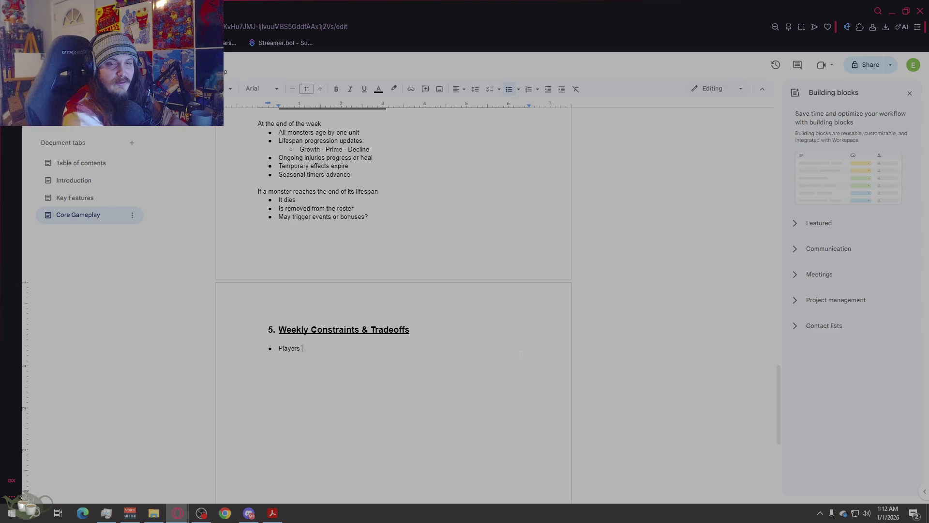
{"action": "type", "text": "cannot:"}
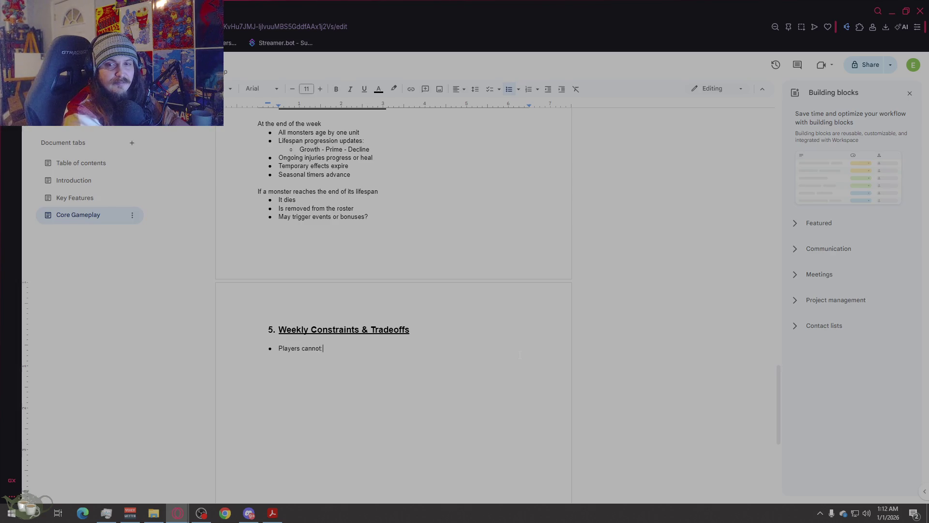
- Add sub-bullets: train indefinitely without consequences, battle endlessly without risking injuries, breed infinitely without degrading outcomes
{"action": "key", "text": "Return"}
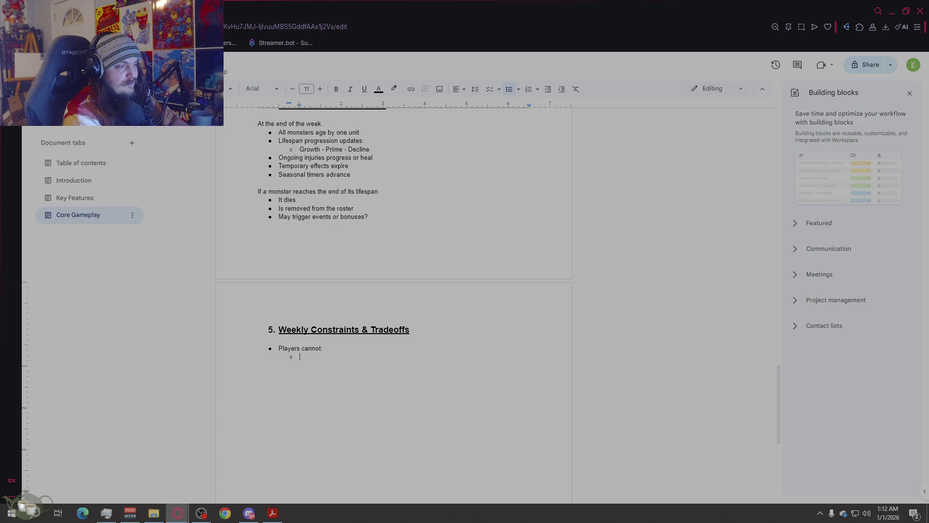
{"action": "type", "text": "T"}
{"action": "type", "text": "rain inde"}
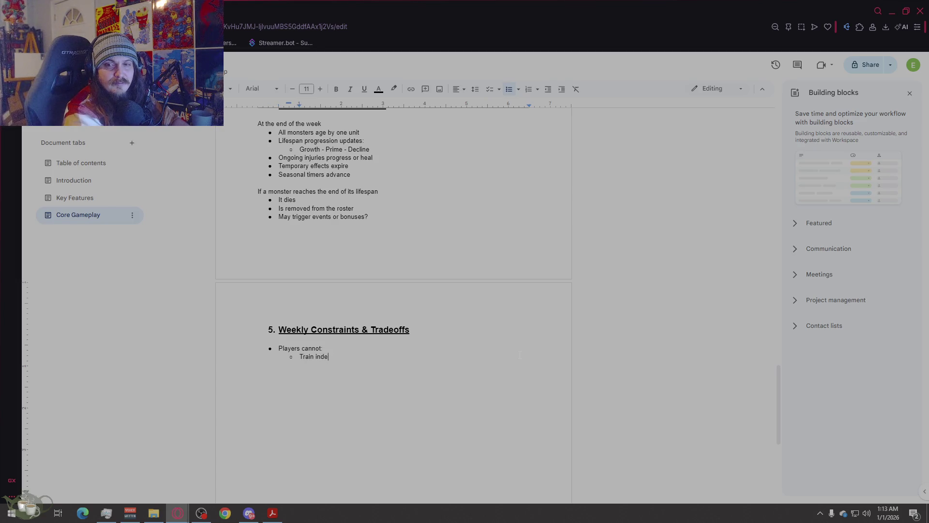
{"action": "type", "text": "etly"}
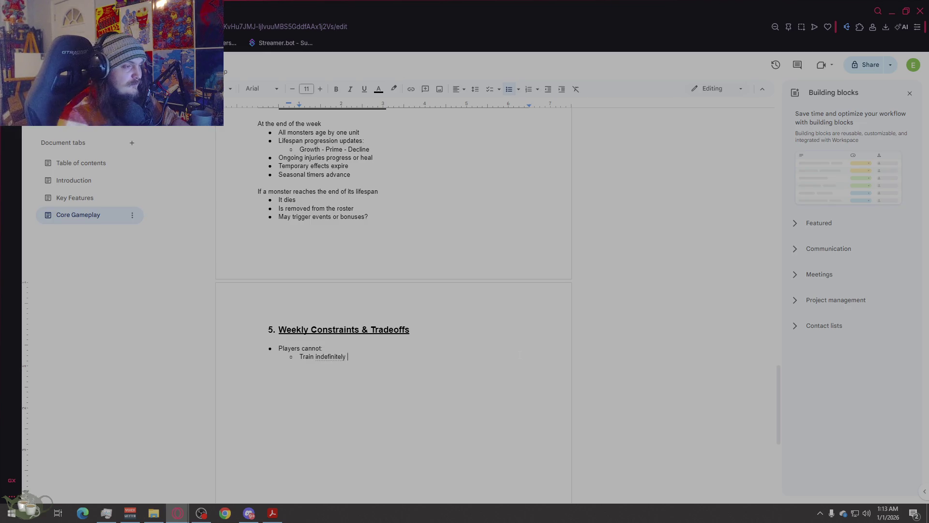
{"action": "right_click", "coordinate": [334, 356]}
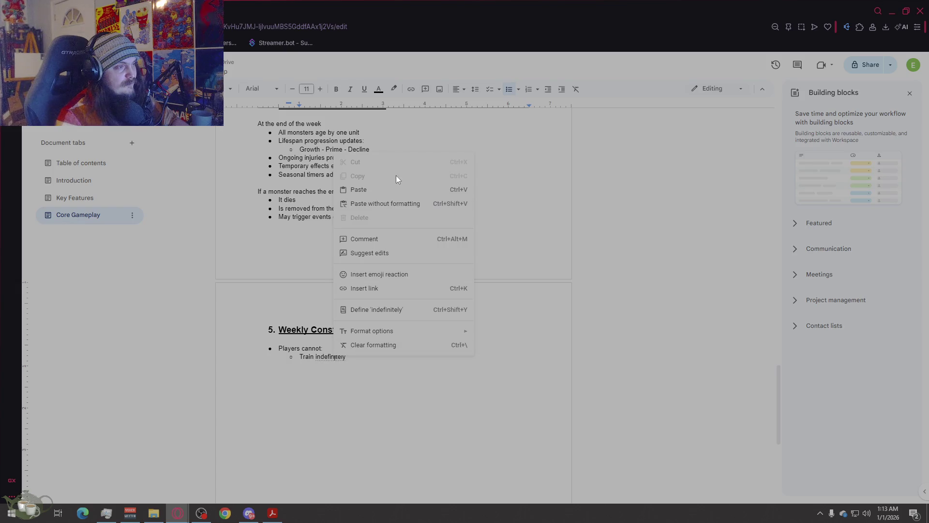
{"action": "left_click", "coordinate": [323, 384]}
{"action": "left_click", "coordinate": [398, 367]}
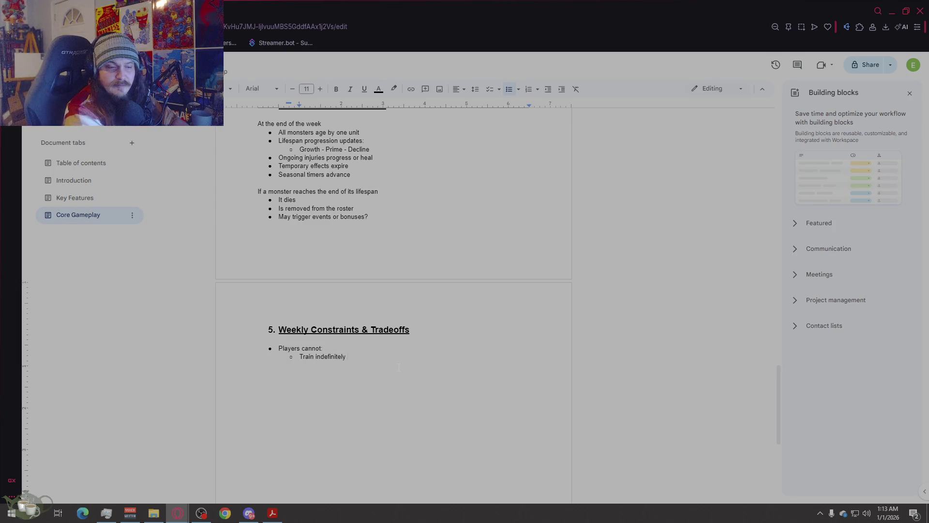
{"action": "type", "text": "without consequences"}
{"action": "key", "text": "Return"}
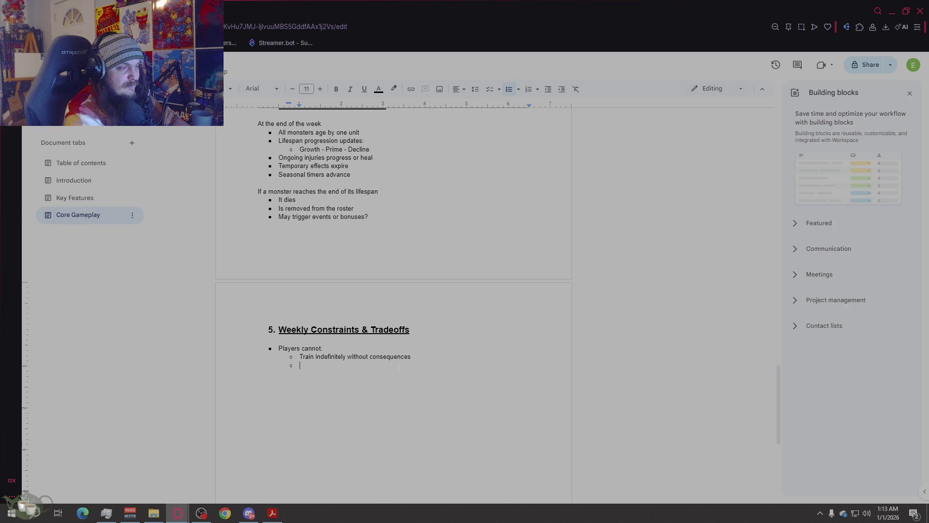
{"action": "type", "text": "Battle e"}
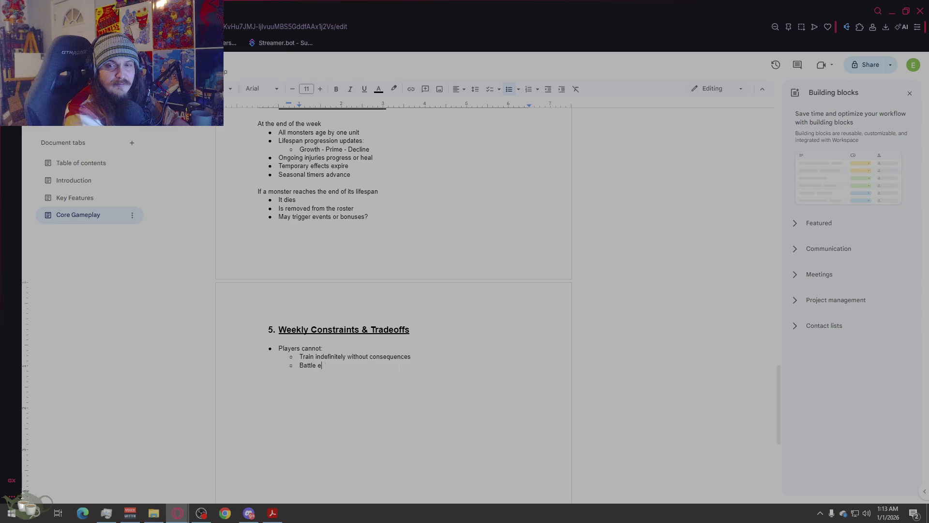
{"action": "type", "text": "ndlessly without "}
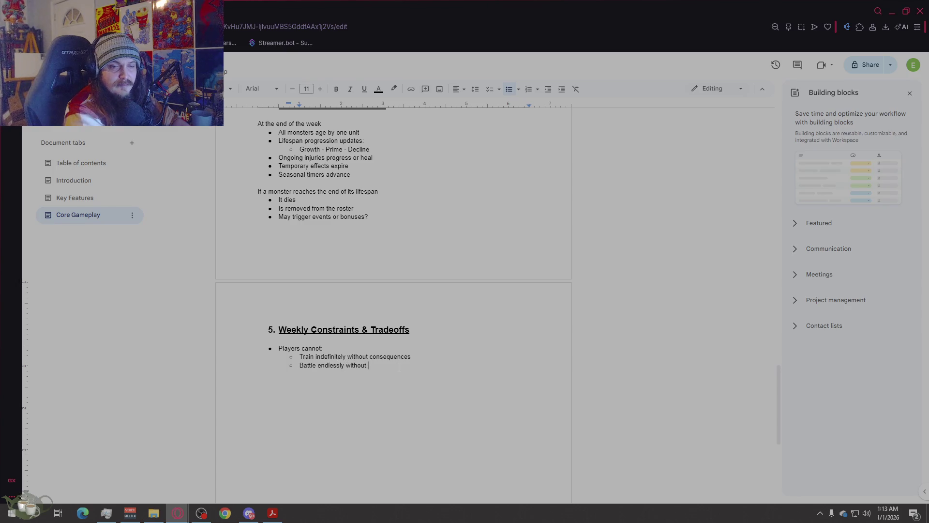
{"action": "type", "text": "risking injuries"}
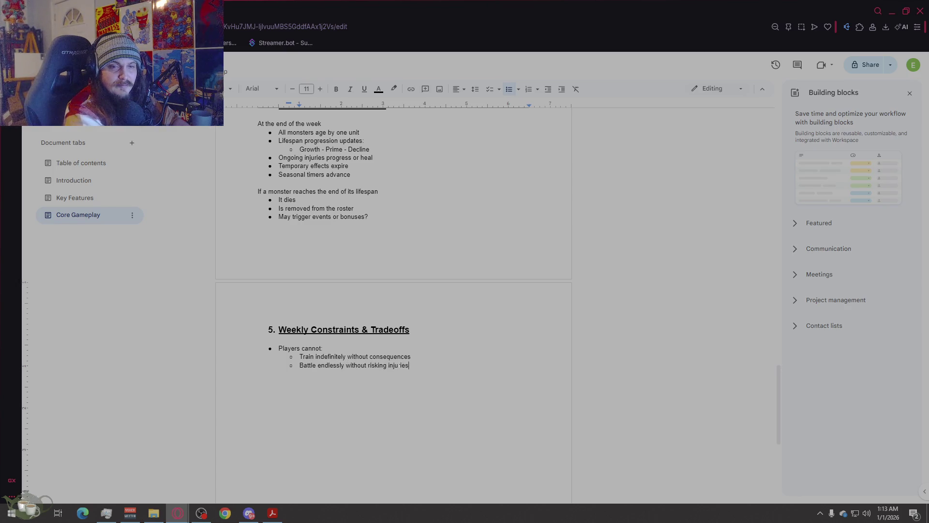
{"action": "key", "text": "Return"}
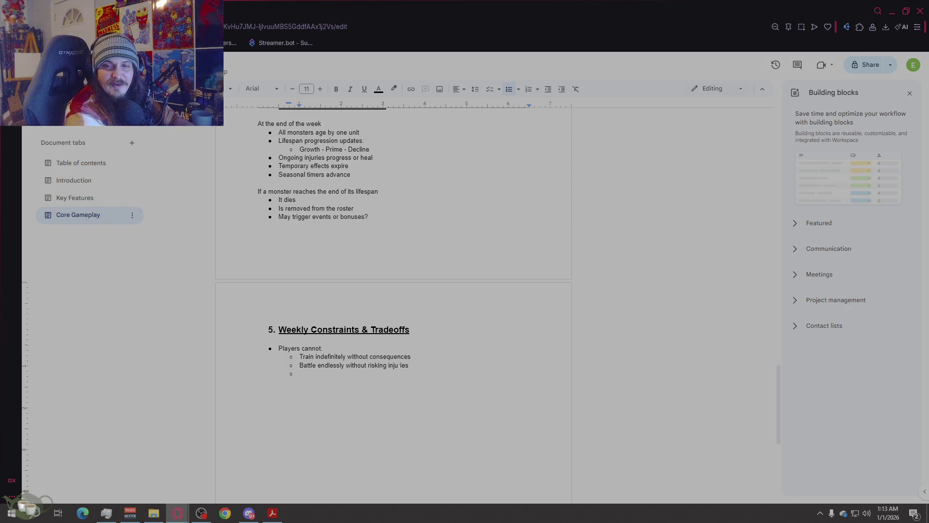
{"action": "type", "text": "Breed in"}
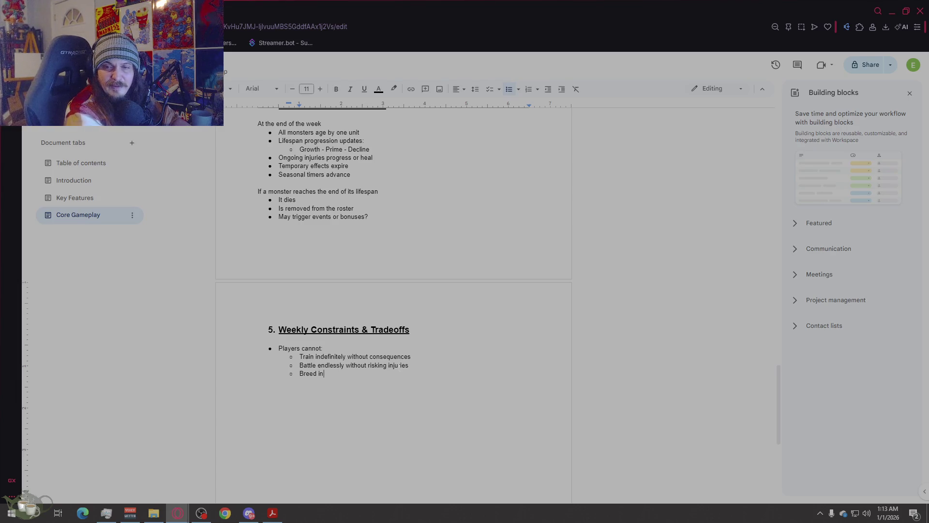
{"action": "type", "text": "fin"}
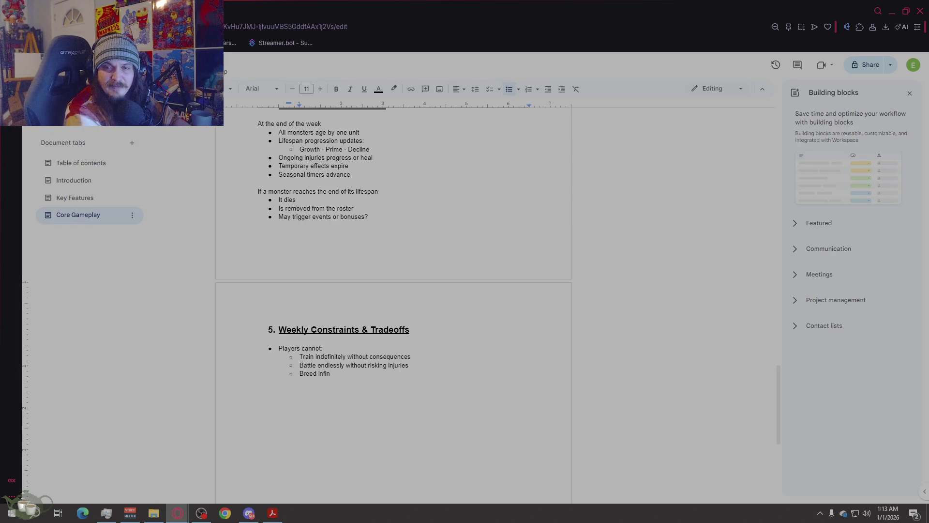
{"action": "type", "text": "tely wi"}
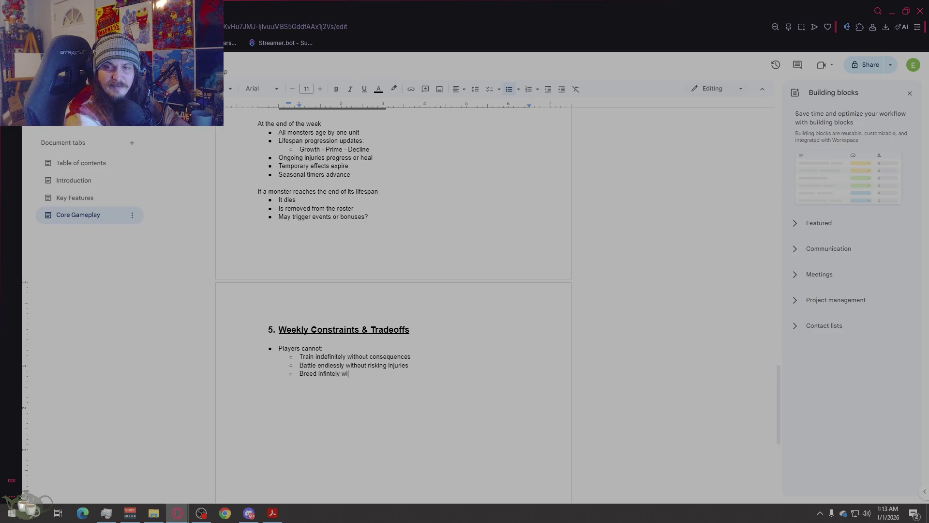
{"action": "type", "text": "thout degrading outcomes"}
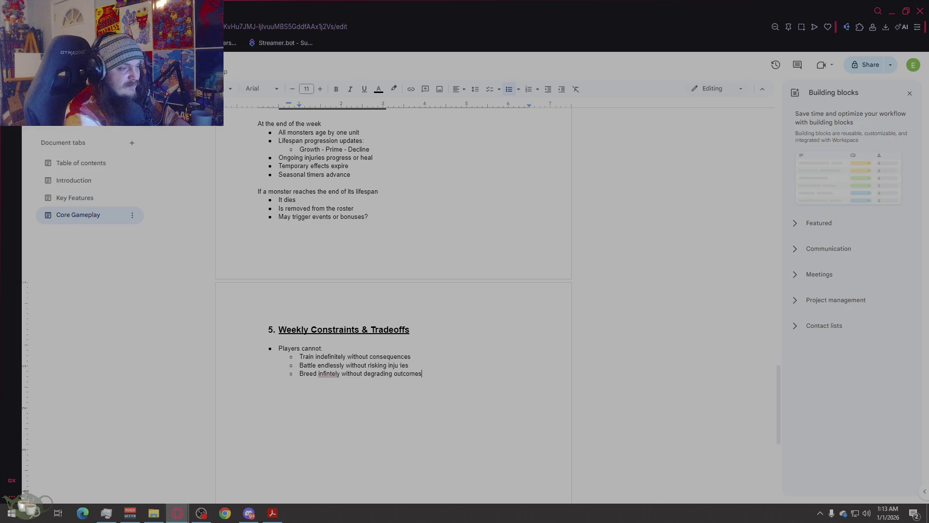
{"action": "left_click", "coordinate": [331, 373]}
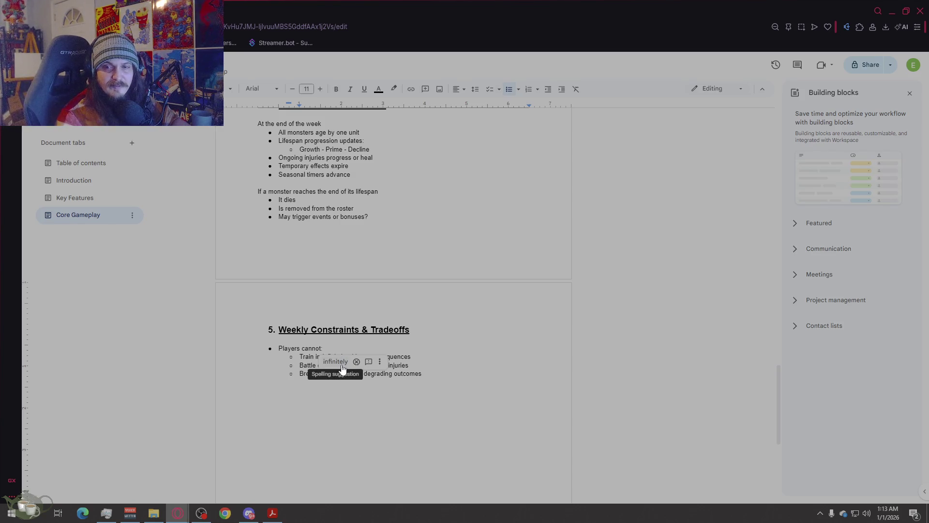
{"action": "left_click", "coordinate": [339, 361]}
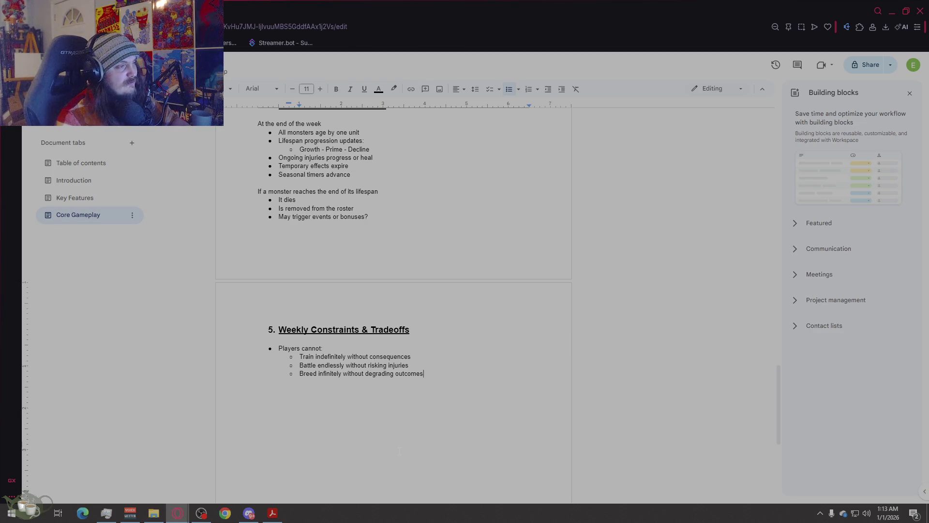
- Add top-level bullet 'Every choice has a opportunity cost', then a plain line 'This ensures that:'
{"action": "scroll", "coordinate": [399, 451], "scroll_direction": "down", "scroll_amount": 2}
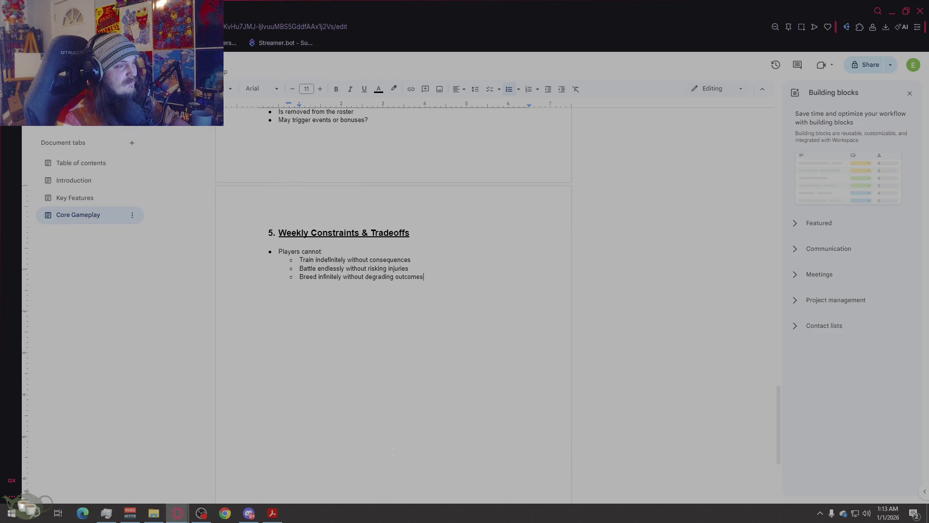
{"action": "key", "text": "Return"}
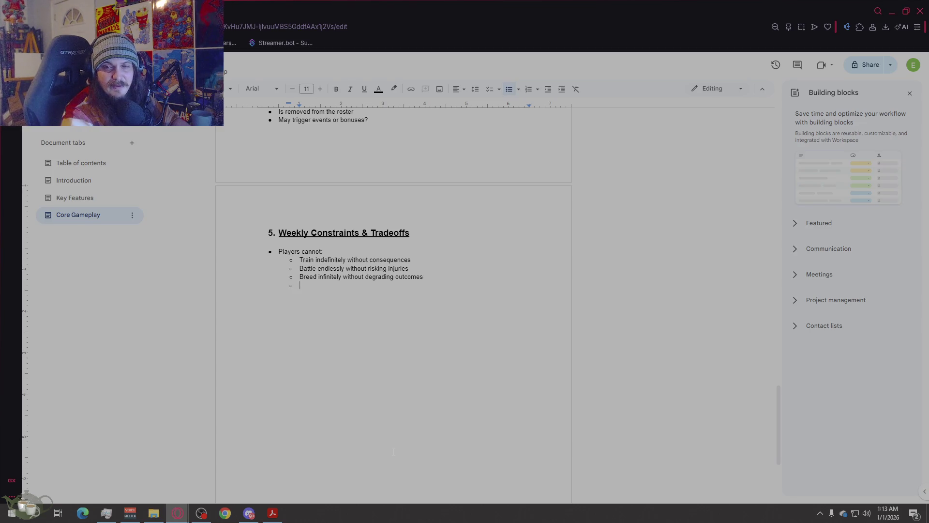
{"action": "key", "text": "Return"}
{"action": "type", "text": "Everychoice "}
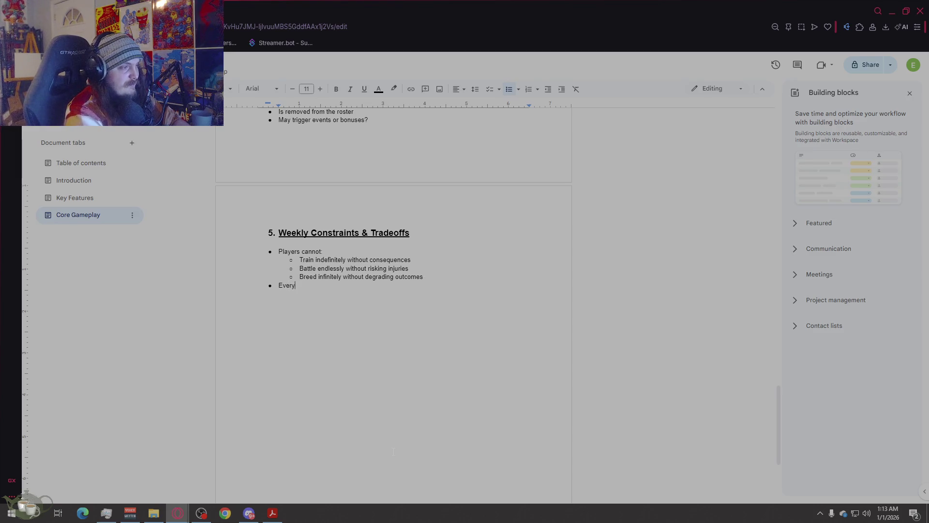
{"action": "type", "text": "has a op"}
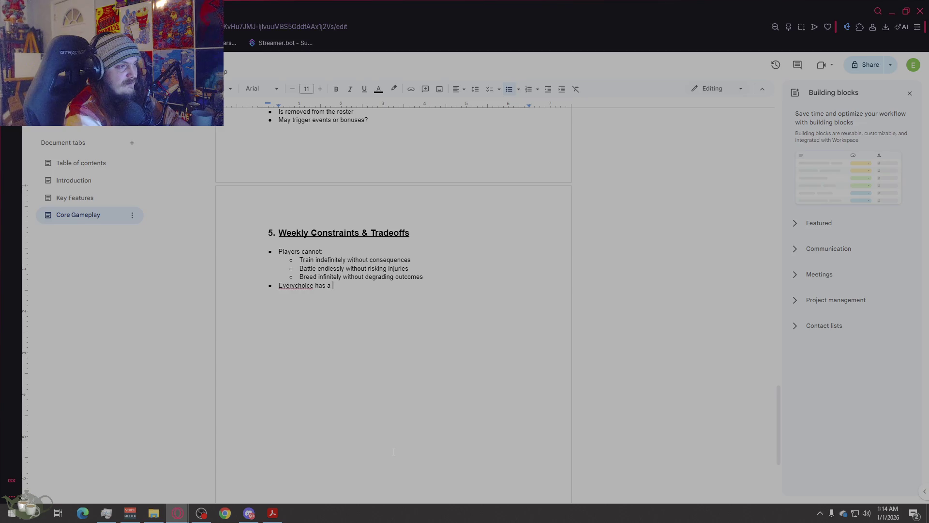
{"action": "right_click", "coordinate": [300, 286]}
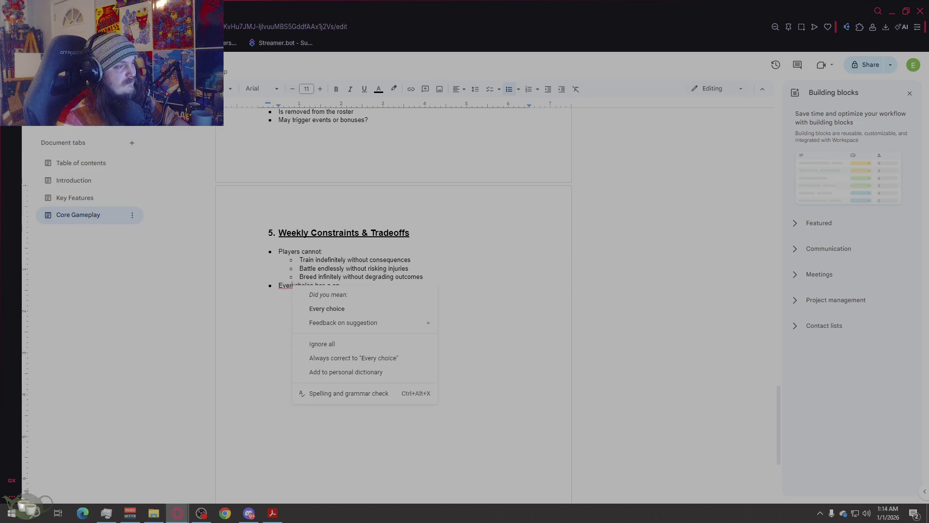
{"action": "left_click", "coordinate": [322, 294]}
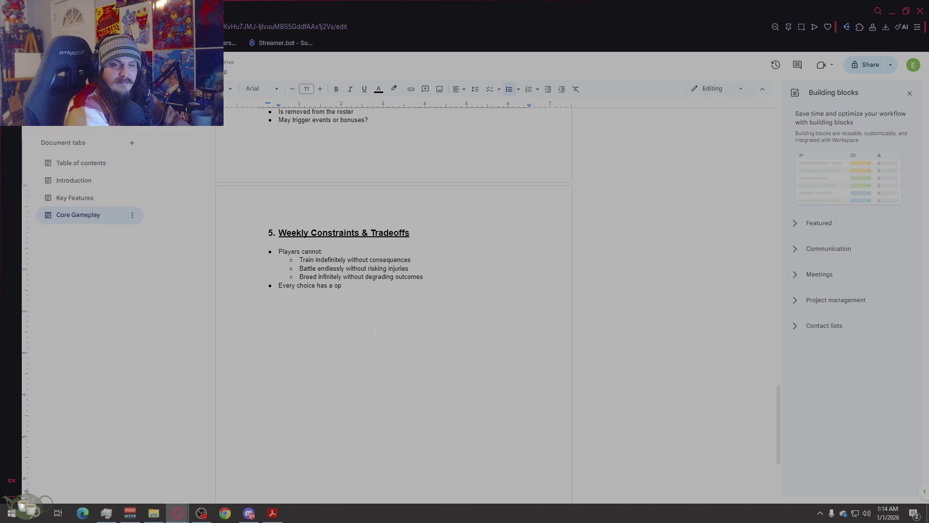
{"action": "type", "text": "p"}
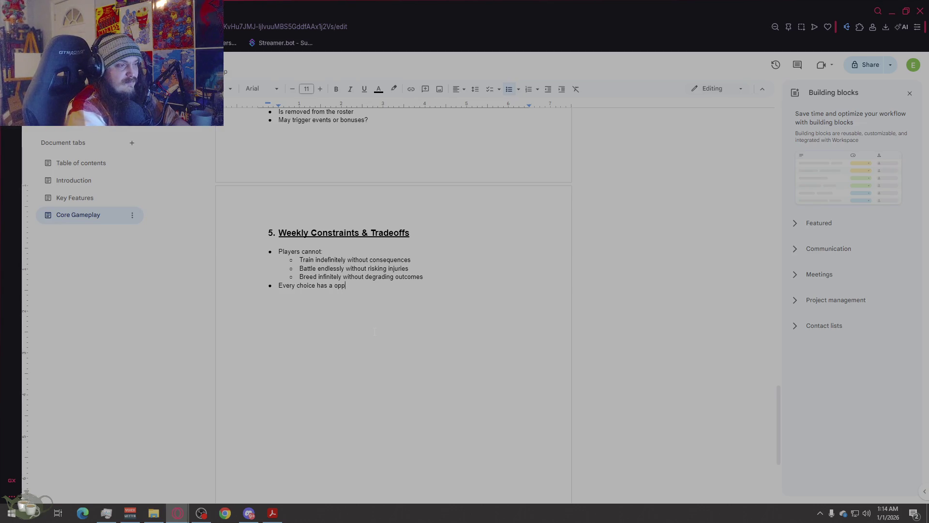
{"action": "type", "text": "u"}
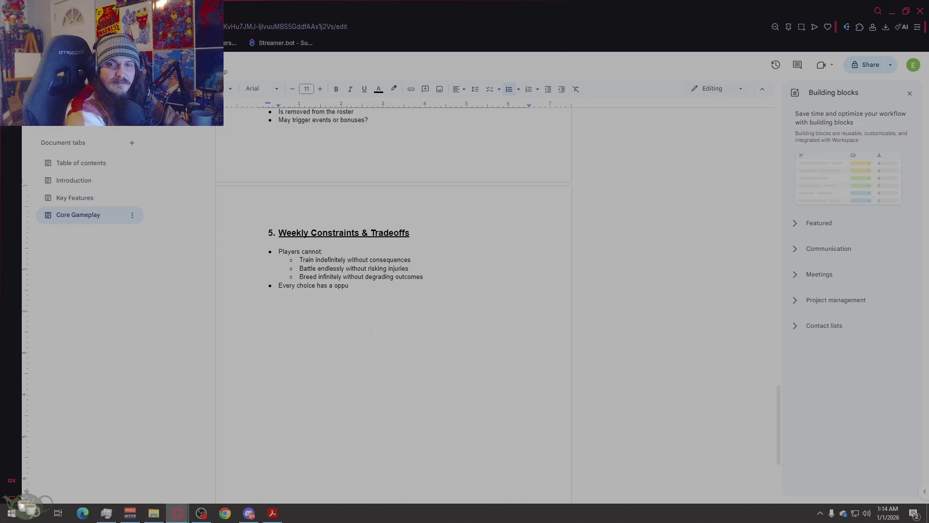
{"action": "key", "text": "BackSpace"}
{"action": "type", "text": "o"}
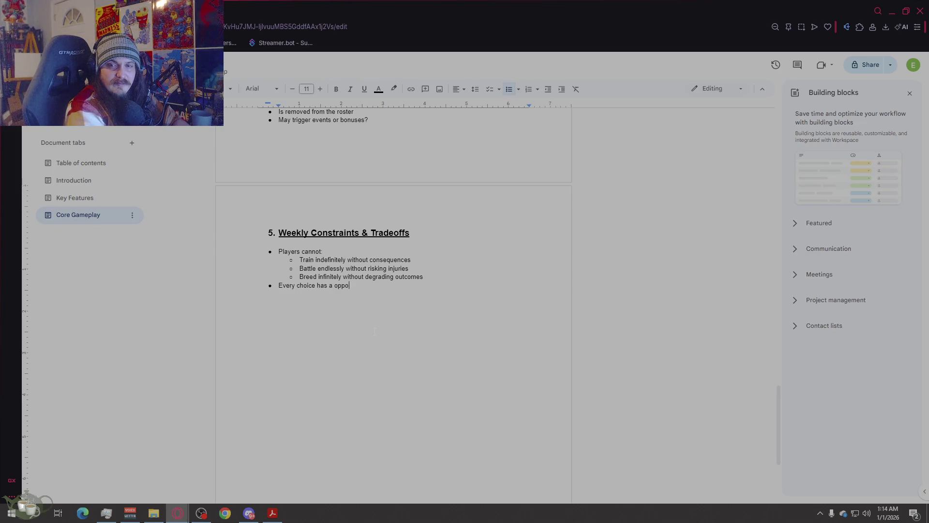
{"action": "type", "text": "rtunity cost"}
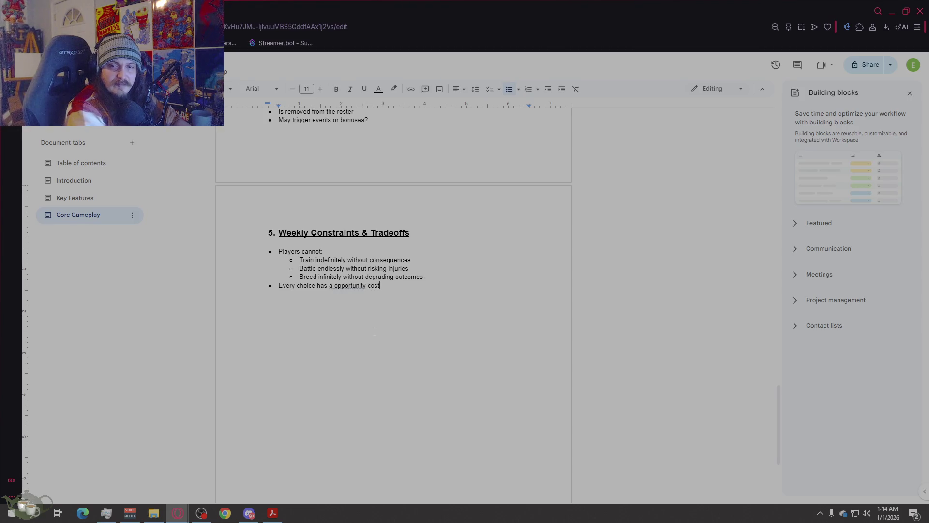
{"action": "key", "text": "Return"}
{"action": "key", "text": "Return"}
{"action": "type", "text": "This ensures that:"}
{"action": "key", "text": "Return"}
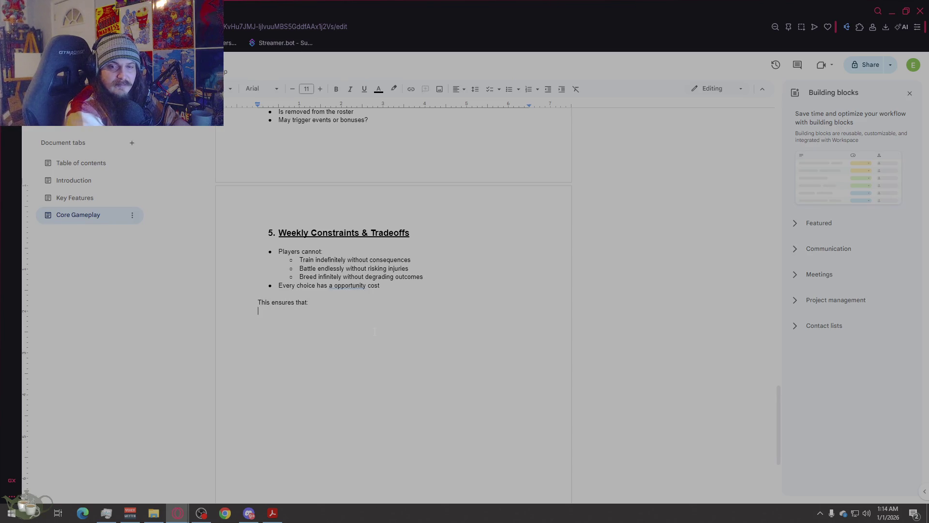
- Bullet 'Optimal Play requires planning' and 'No single monster or strategy dominates forever'; correct to 'an opportunity cost'
{"action": "left_click", "coordinate": [517, 90]}
{"action": "left_click", "coordinate": [523, 121]}
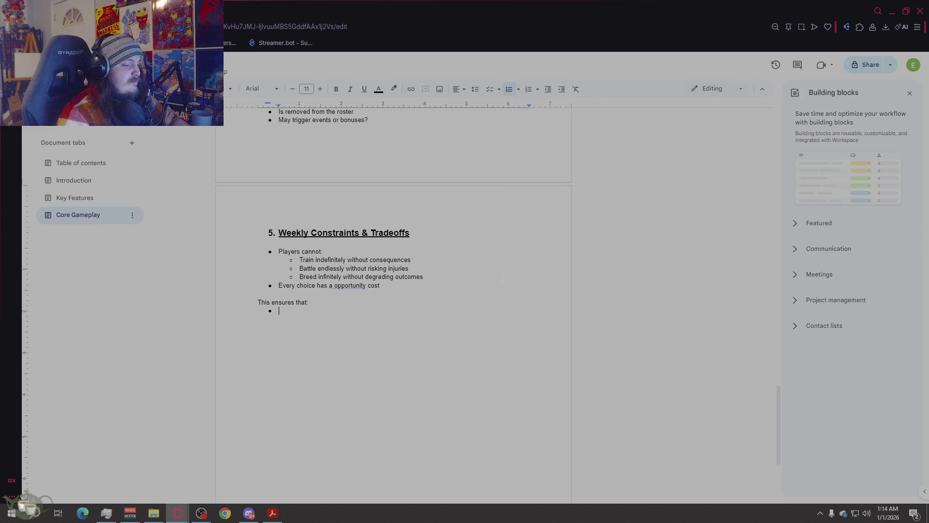
{"action": "type", "text": "Optim"}
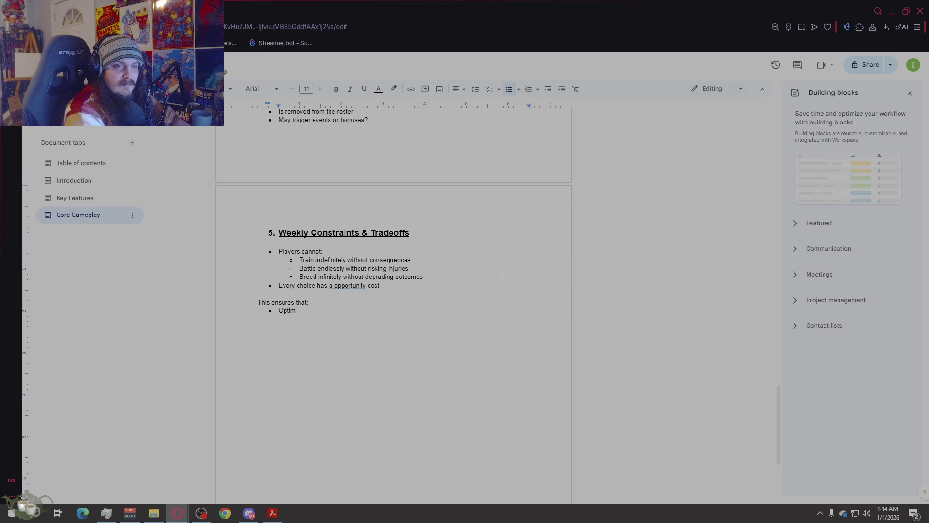
{"action": "type", "text": "ial"}
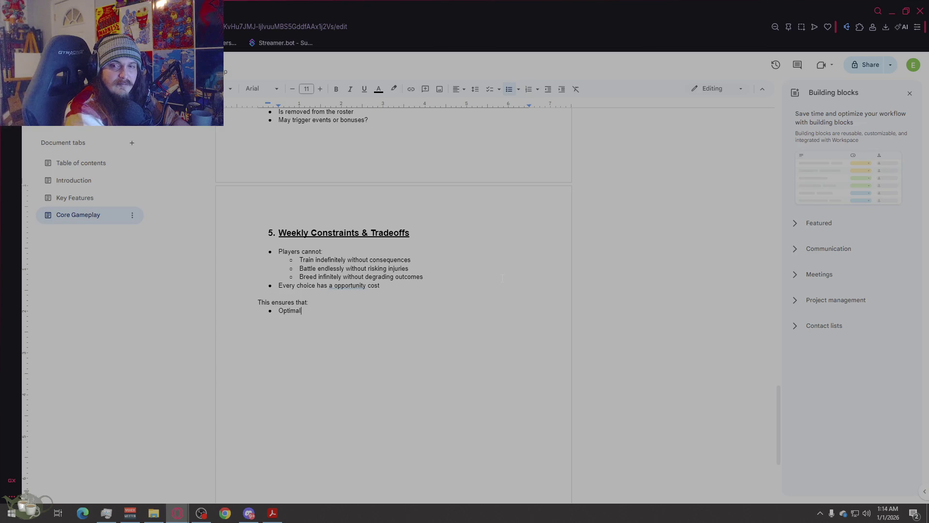
{"action": "type", "text": " Play requires planning"}
{"action": "key", "text": "Return"}
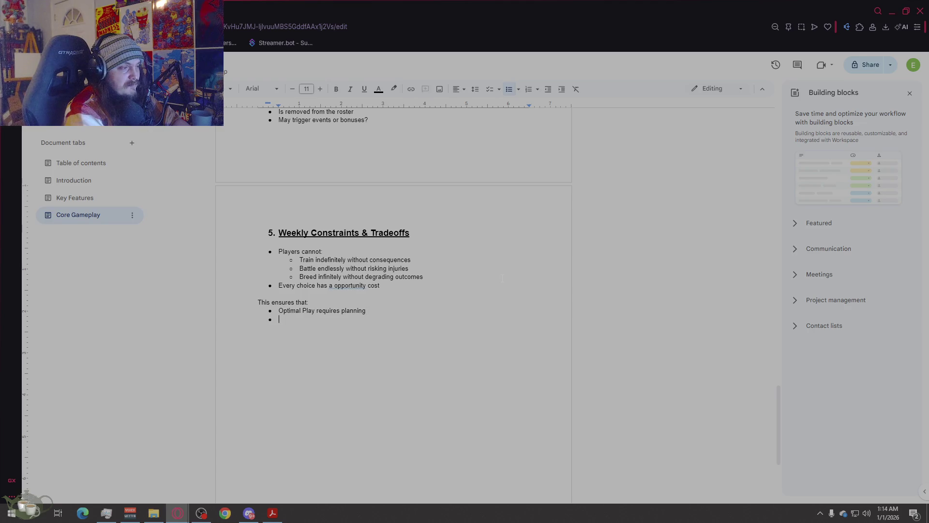
{"action": "type", "text": "No sin"}
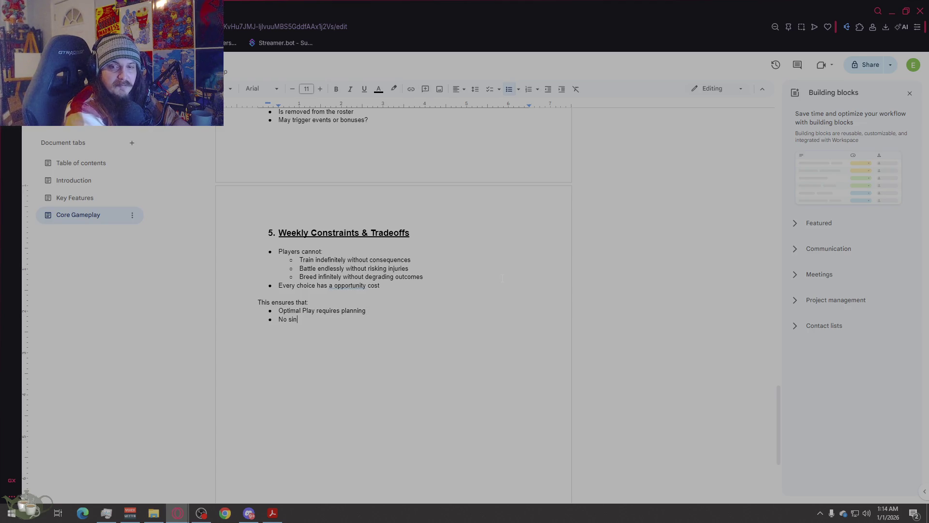
{"action": "type", "text": "gle monster or stra"}
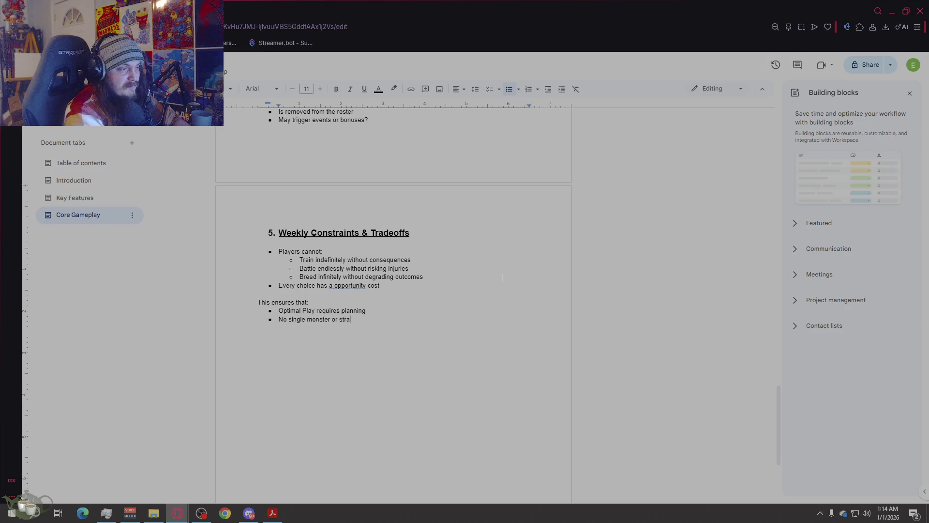
{"action": "type", "text": "tegy dominates forever"}
{"action": "right_click", "coordinate": [344, 285]}
{"action": "left_click", "coordinate": [349, 308]}
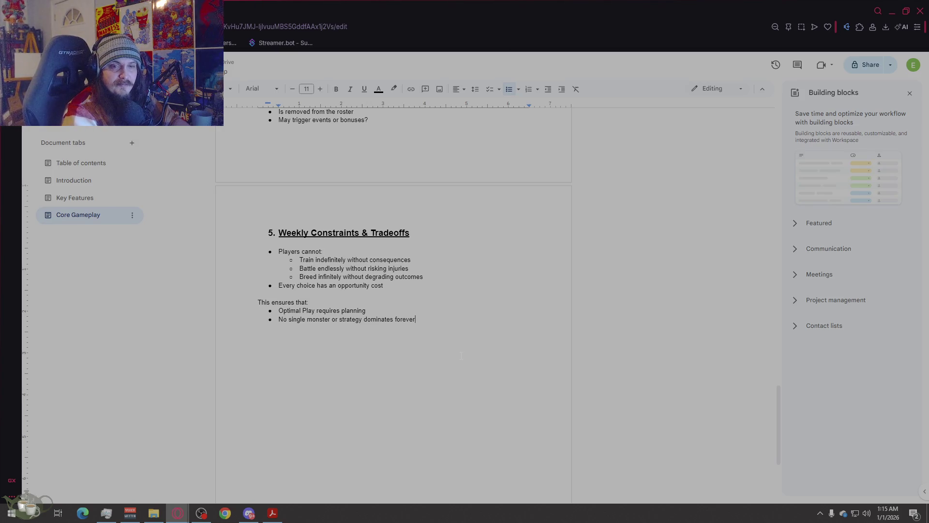
{"action": "key", "text": "Return"}
{"action": "key", "text": "Return"}
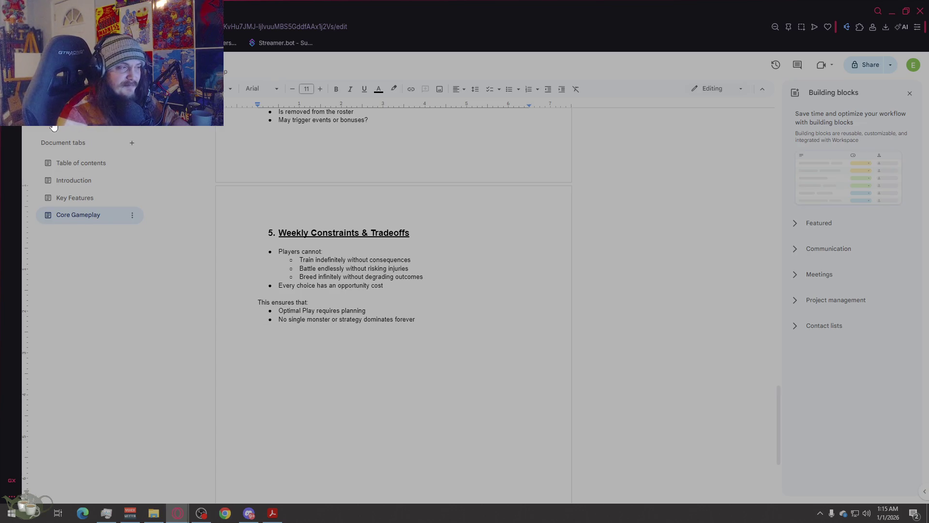
- Copy the Weekly Constraints & Tradeoffs heading below the list as heading 6 and select its text
{"action": "left_click_drag", "start_coordinate": [416, 232], "coordinate": [279, 233]}
{"action": "key", "text": "ctrl+c"}
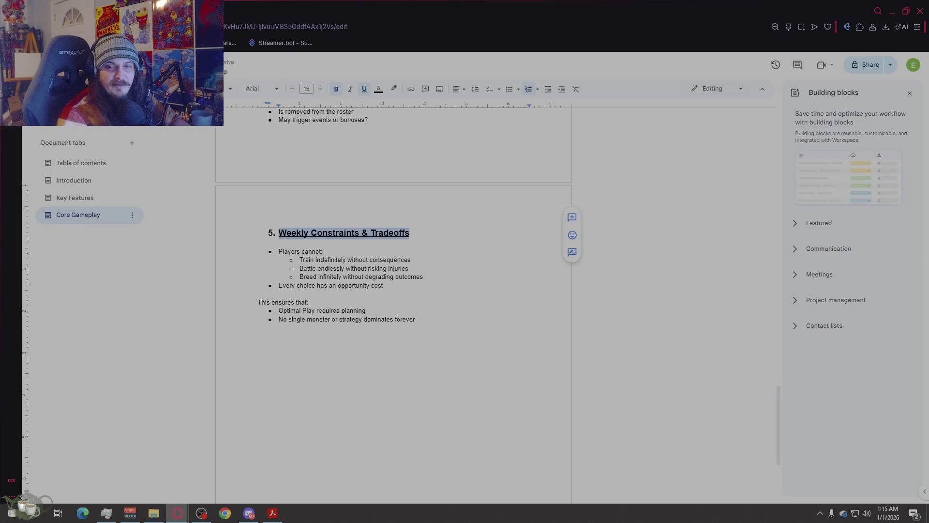
{"action": "left_click", "coordinate": [466, 390]}
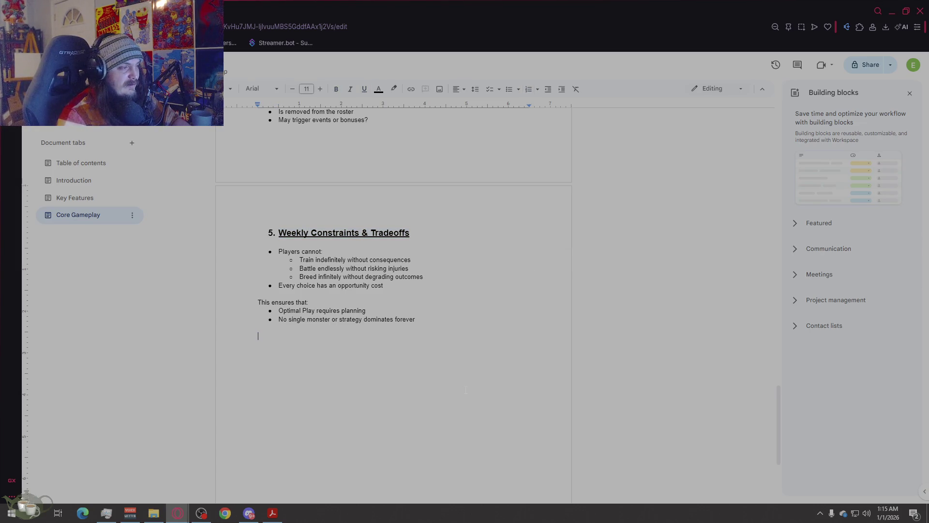
{"action": "key", "text": "ctrl+v"}
{"action": "key", "text": "ctrl+shift+Left"}
{"action": "key", "text": "ctrl+shift+Left"}
{"action": "key", "text": "ctrl+shift+Left"}
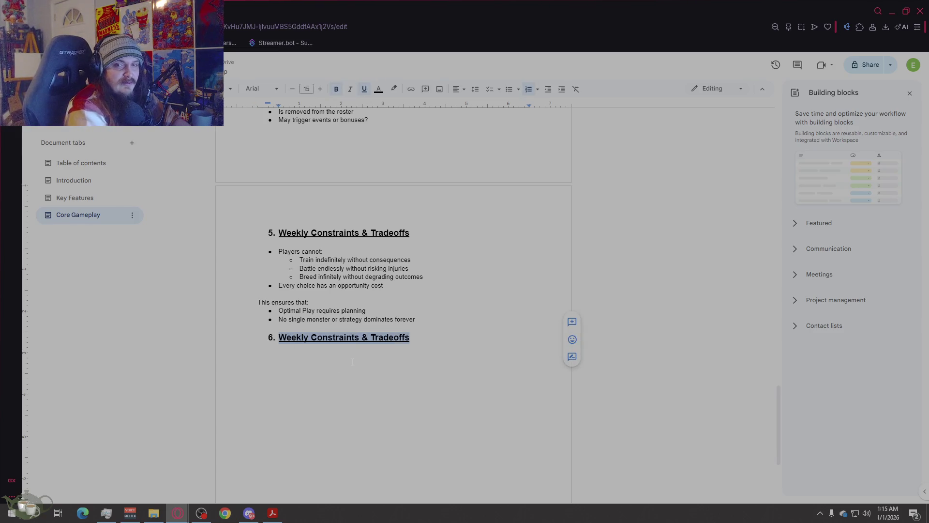
- Retitle heading 6 as 'Long-term Player behavior encouraged'
{"action": "type", "text": "Long "}
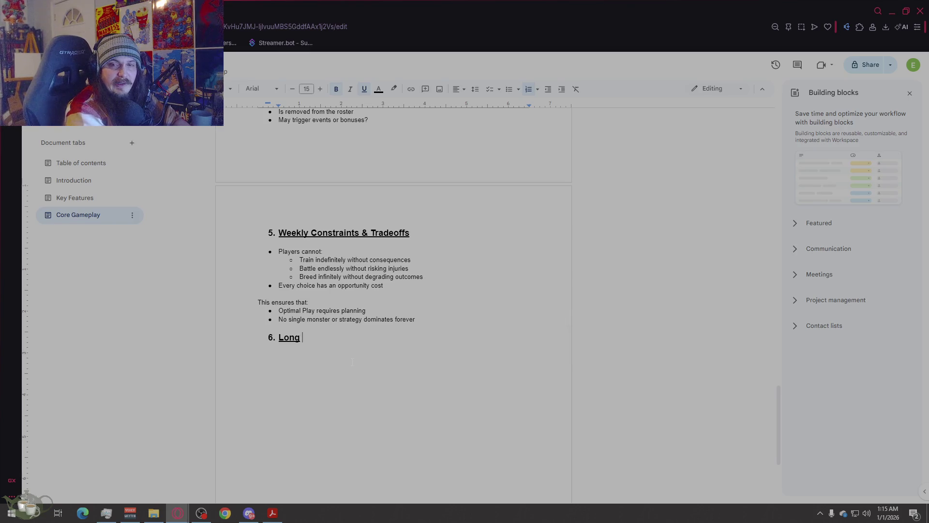
{"action": "type", "text": "- term"}
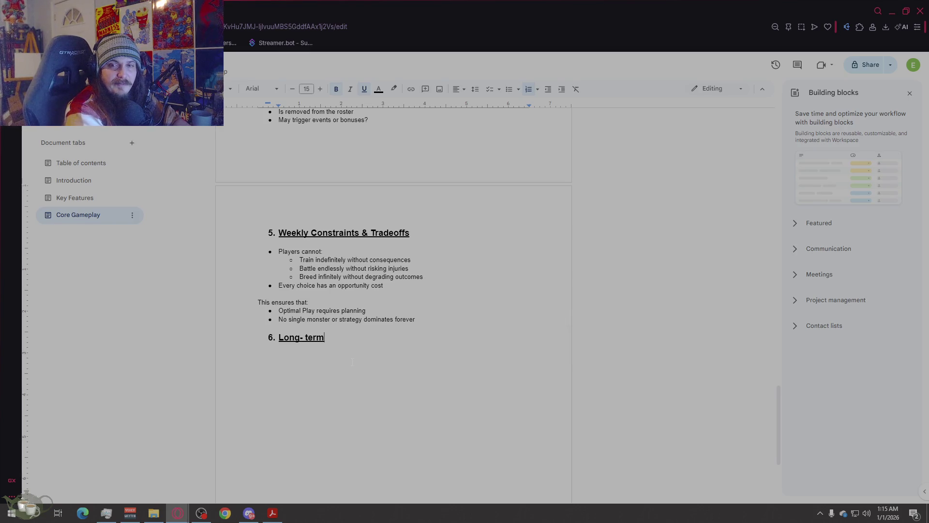
{"action": "key", "text": "BackSpace"}
{"action": "key", "text": "BackSpace"}
{"action": "key", "text": "BackSpace"}
{"action": "key", "text": "BackSpace"}
{"action": "key", "text": "BackSpace"}
{"action": "type", "text": "term "}
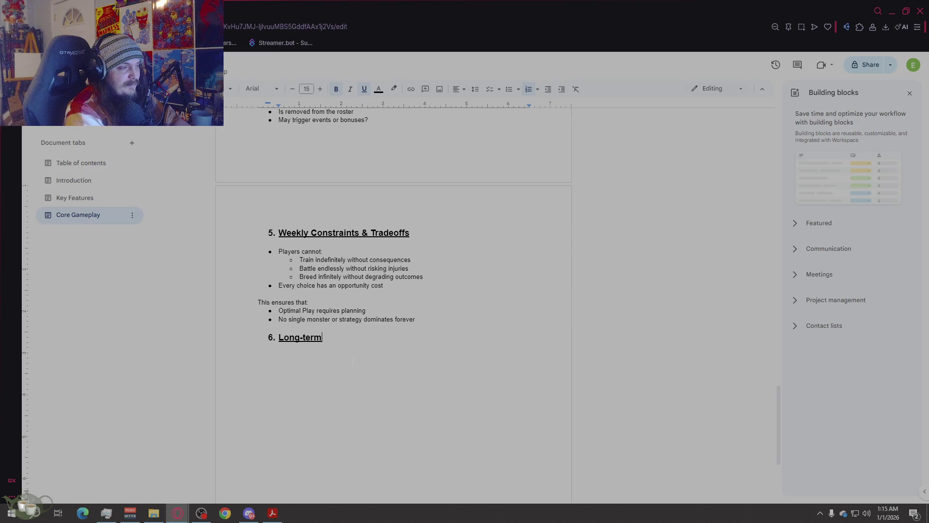
{"action": "type", "text": "Player "}
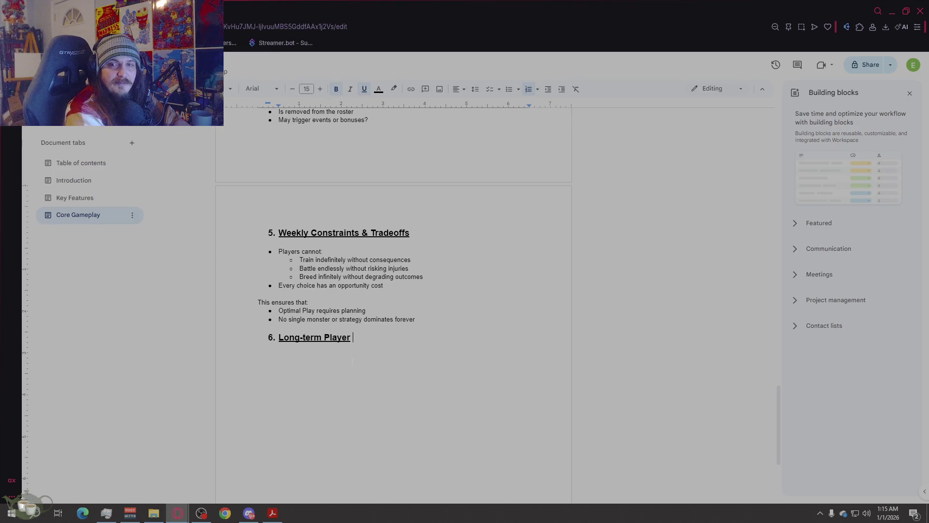
{"action": "type", "text": "behavior enco"}
{"action": "type", "text": "uraged"}
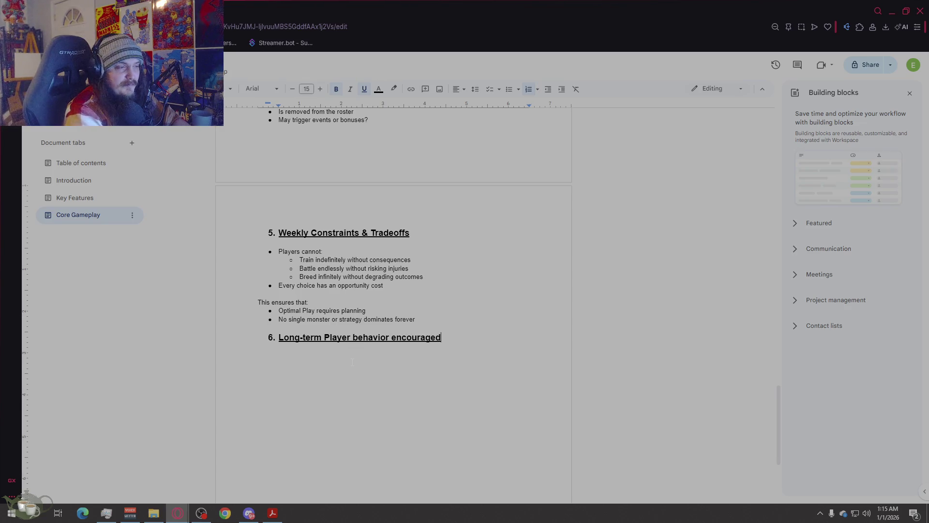
- Start an unnumbered 11-pt line below heading 6 without bold or underline
{"action": "key", "text": "Return"}
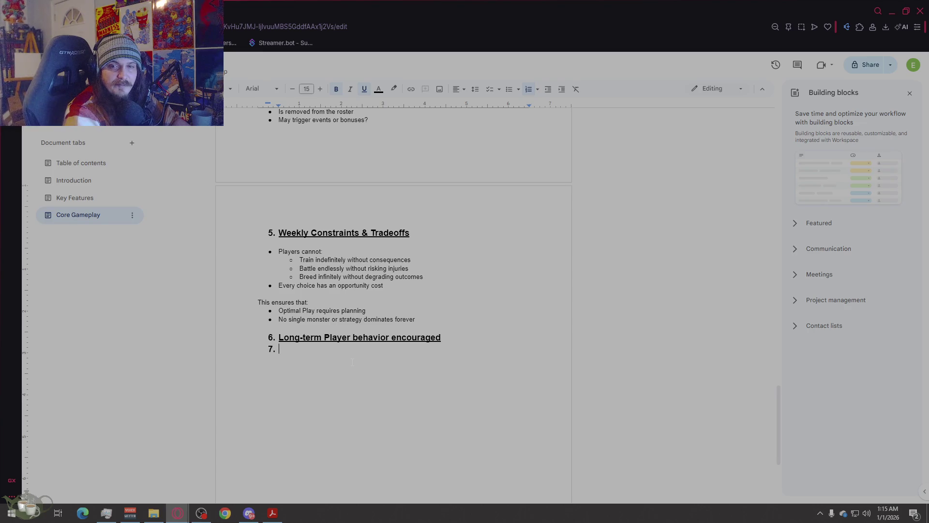
{"action": "key", "text": "Return"}
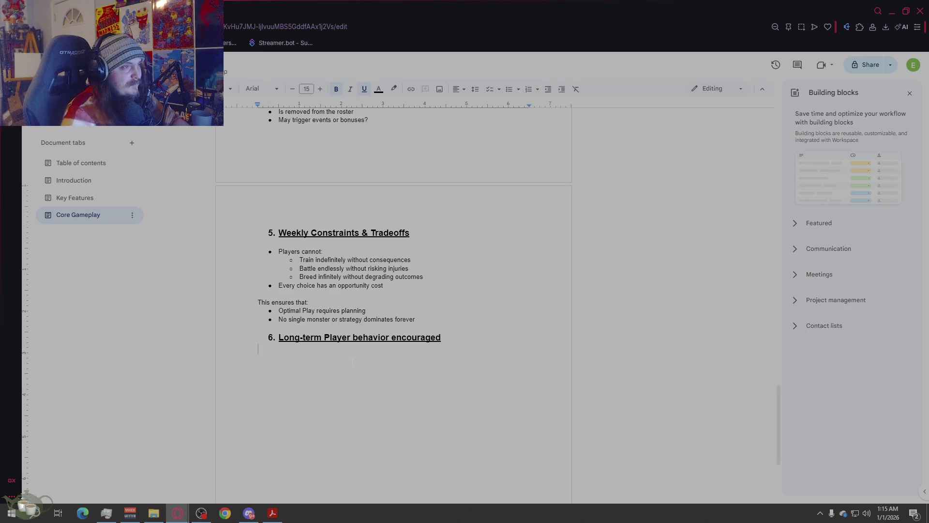
{"action": "left_click", "coordinate": [293, 90]}
{"action": "left_click", "coordinate": [292, 90]}
{"action": "left_click", "coordinate": [293, 90]}
{"action": "left_click", "coordinate": [292, 90]}
{"action": "left_click", "coordinate": [336, 89]}
{"action": "left_click", "coordinate": [365, 89]}
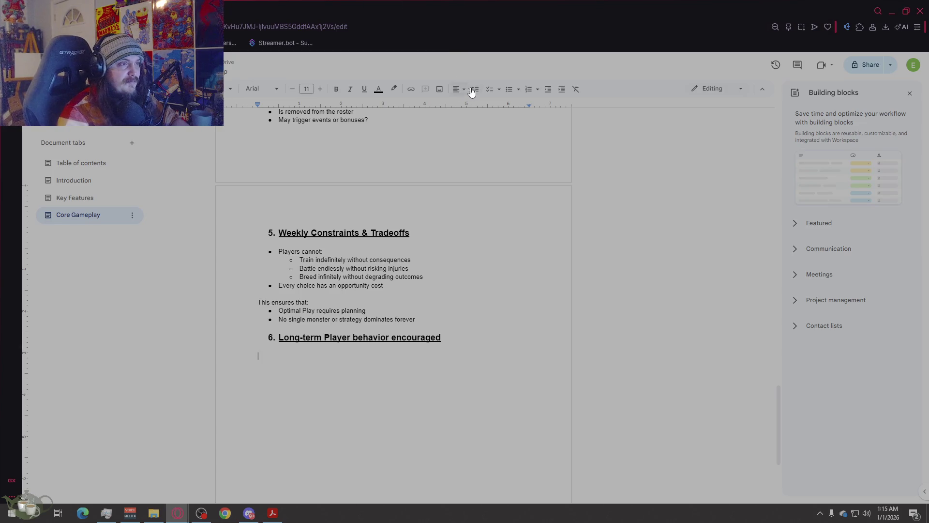
- Bullet four behaviors: Rotating monsters roster, Breeding before decline, Planning for seasonal tournaments, Investing in infrastructure rather than brute force
{"action": "left_click", "coordinate": [508, 89]}
{"action": "type", "text": "Ro"}
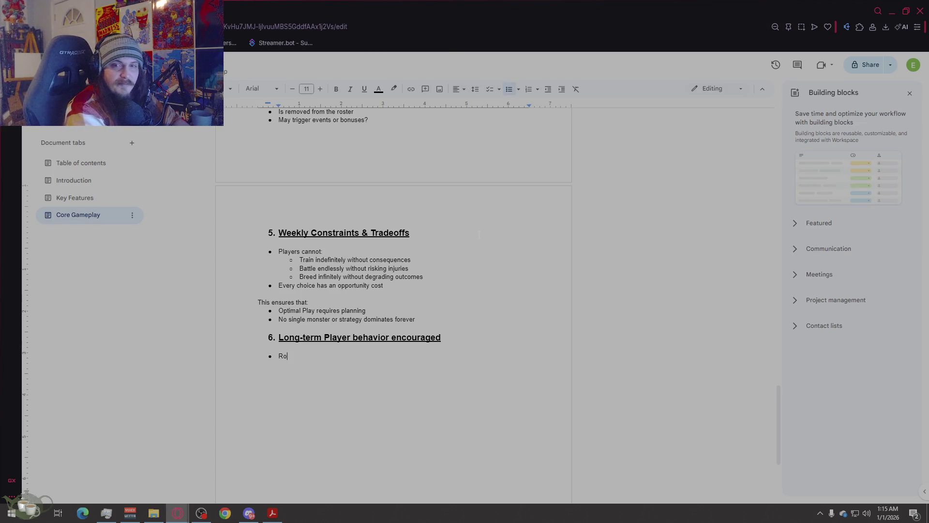
{"action": "type", "text": "tating monsters rosters"}
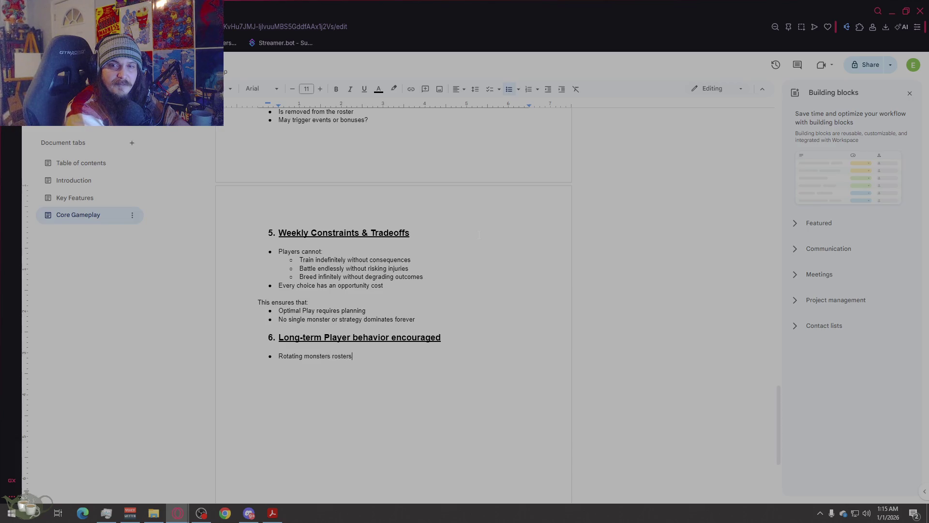
{"action": "key", "text": "Return"}
{"action": "type", "text": "Breeding before "}
{"action": "type", "text": "decline"}
{"action": "key", "text": "Return"}
{"action": "type", "text": "Planning for seasonal tournaments"}
{"action": "key", "text": "Return"}
{"action": "type", "text": "Investing in infrsa"}
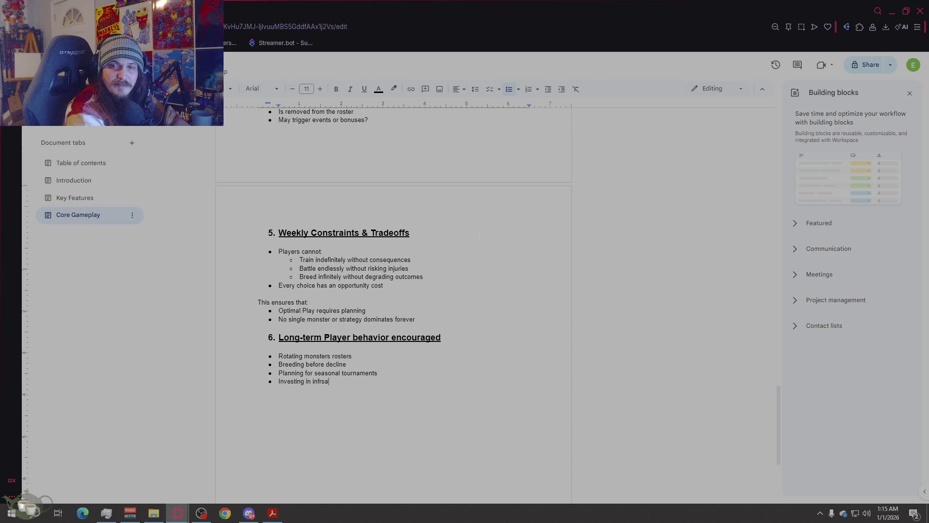
{"action": "key", "text": "BackSpace"}
{"action": "key", "text": "BackSpace"}
{"action": "type", "text": "astructure rathe"}
{"action": "type", "text": "r than brute force"}
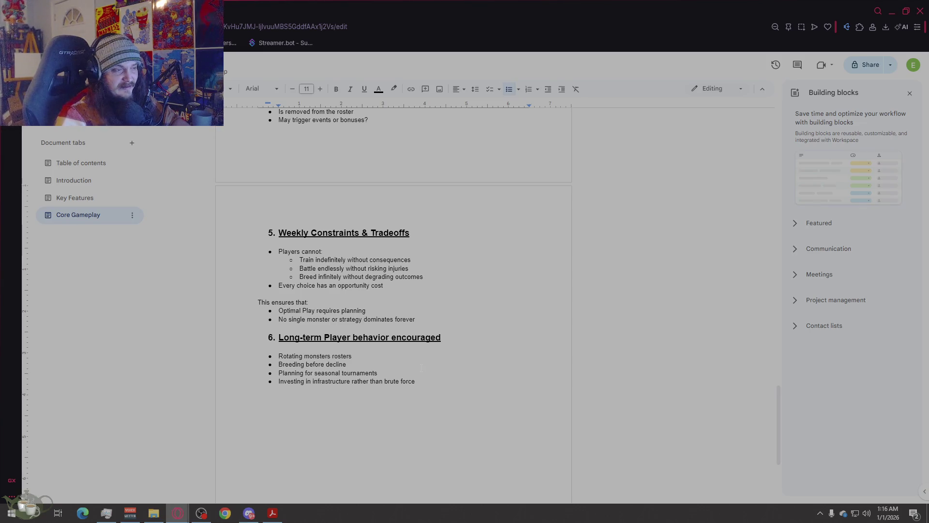
- End the list with a plain empty line and select heading 6's text for copying
{"action": "scroll", "coordinate": [422, 363], "scroll_direction": "down", "scroll_amount": 2}
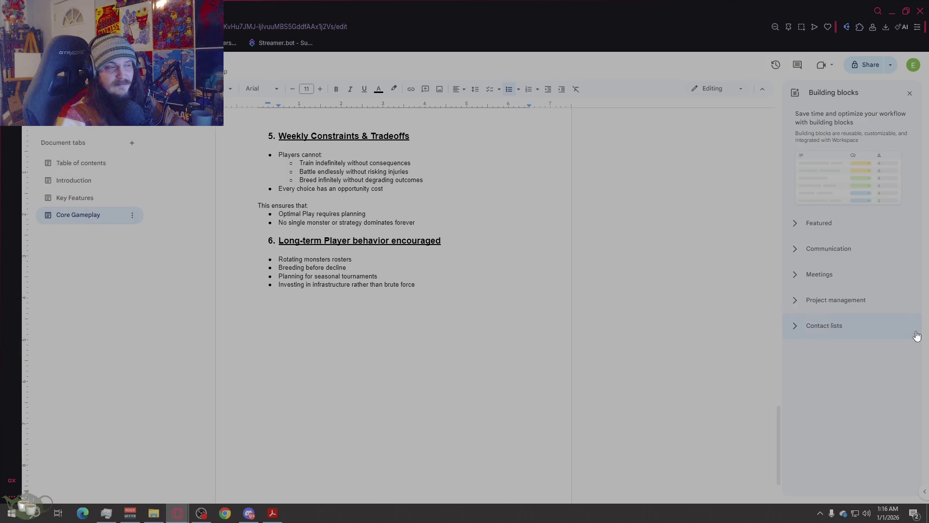
{"action": "left_click", "coordinate": [528, 328]}
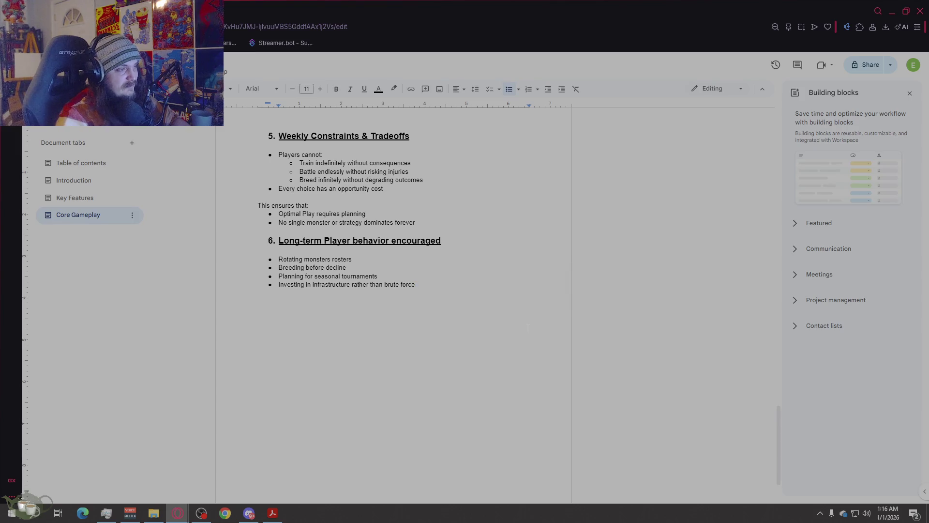
{"action": "key", "text": "Return"}
{"action": "key", "text": "Return"}
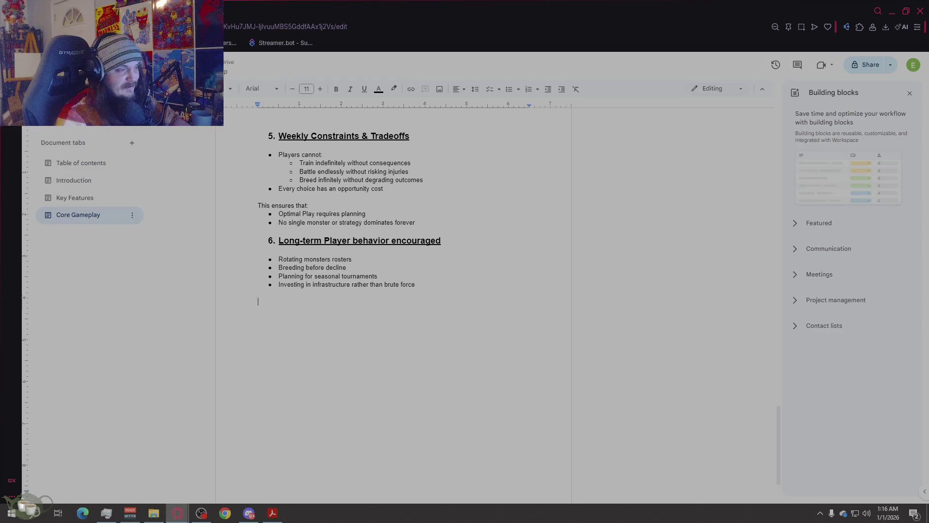
{"action": "left_click_drag", "start_coordinate": [440, 240], "coordinate": [256, 242]}
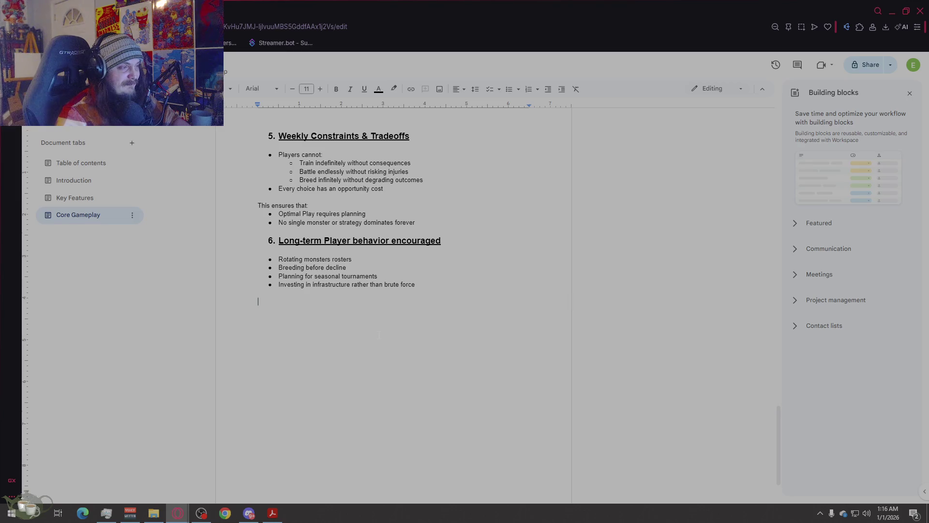
- Paste 'Long-term Player behavior encouraged' below section 6's list as heading 7
{"action": "type", "text": "Long-term Player behavior encouraged"}
{"action": "key", "text": "ctrl+shift+Left"}
{"action": "key", "text": "ctrl+shift+Left"}
{"action": "key", "text": "ctrl+shift+Left"}
{"action": "key", "text": "ctrl+c"}
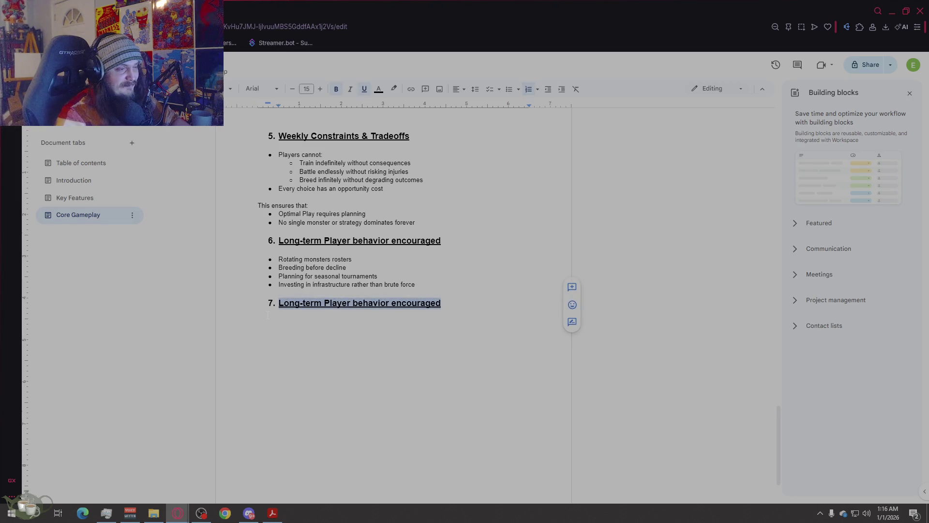
{"action": "key", "text": "BackSpace"}
{"action": "type", "text": "deb"}
{"action": "key", "text": "BackSpace"}
{"action": "key", "text": "BackSpace"}
{"action": "key", "text": "BackSpace"}
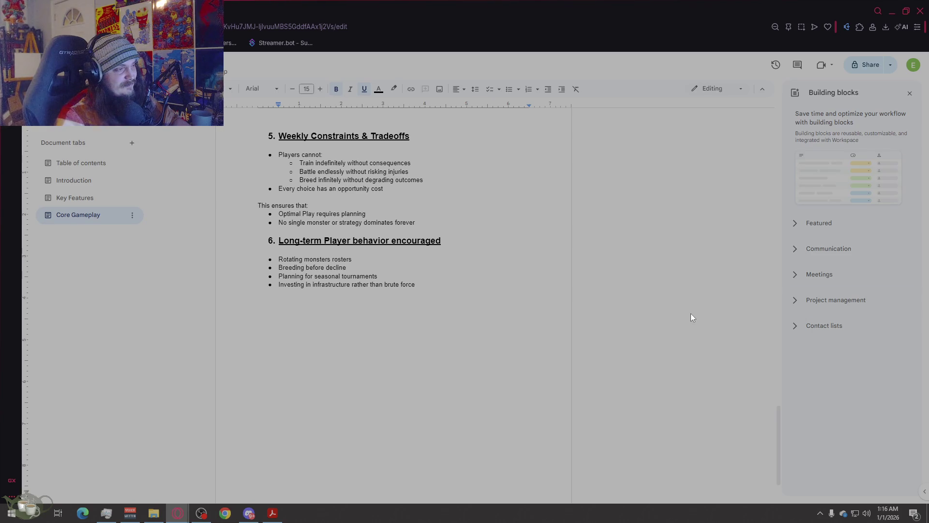
{"action": "scroll", "coordinate": [637, 320], "scroll_direction": "up", "scroll_amount": 10}
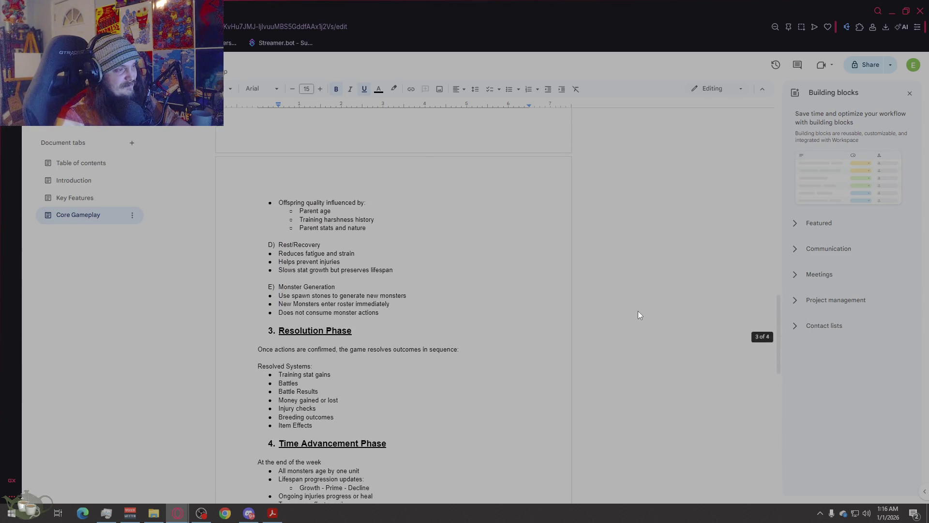
{"action": "scroll", "coordinate": [638, 311], "scroll_direction": "up", "scroll_amount": 15}
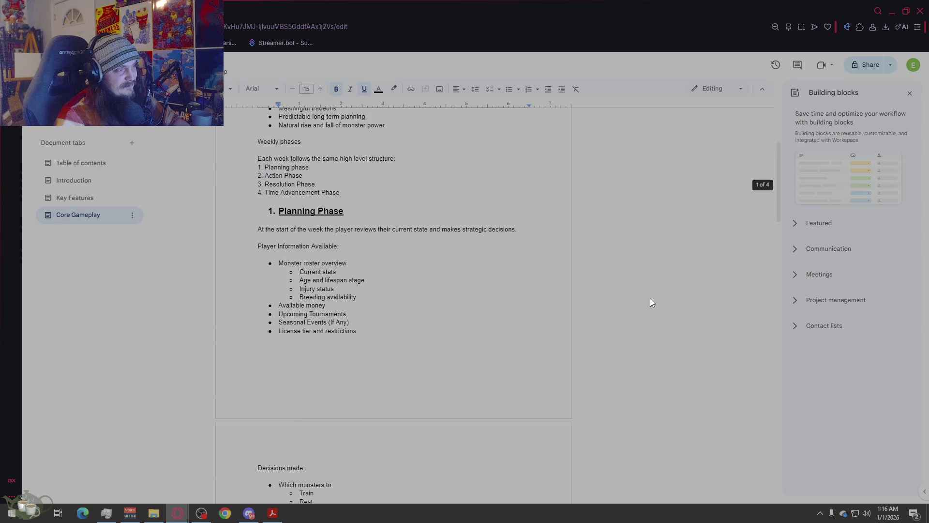
{"action": "scroll", "coordinate": [651, 296], "scroll_direction": "down", "scroll_amount": 20}
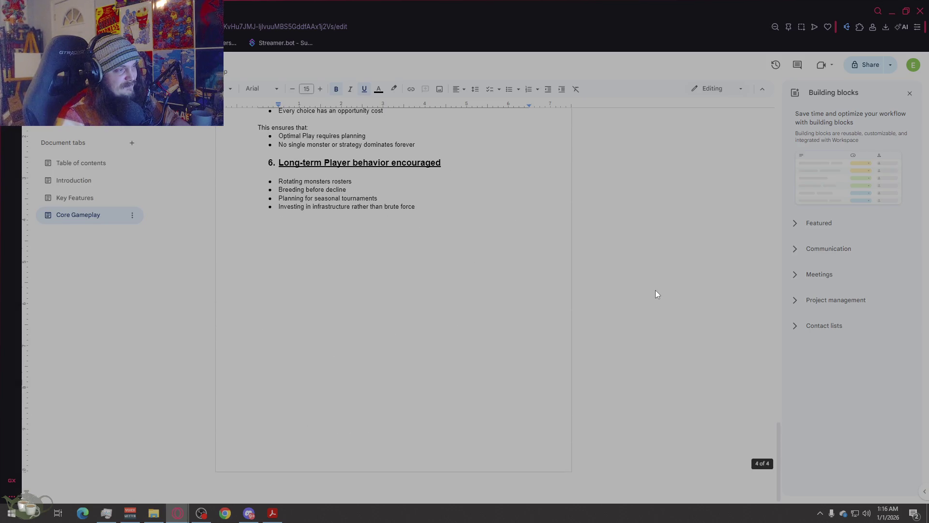
{"action": "key", "text": "Return"}
{"action": "key", "text": "ctrl+v"}
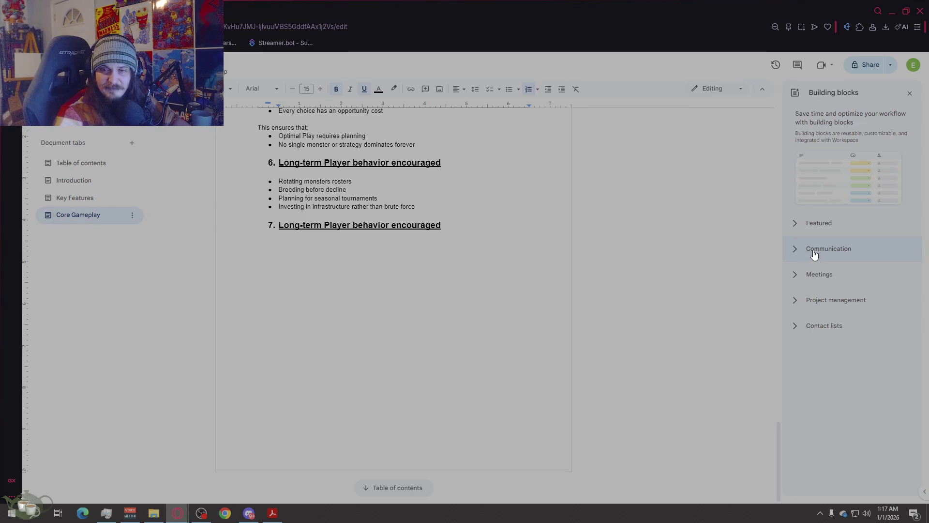
- Retitle heading 7 'Battle Participation' and start an unnumbered 11-pt line without bold or underline below it
{"action": "left_click_drag", "start_coordinate": [437, 225], "coordinate": [275, 226]}
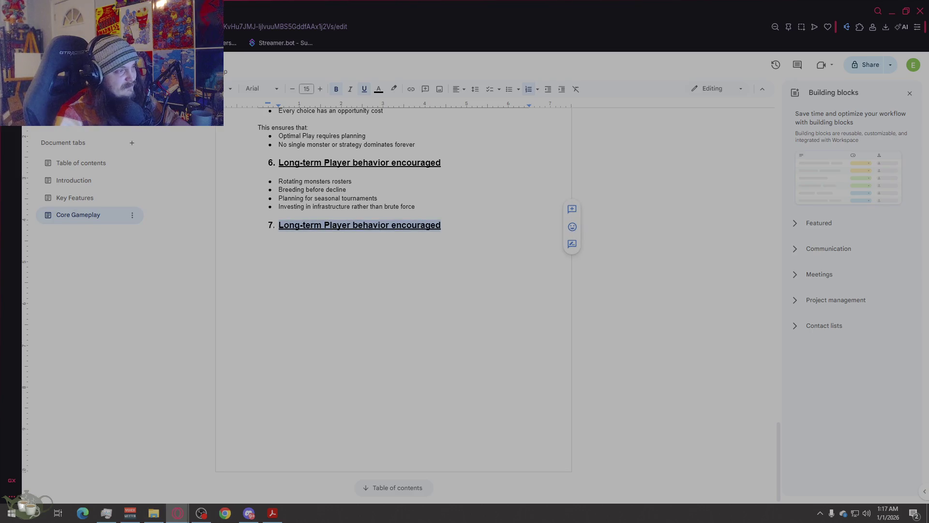
{"action": "type", "text": "Battle Participation"}
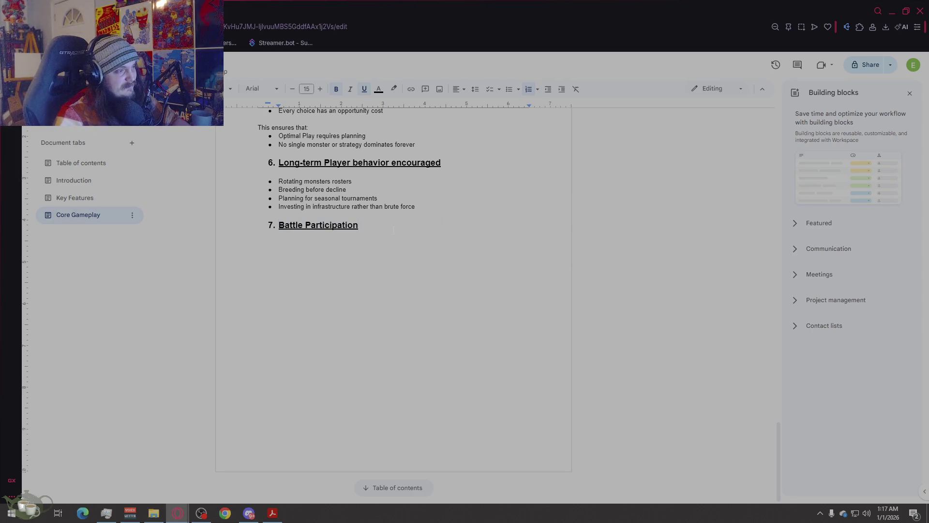
{"action": "key", "text": "Return"}
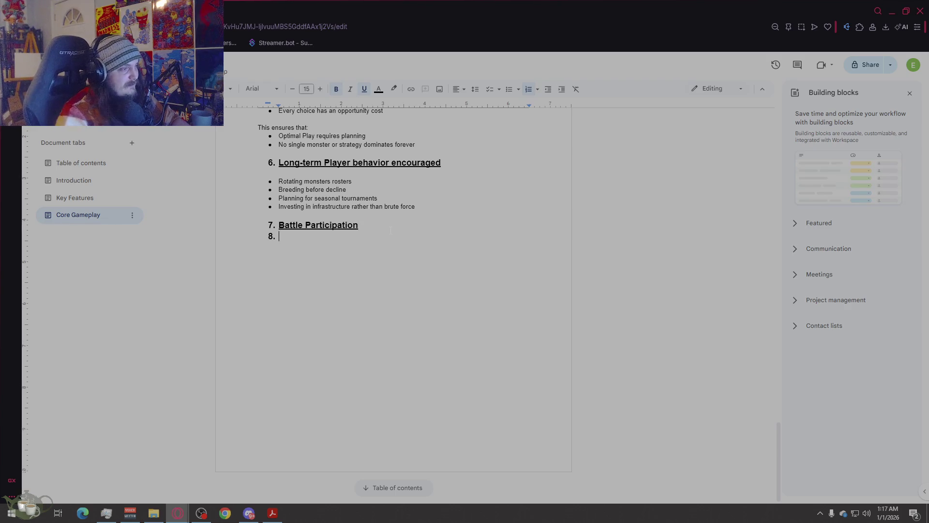
{"action": "key", "text": "Return"}
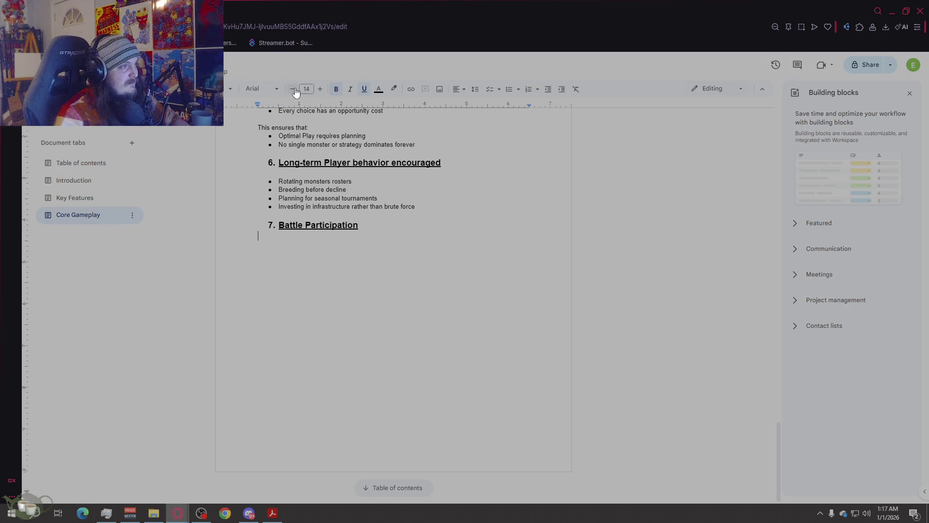
{"action": "left_click", "coordinate": [293, 89]}
{"action": "left_click", "coordinate": [364, 88]}
{"action": "left_click", "coordinate": [336, 88]}
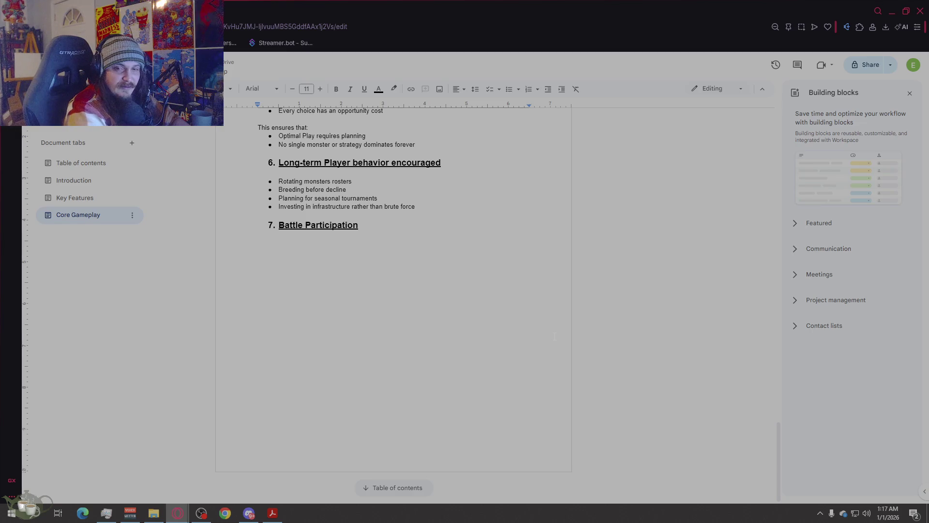
- Write the intro paragraph: players actively fight, with outcomes set by decisions, monster build quality and execution
{"action": "type", "text": "wand"}
{"action": "key", "text": "BackSpace"}
{"action": "key", "text": "BackSpace"}
{"action": "key", "text": "BackSpace"}
{"action": "type", "text": "Whenever a monster is "}
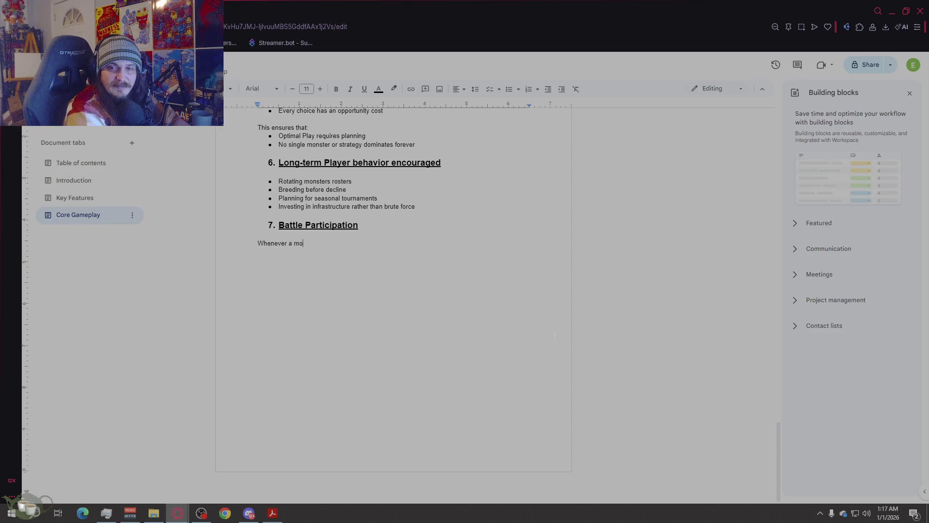
{"action": "type", "text": "entered "}
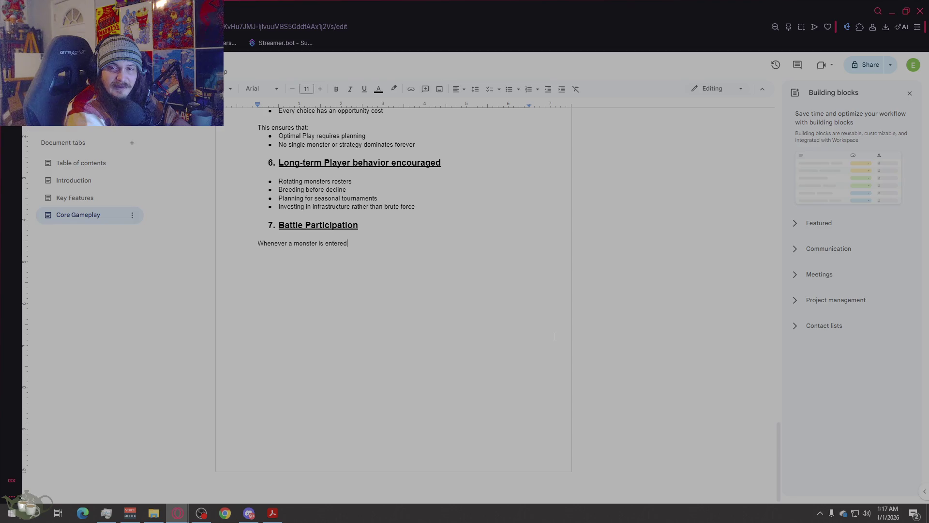
{"action": "type", "text": "into a battle or t"}
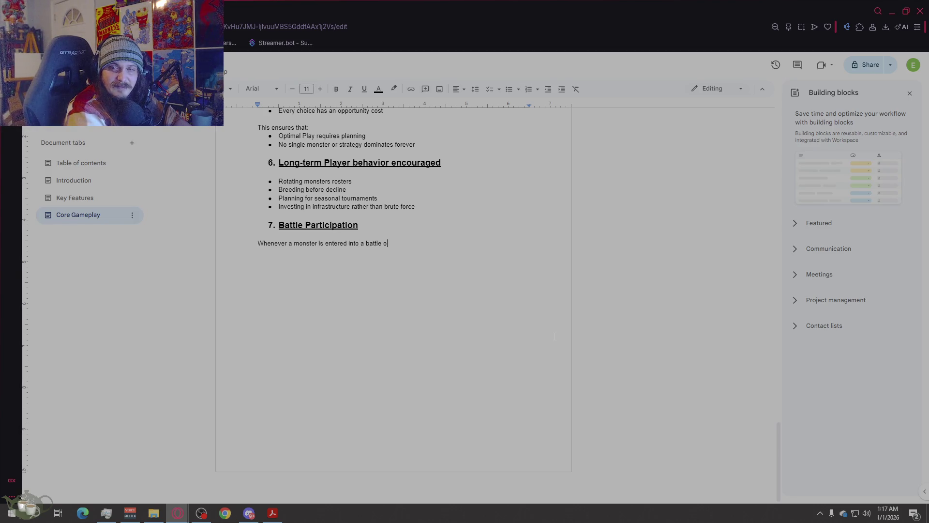
{"action": "type", "text": "ournament, "}
{"action": "type", "text": "the player mu"}
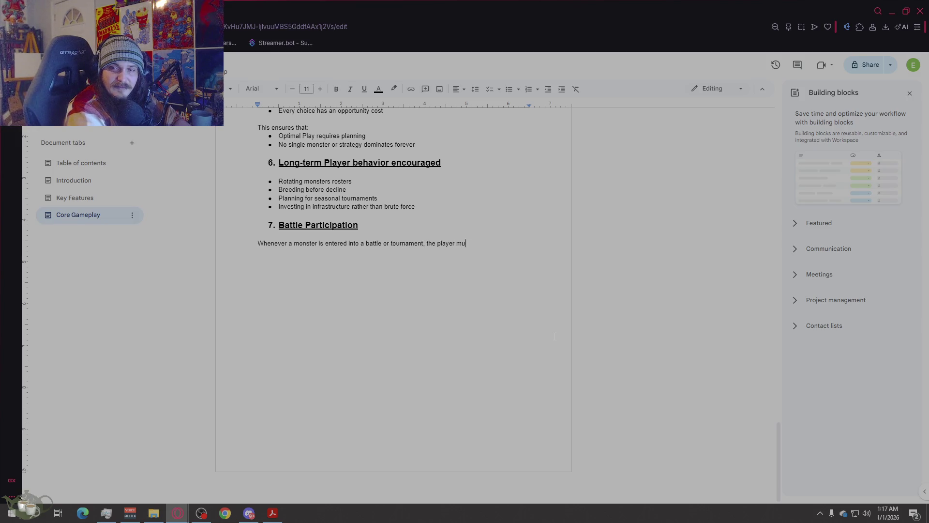
{"action": "type", "text": "st actively partic"}
{"action": "type", "text": "ipate in the fi"}
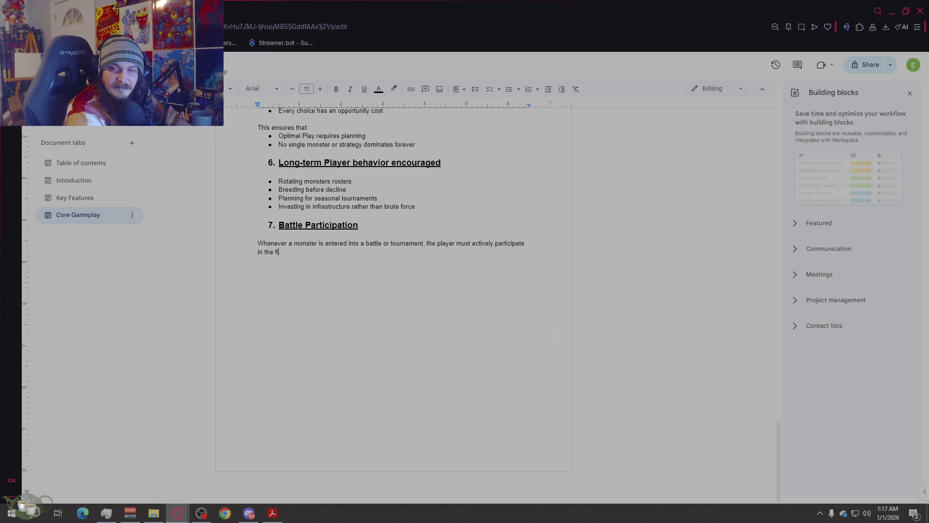
{"action": "type", "text": "ght. "}
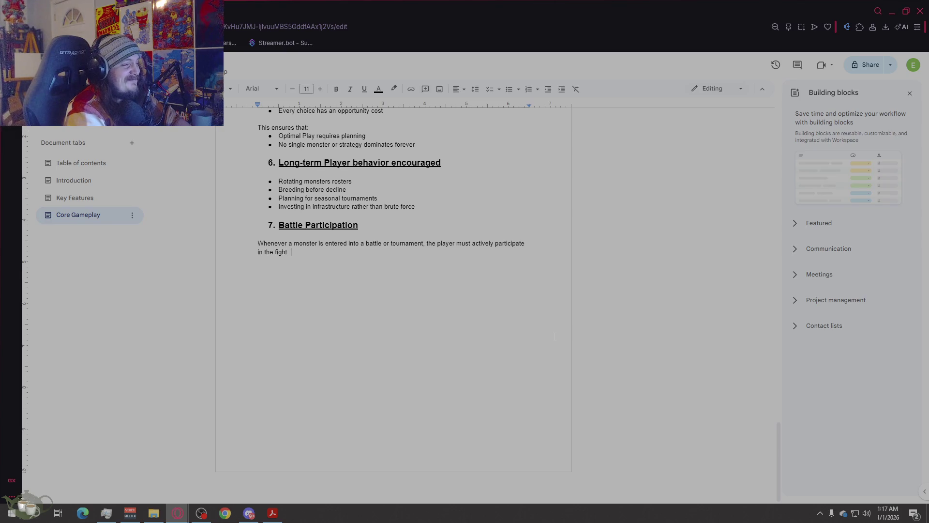
{"action": "type", "text": "Outcome"}
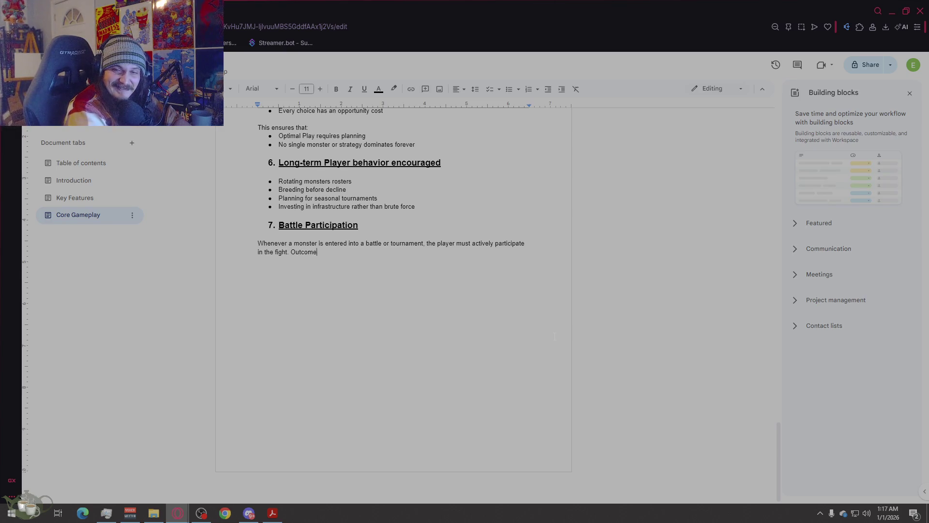
{"action": "type", "text": "s are determined th"}
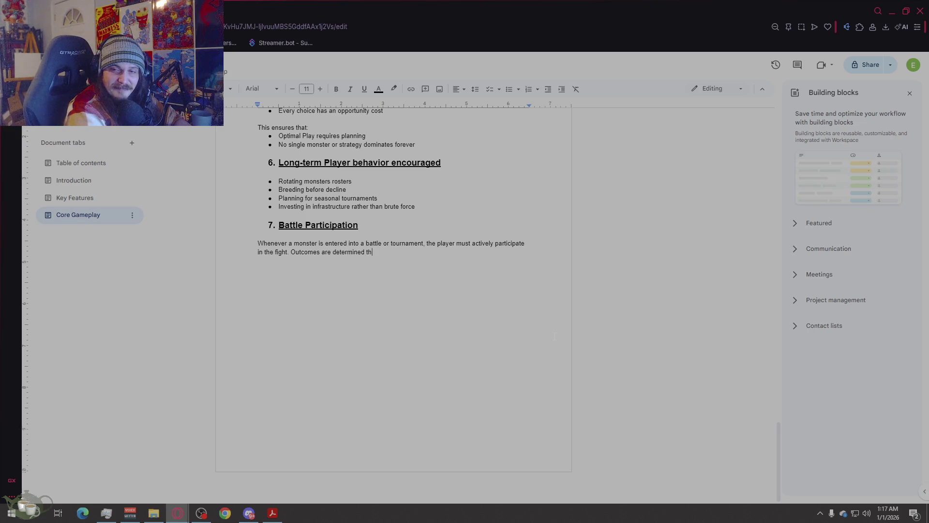
{"action": "type", "text": "rough player decis"}
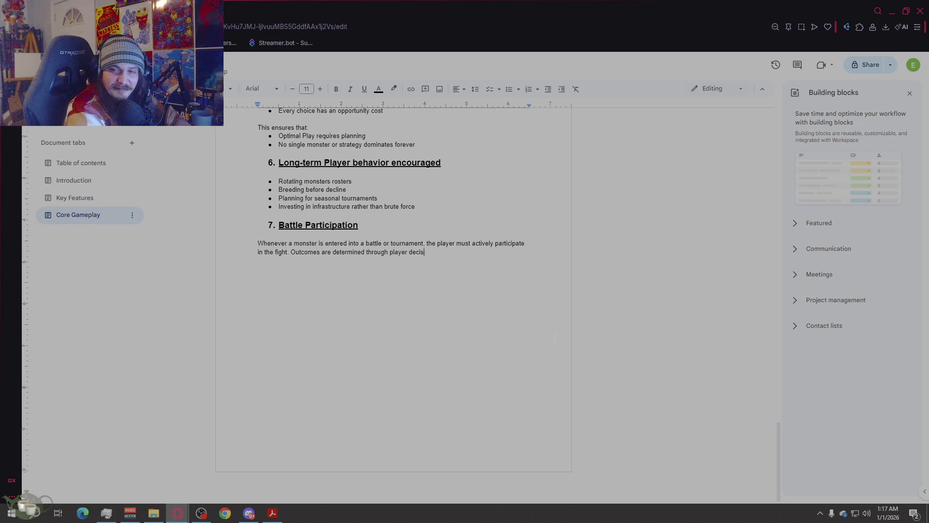
{"action": "type", "text": "ion making, monster bui"}
{"action": "type", "text": "ld "}
{"action": "type", "text": "quality, and exe"}
{"action": "type", "text": "cution"}
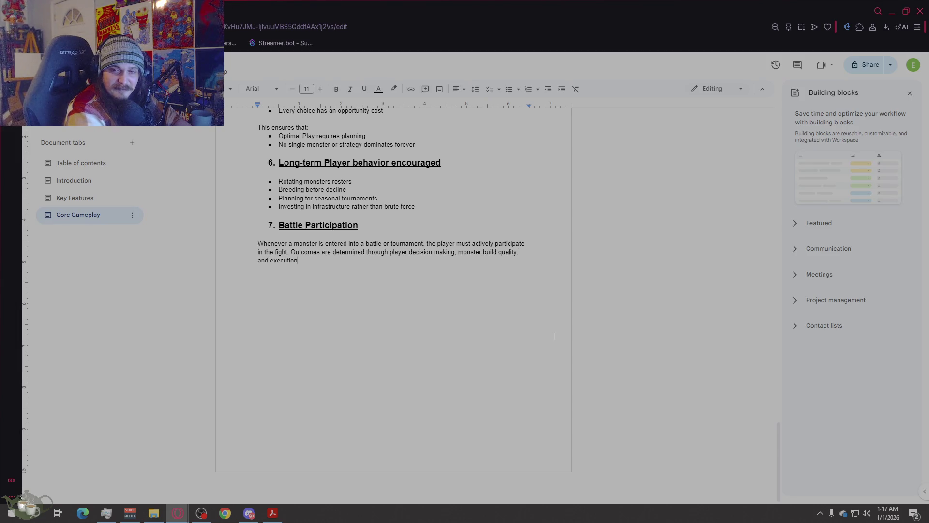
{"action": "key", "text": "Return"}
{"action": "key", "text": "Return"}
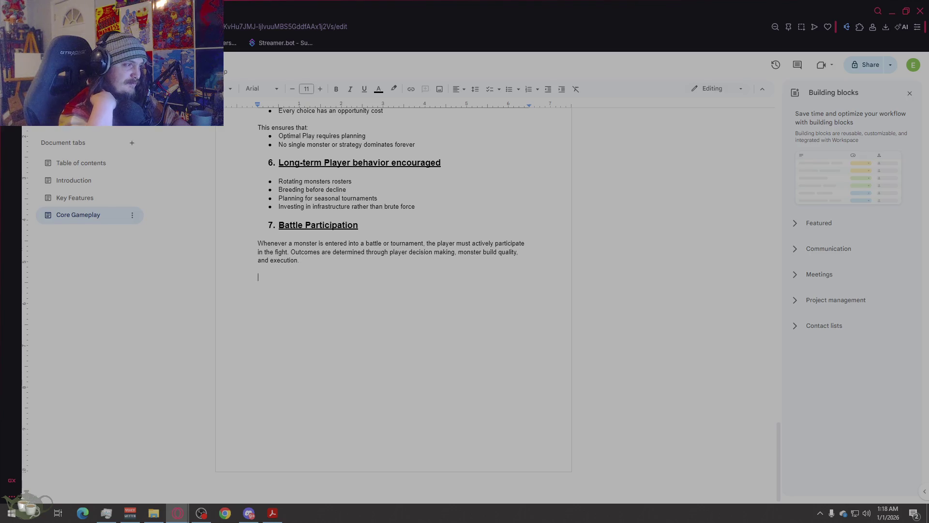
{"action": "scroll", "coordinate": [393, 291], "scroll_direction": "up", "scroll_amount": 5}
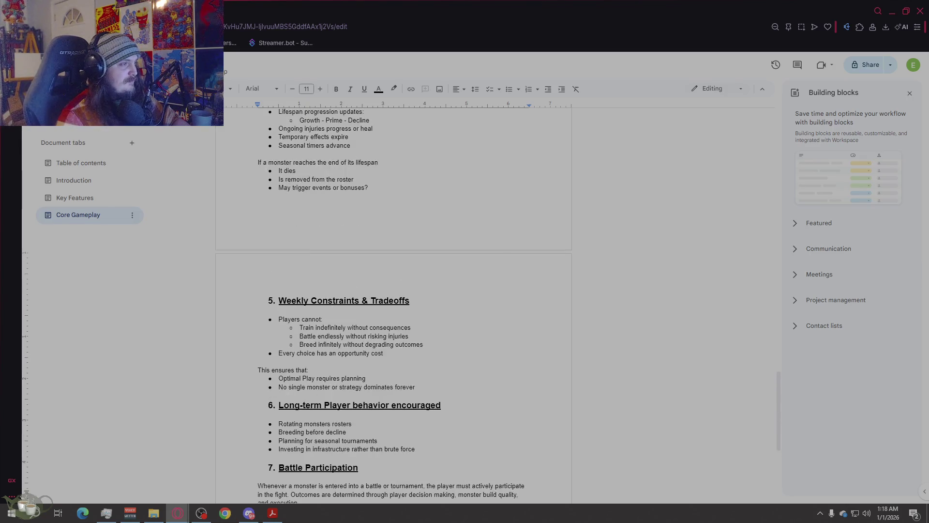
{"action": "scroll", "coordinate": [626, 281], "scroll_direction": "up", "scroll_amount": 2}
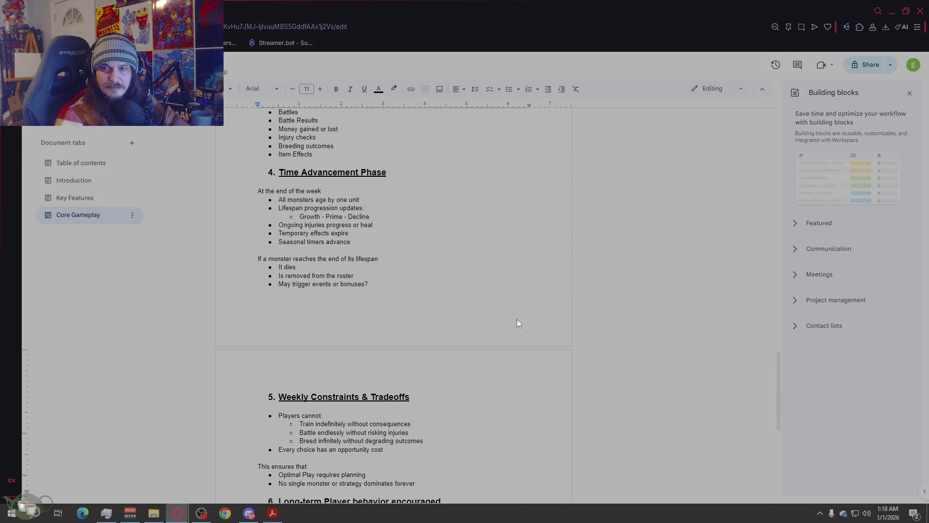
{"action": "scroll", "coordinate": [401, 300], "scroll_direction": "down", "scroll_amount": 6}
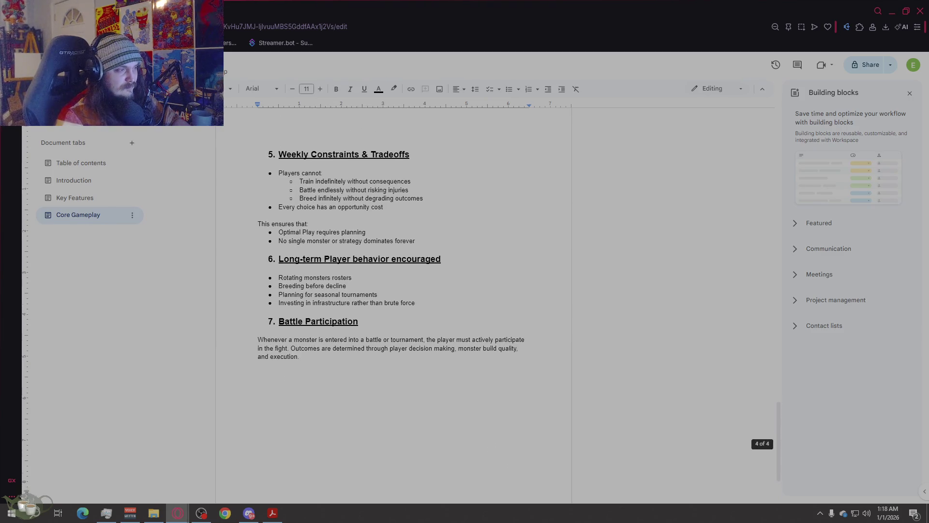
{"action": "left_click", "coordinate": [300, 309]}
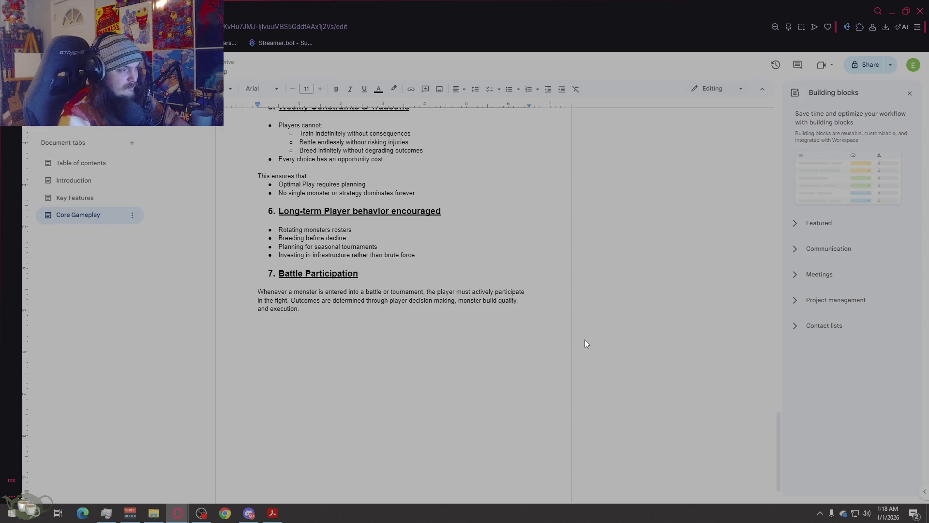
{"action": "left_click", "coordinate": [429, 330]}
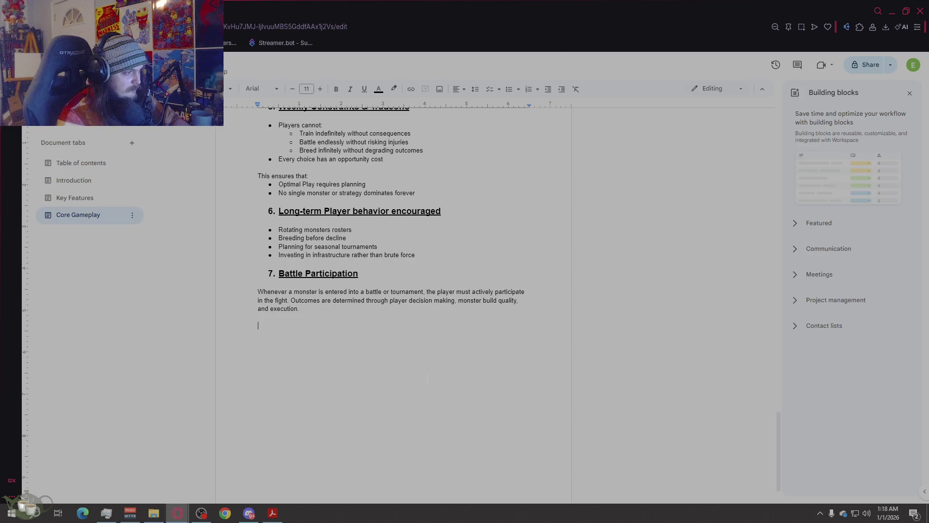
{"action": "scroll", "coordinate": [429, 330], "scroll_direction": "up", "scroll_amount": 7}
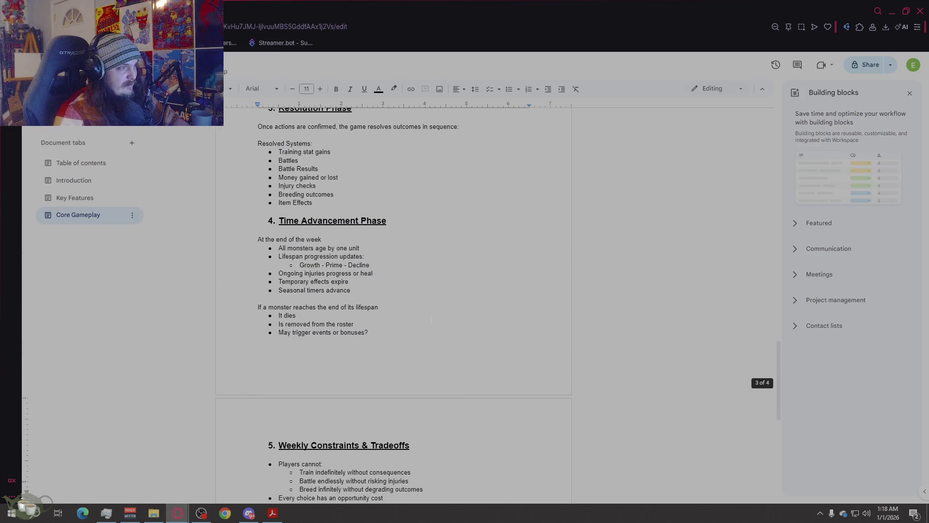
- Add the subheading 'A) Combat Overview' below the intro paragraph
{"action": "scroll", "coordinate": [430, 320], "scroll_direction": "down", "scroll_amount": 8}
{"action": "type", "text": "A) Combat"}
{"action": "key", "text": "BackSpace"}
{"action": "type", "text": "t Overview"}
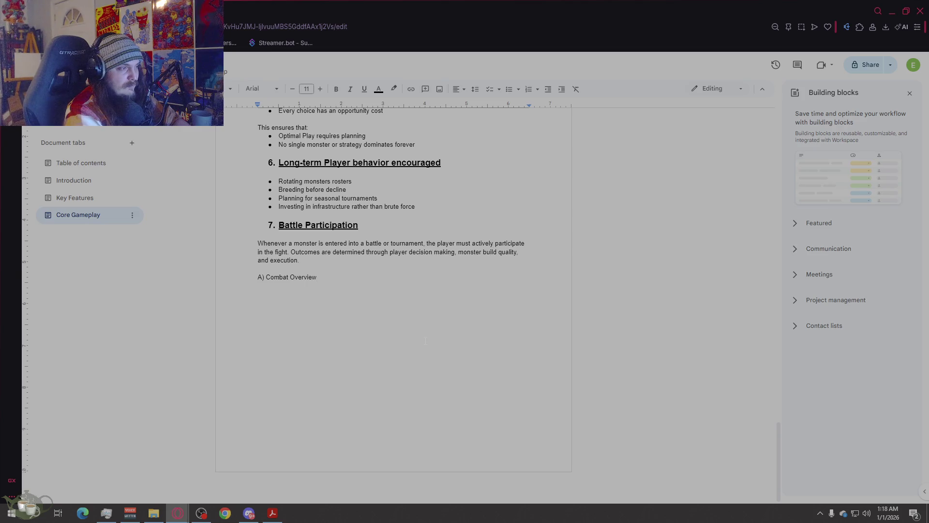
{"action": "key", "text": "Return"}
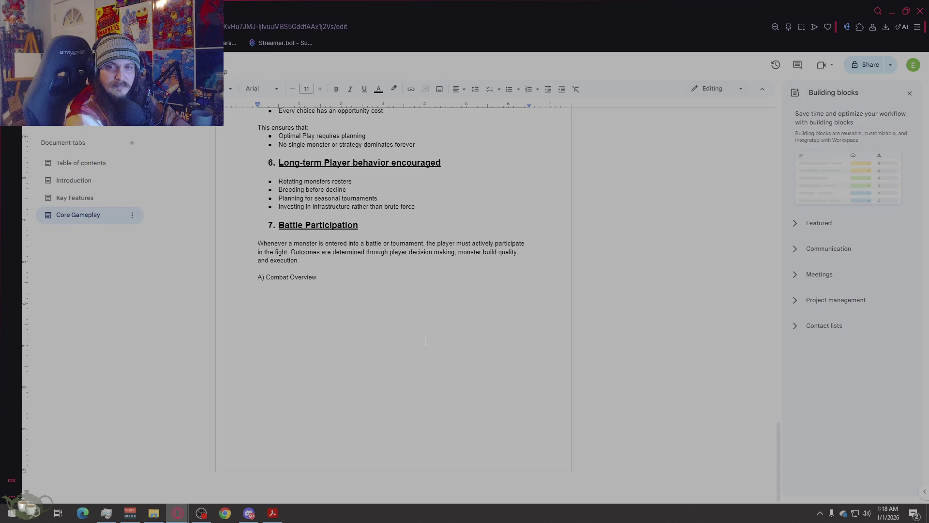
- Write the combat paragraph about player-selected moves, correcting 'executre' to 'executed'
{"action": "type", "text": "Combat is a"}
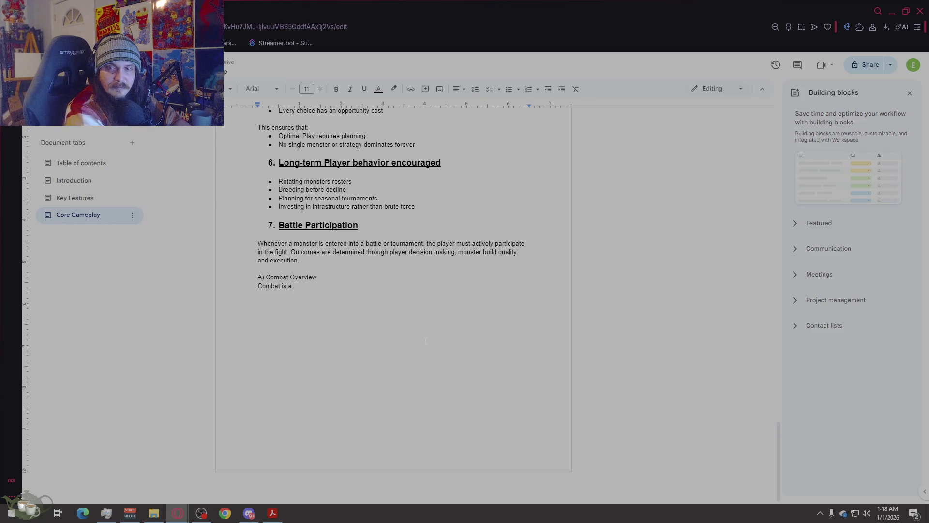
{"action": "type", "text": "player "}
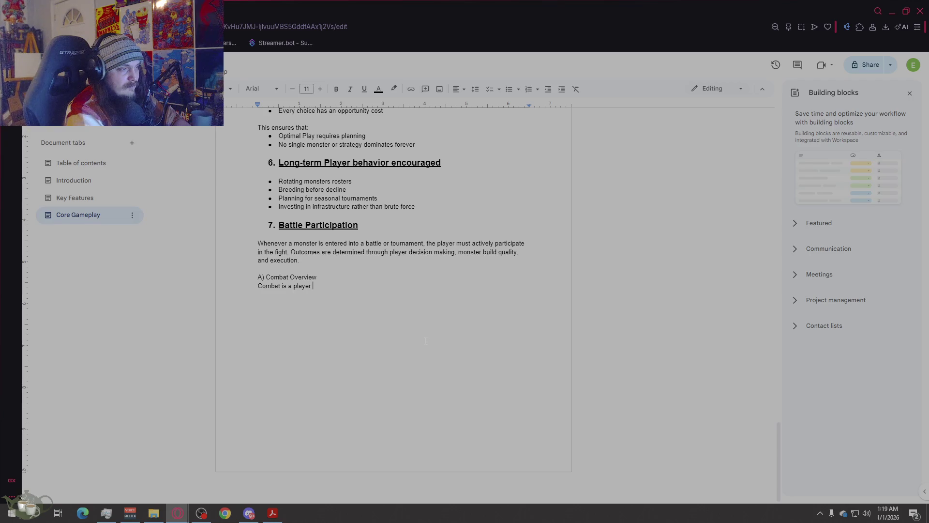
{"action": "type", "text": "controlled e"}
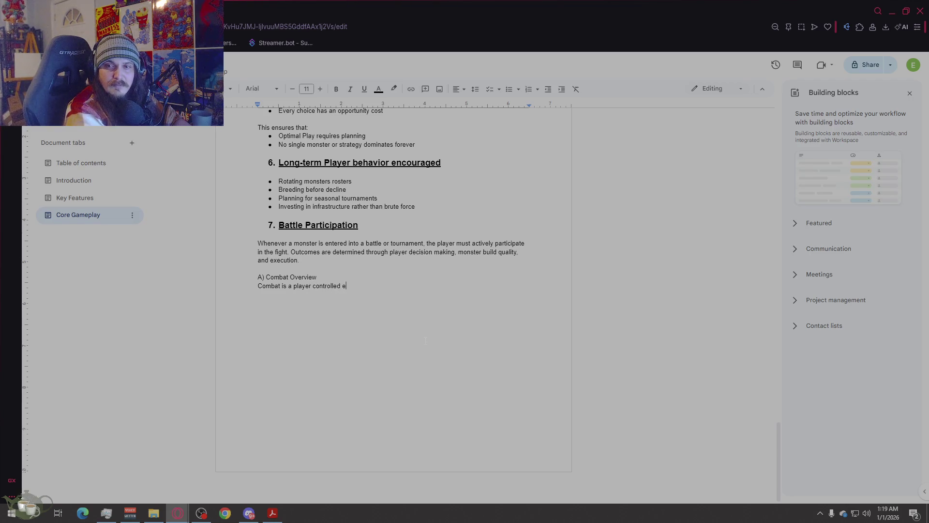
{"action": "type", "text": "xperience where monse"}
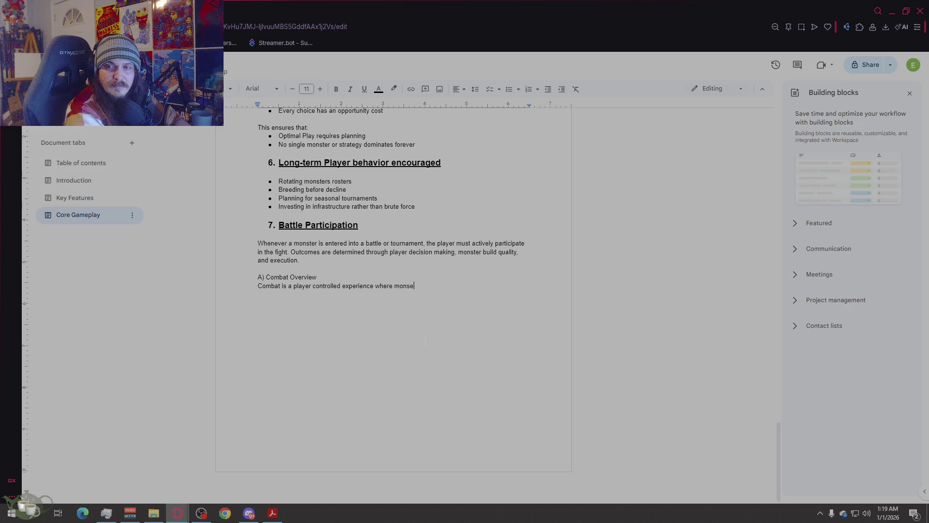
{"action": "key", "text": "BackSpace"}
{"action": "type", "text": "ters executre m"}
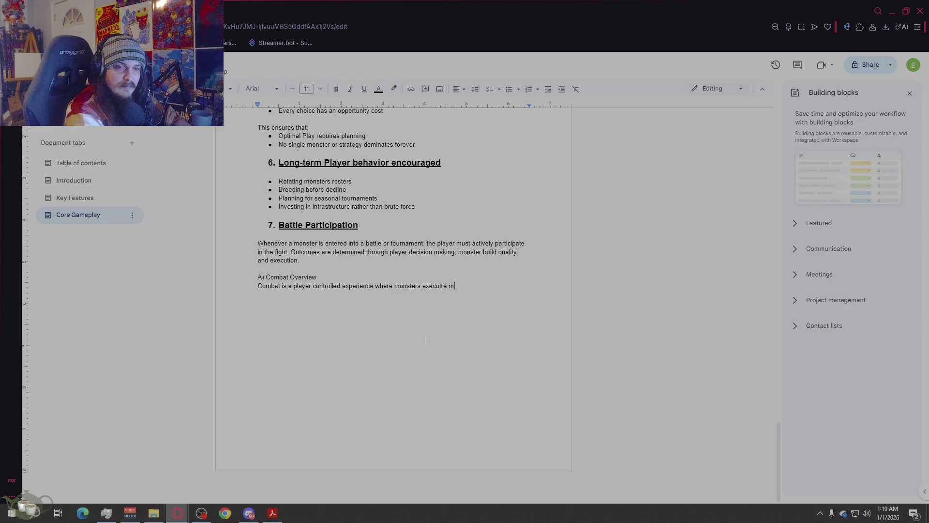
{"action": "type", "text": "oves sle"}
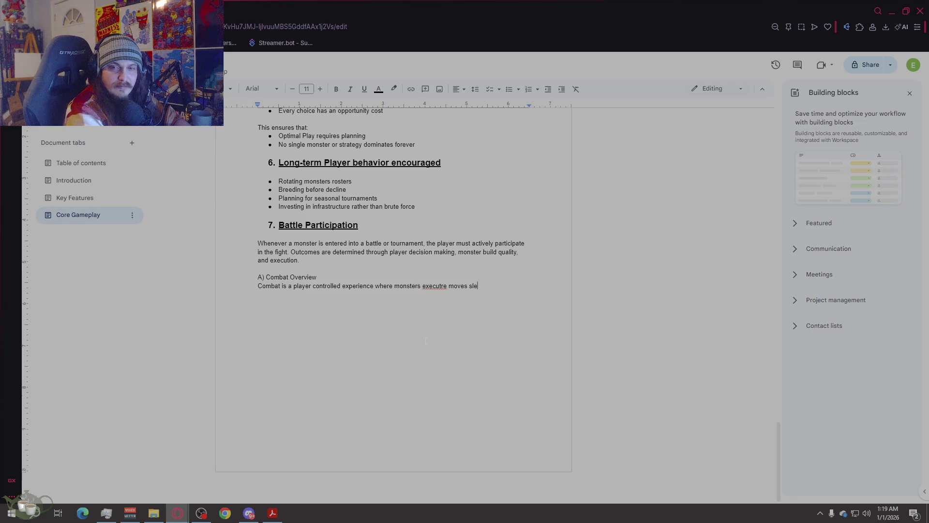
{"action": "key", "text": "BackSpace"}
{"action": "type", "text": "elected"}
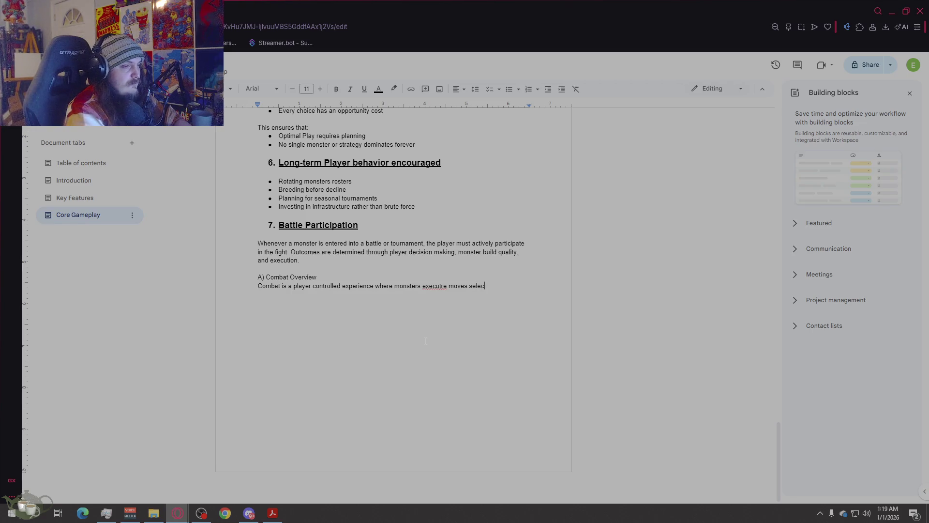
{"action": "right_click", "coordinate": [435, 286]}
{"action": "left_click", "coordinate": [460, 300]}
{"action": "type", "text": "d"}
{"action": "key", "text": "Up"}
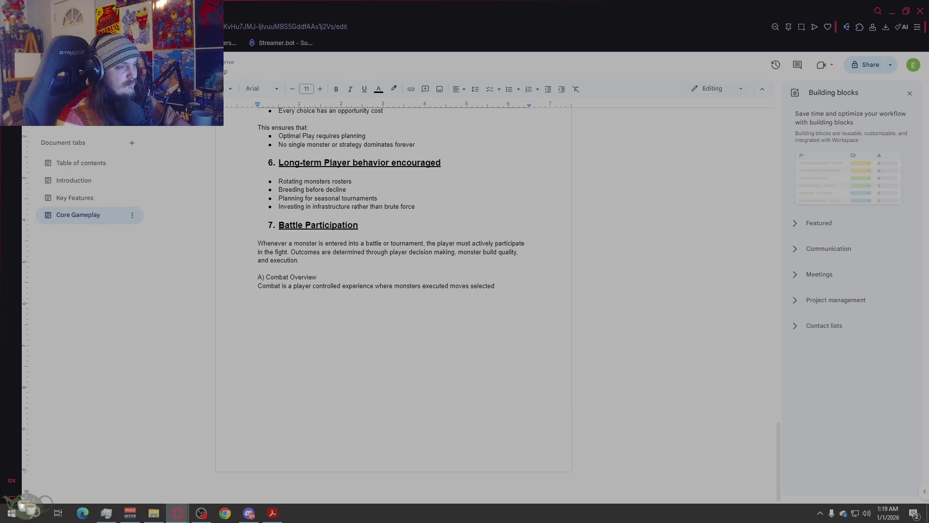
{"action": "left_click", "coordinate": [449, 286]}
{"action": "key", "text": "BackSpace"}
{"action": "double_click", "coordinate": [528, 349]}
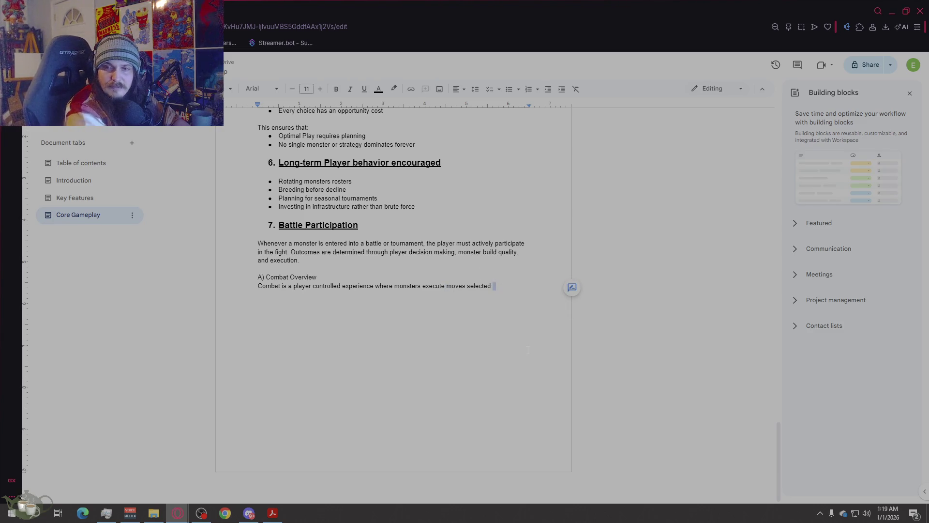
{"action": "type", "text": "by"}
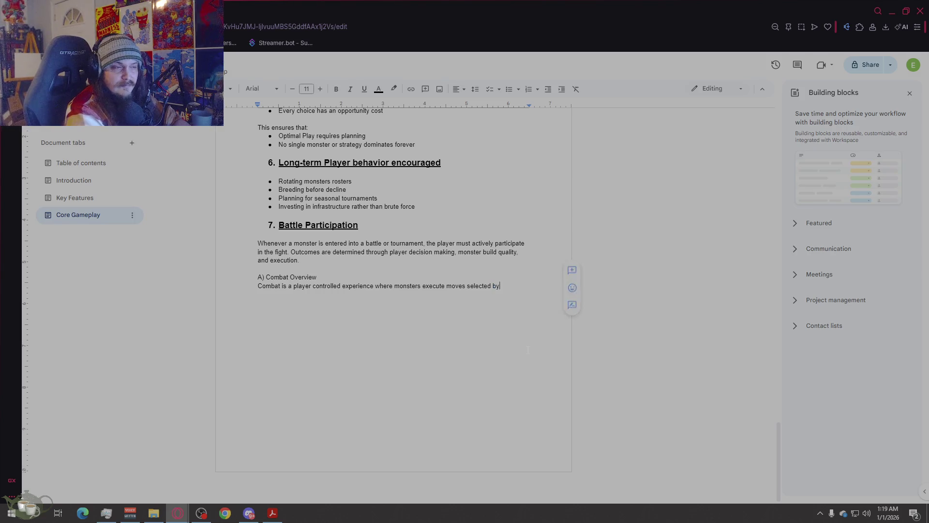
{"action": "type", "text": " theplay"}
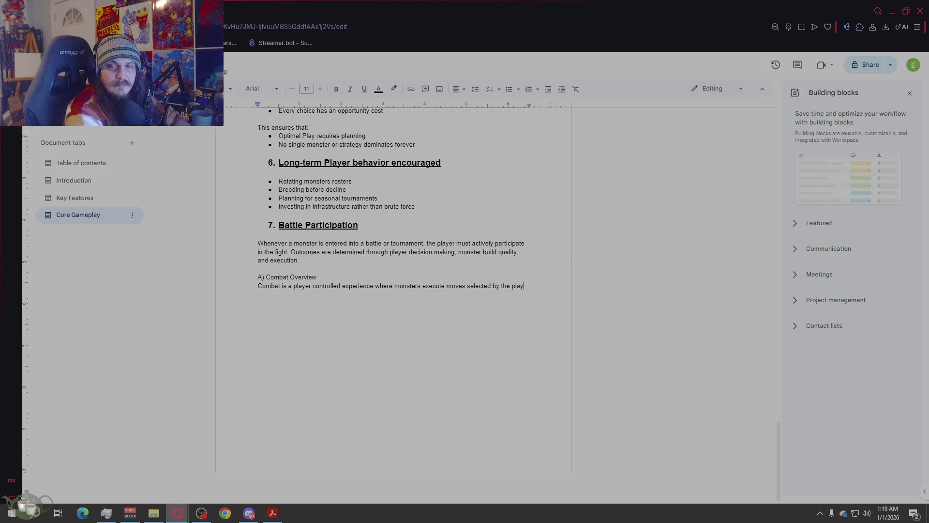
{"action": "type", "text": "er during battle. Prepe"}
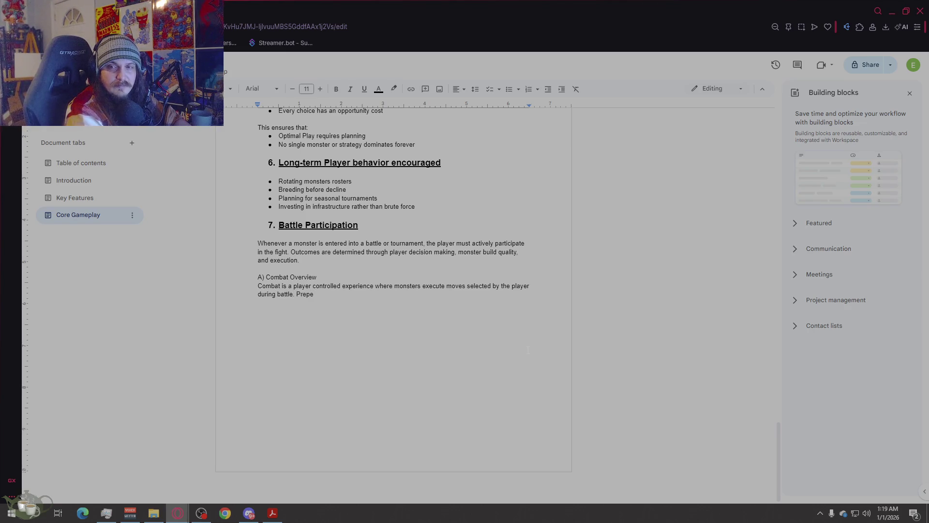
{"action": "type", "text": "aration "}
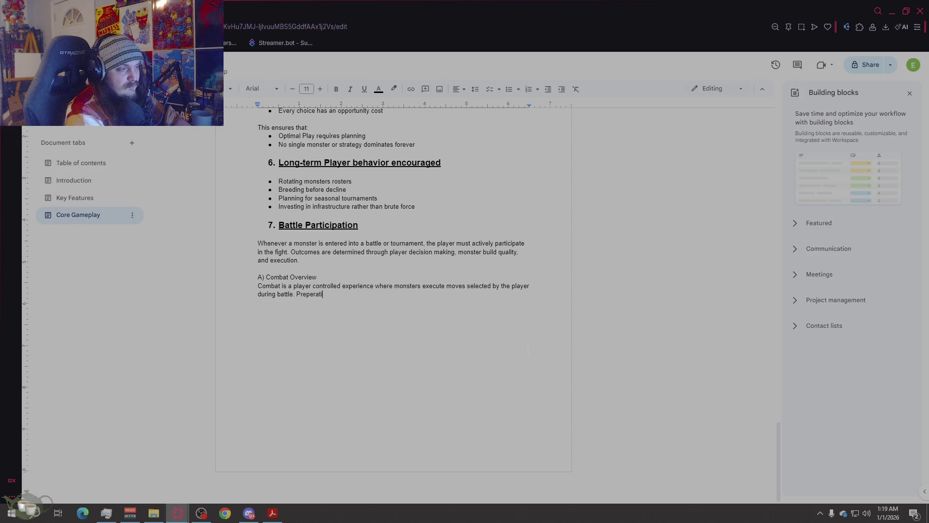
{"action": "type", "text": "det"}
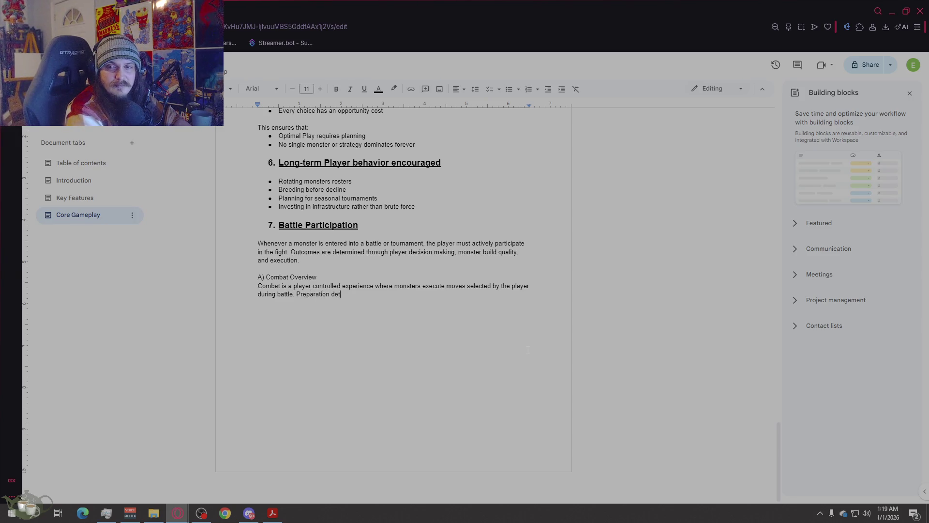
{"action": "type", "text": "ermines poten"}
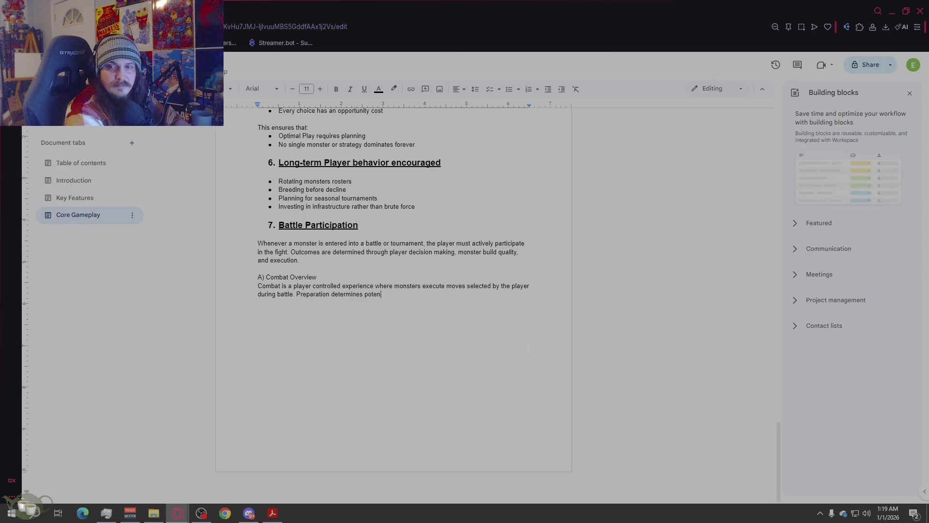
{"action": "type", "text": "tial but battle deci"}
{"action": "type", "text": "sions"}
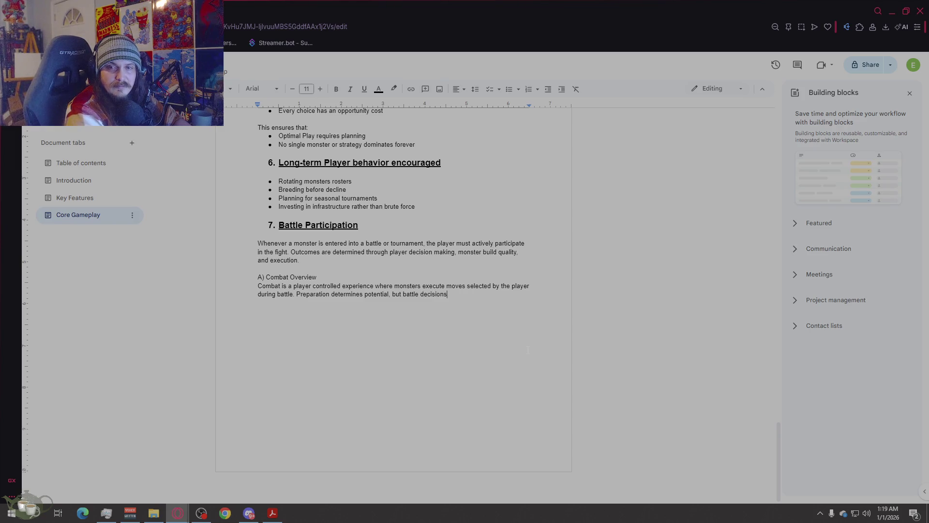
{"action": "type", "text": " determine outcomes."}
- Add a paragraph on limited move sets creating tactical constraints and encouraging specialization
{"action": "key", "text": "Return"}
{"action": "key", "text": "Return"}
{"action": "type", "text": "Eac"}
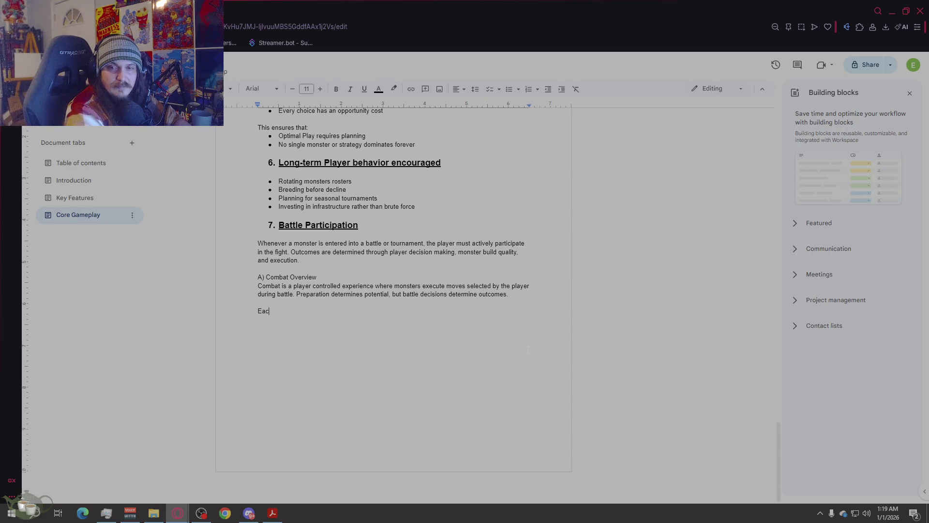
{"action": "type", "text": "h monster b"}
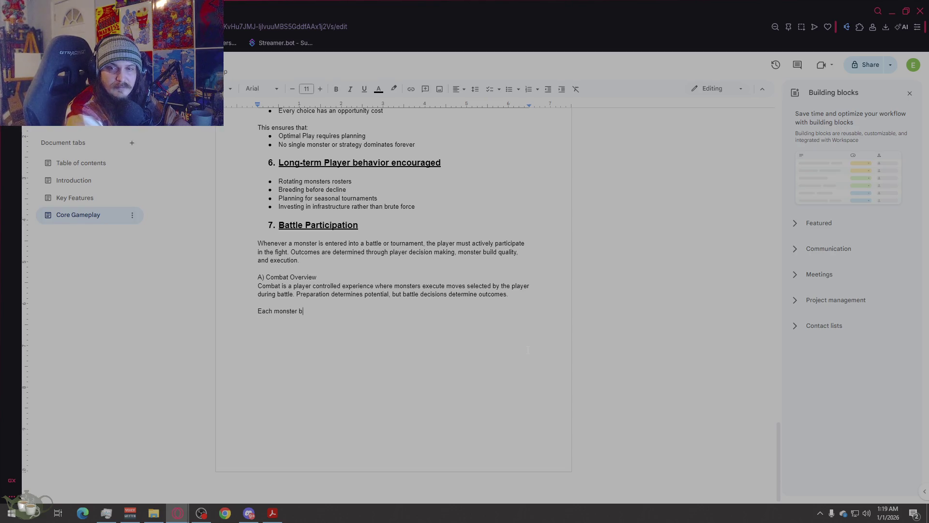
{"action": "type", "text": "rings a limited move set into "}
{"action": "type", "text": "comba"}
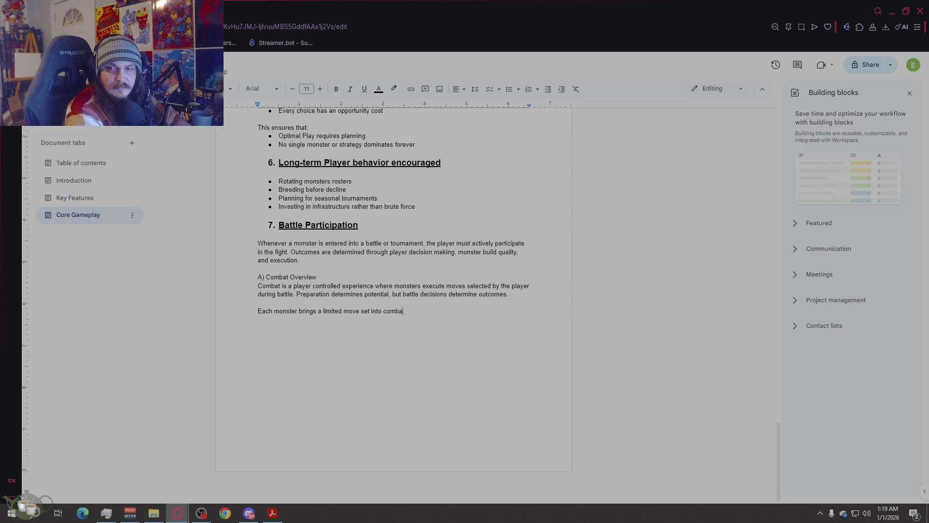
{"action": "type", "text": "t, creating "}
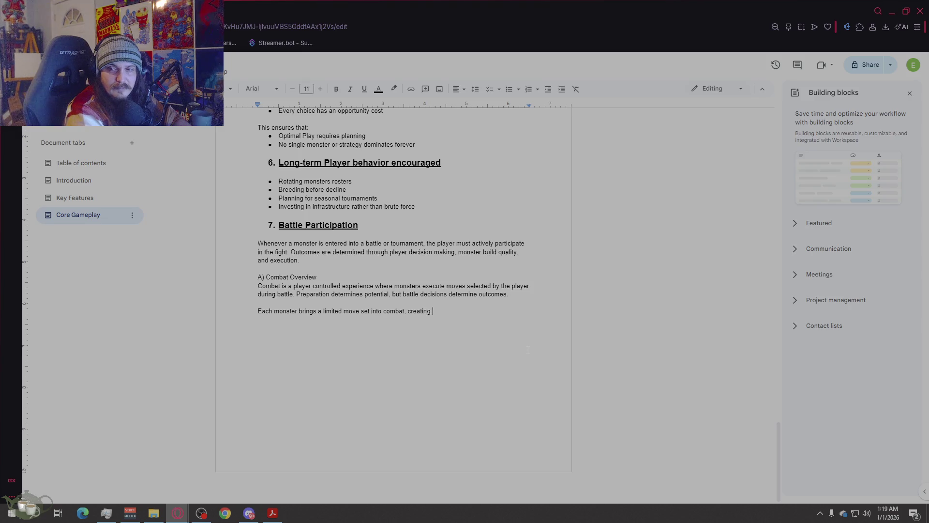
{"action": "type", "text": "tactical constraints and "}
{"action": "type", "text": "encouraginging "}
{"action": "type", "text": "spec"}
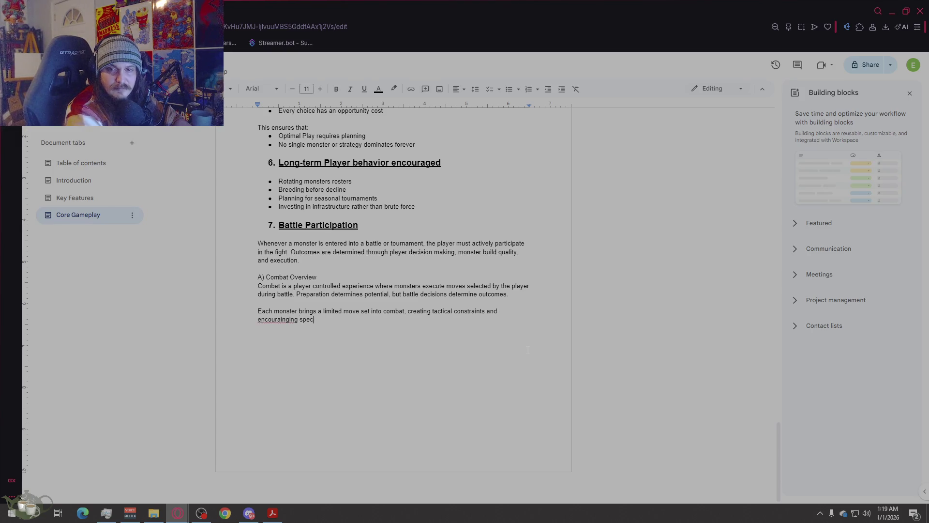
{"action": "type", "text": "ialization"}
{"action": "right_click", "coordinate": [292, 319]}
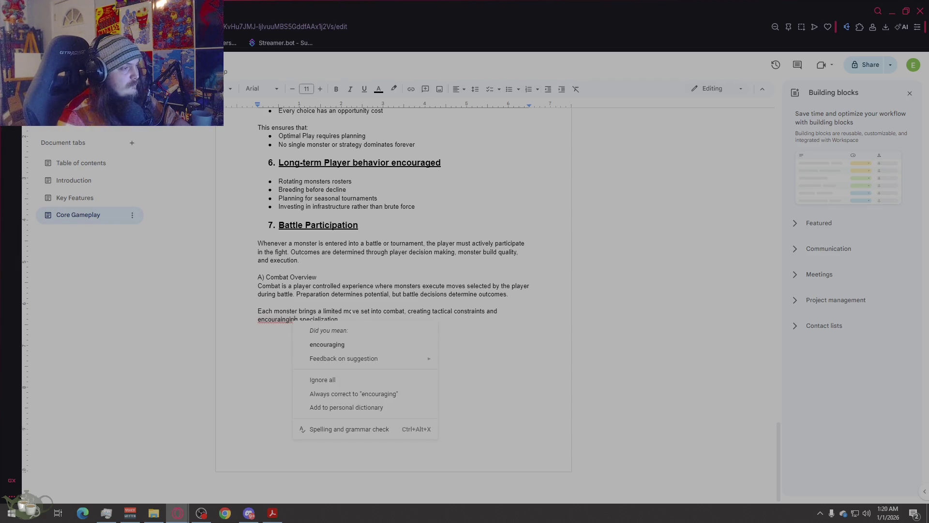
{"action": "left_click", "coordinate": [357, 344]}
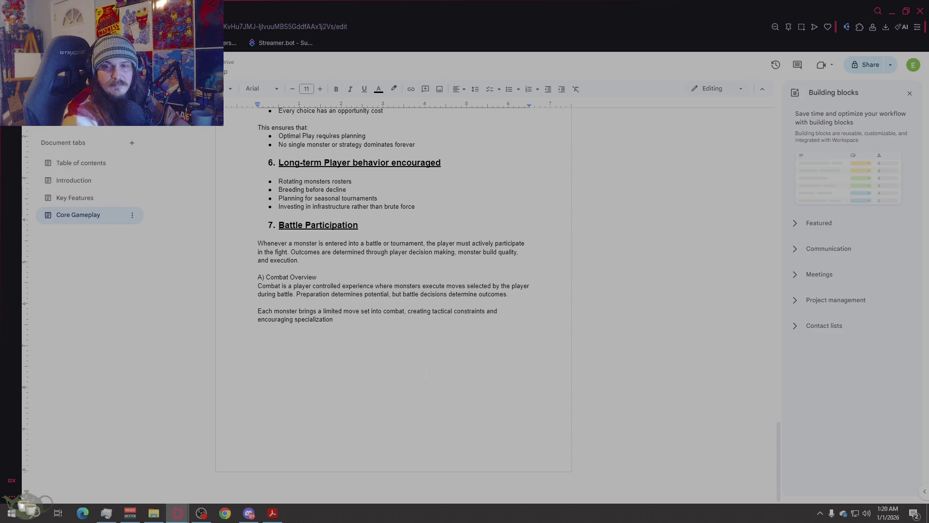
- Start the 'B) Monster Moves' subsection line
{"action": "key", "text": "Return"}
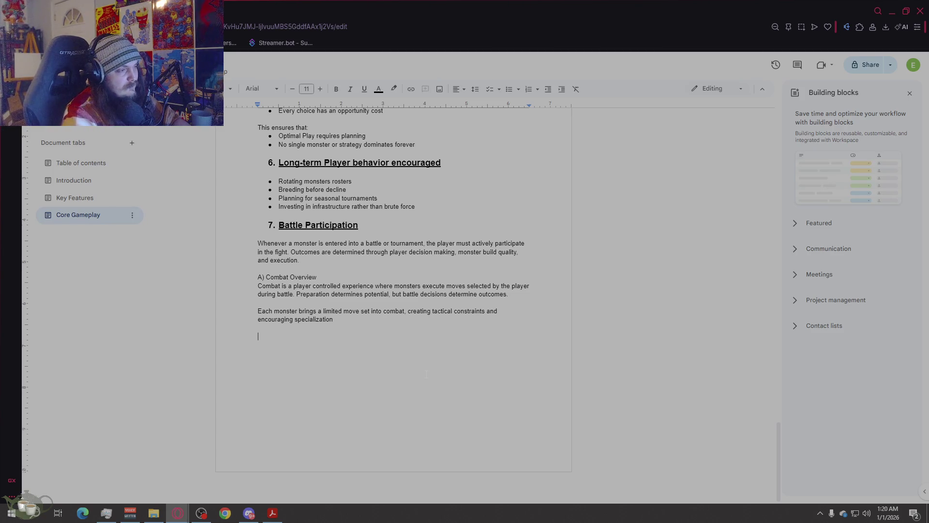
{"action": "type", "text": "Moves"}
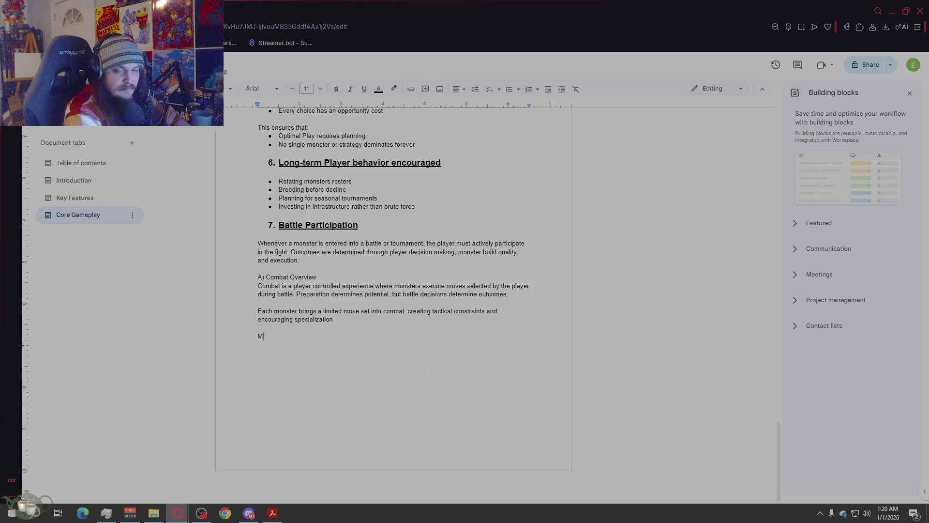
{"action": "key", "text": "BackSpace"}
{"action": "key", "text": "BackSpace"}
{"action": "key", "text": "BackSpace"}
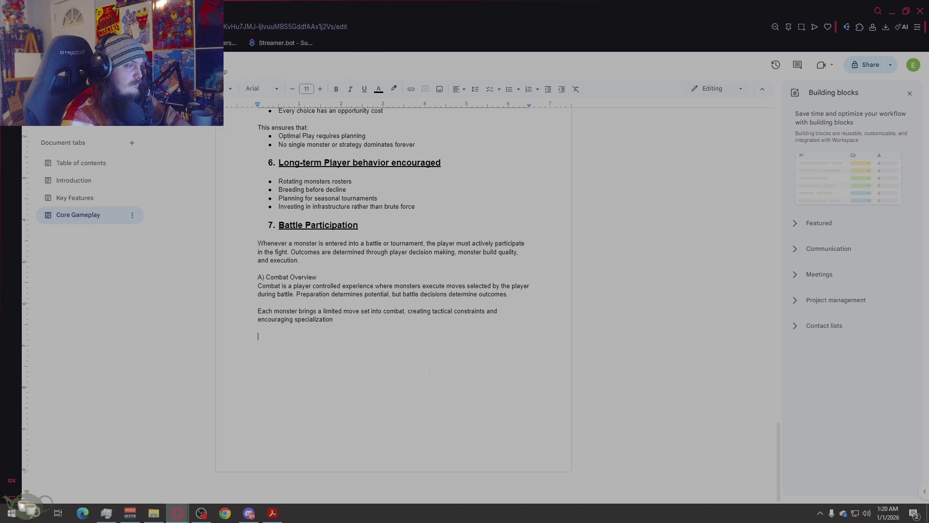
{"action": "type", "text": "B) "}
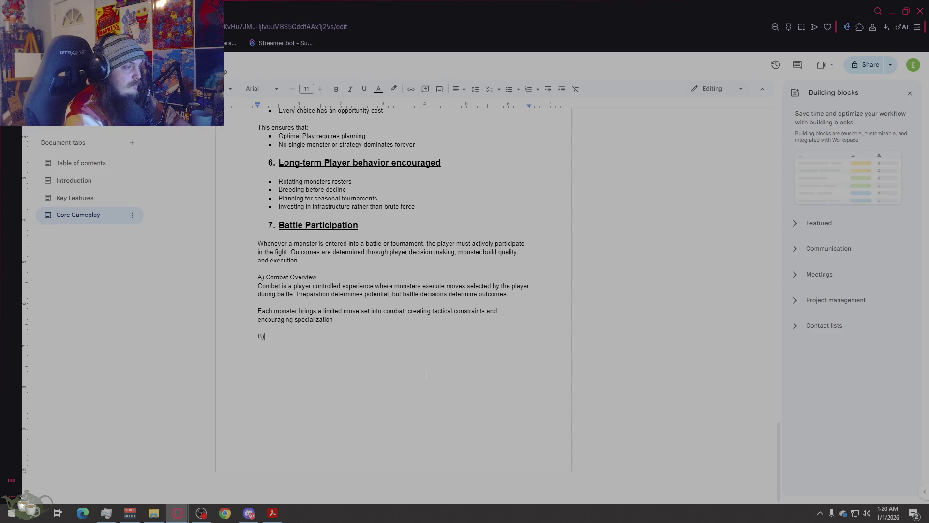
{"action": "type", "text": "Mons"}
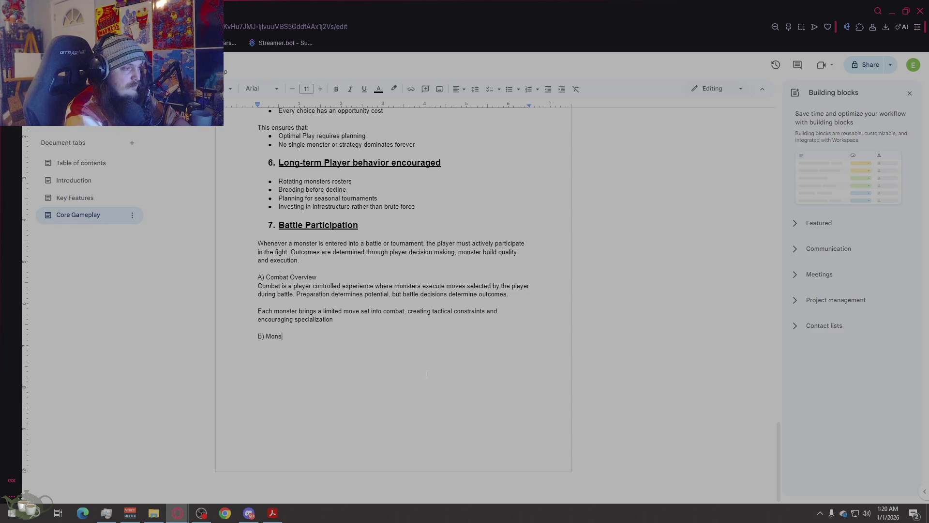
{"action": "type", "text": "ter Moves"}
- Add 'Move Capacity' with three bullets: up to four moves, managed outside combat, fit the monster's role
{"action": "key", "text": "Return"}
{"action": "type", "text": "Move Capar"}
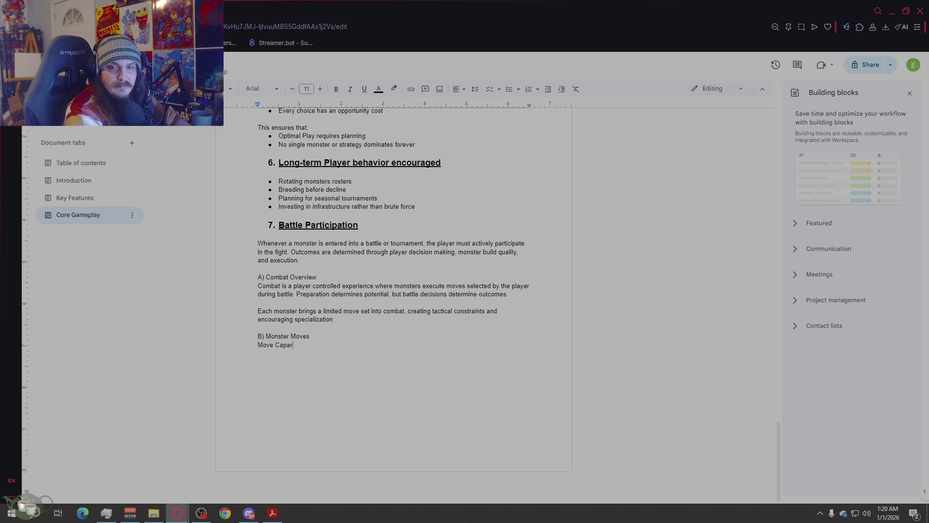
{"action": "key", "text": "BackSpace"}
{"action": "type", "text": "city"}
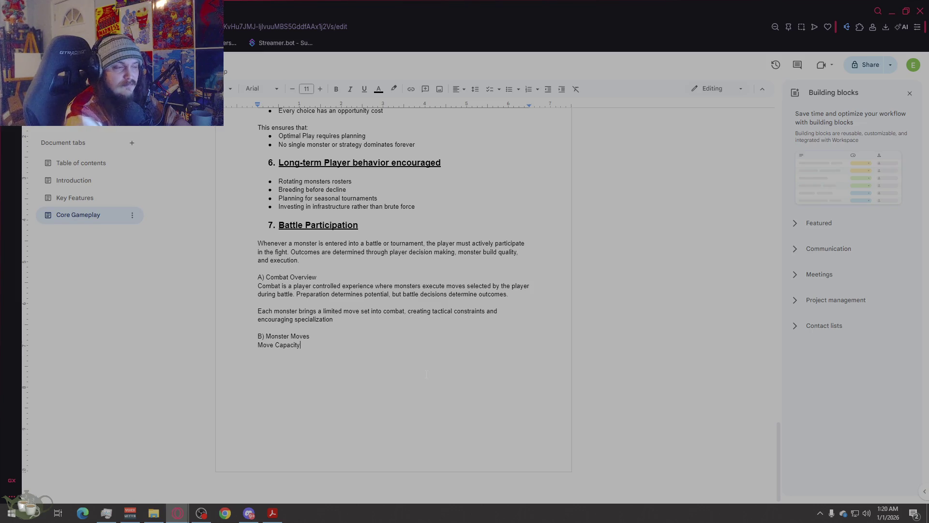
{"action": "key", "text": "Return"}
{"action": "left_click", "coordinate": [508, 89]}
{"action": "type", "text": "Each"}
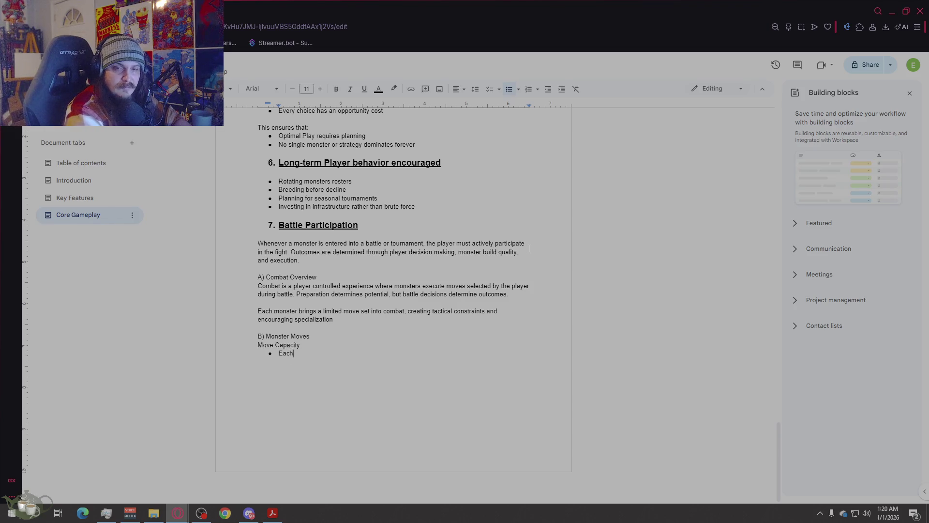
{"action": "type", "text": " monster can kn"}
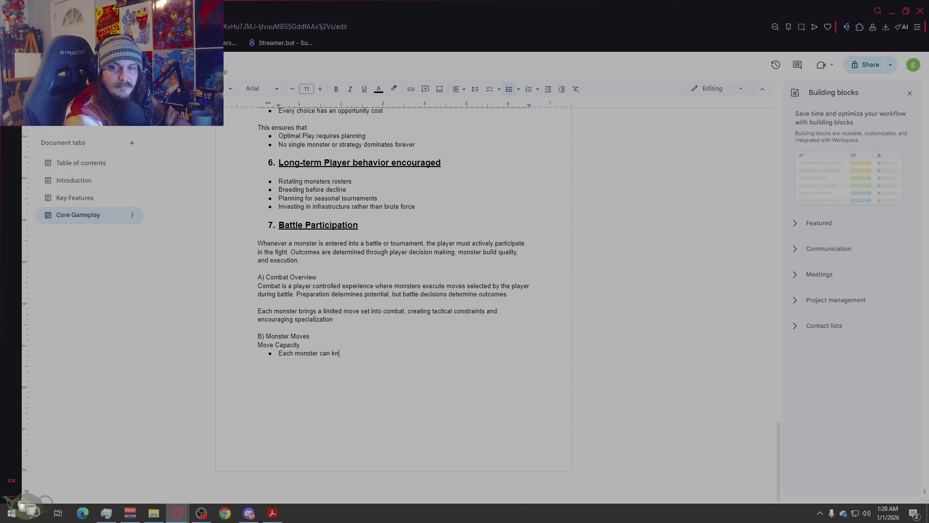
{"action": "type", "text": "ow up to four moves at a ti"}
{"action": "type", "text": "me"}
{"action": "key", "text": "Return"}
{"action": "type", "text": "Moves are chosen and managed o"}
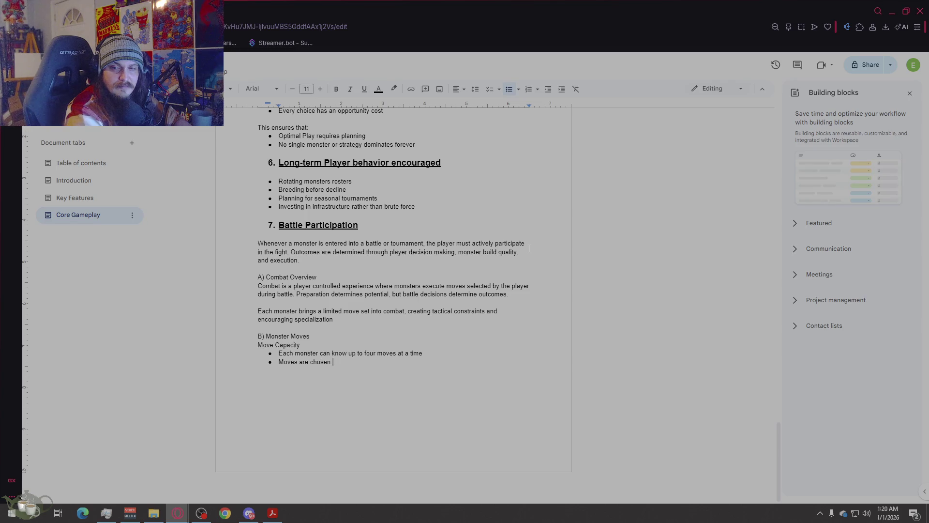
{"action": "type", "text": "utside of combat"}
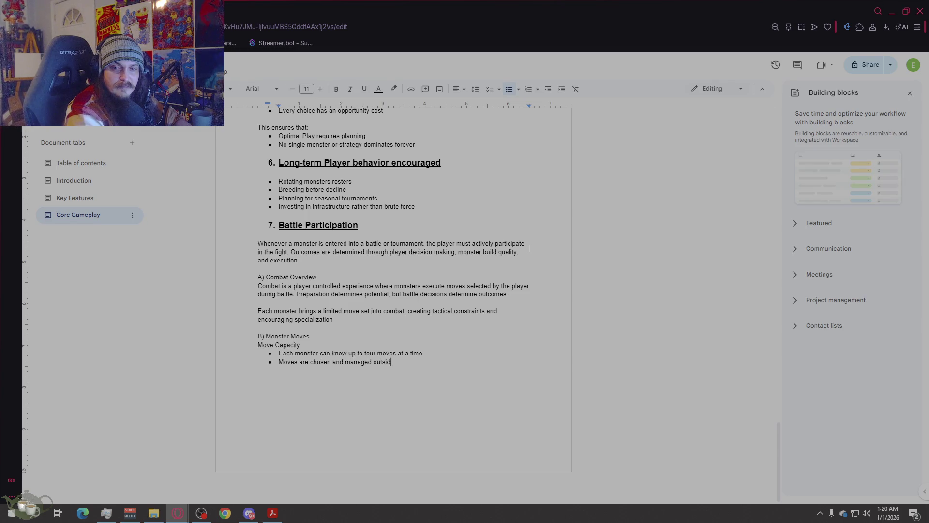
{"action": "key", "text": "Return"}
{"action": "type", "text": "Players mus"}
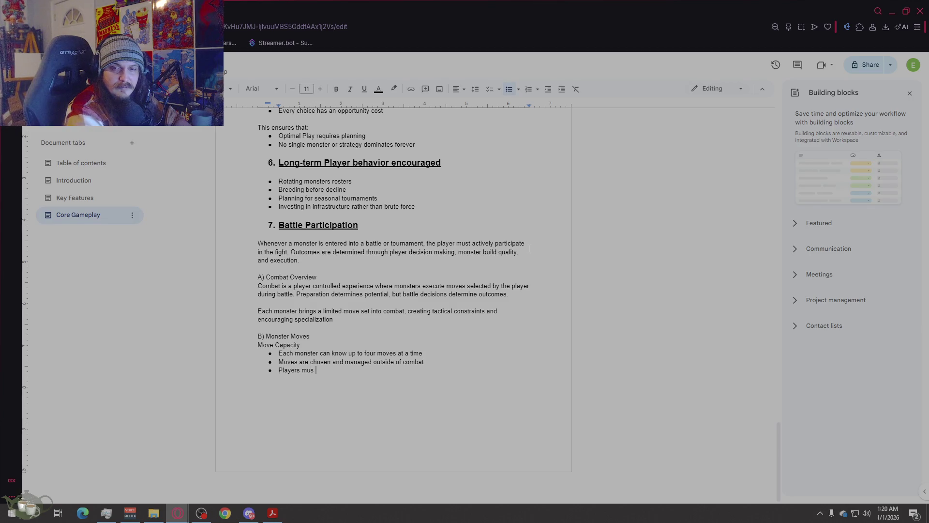
{"action": "type", "text": "t decide whic"}
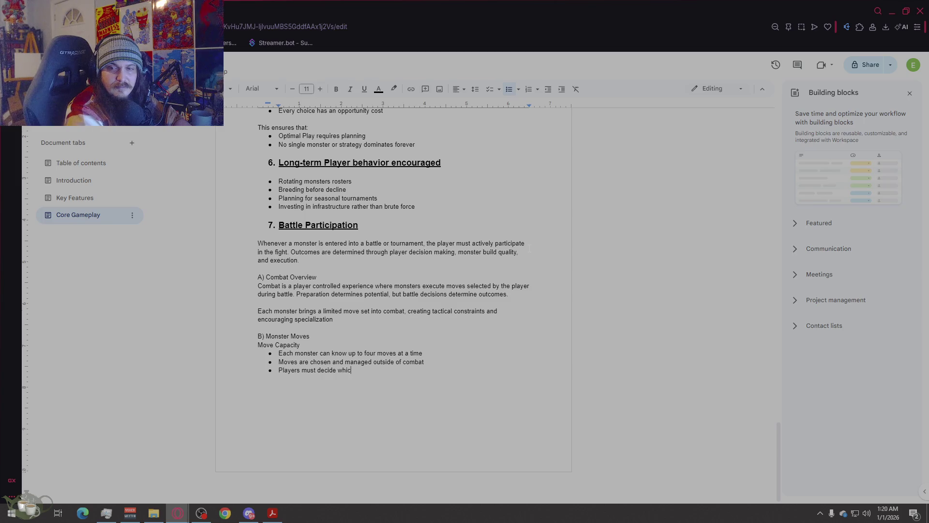
{"action": "type", "text": "h moves best fi"}
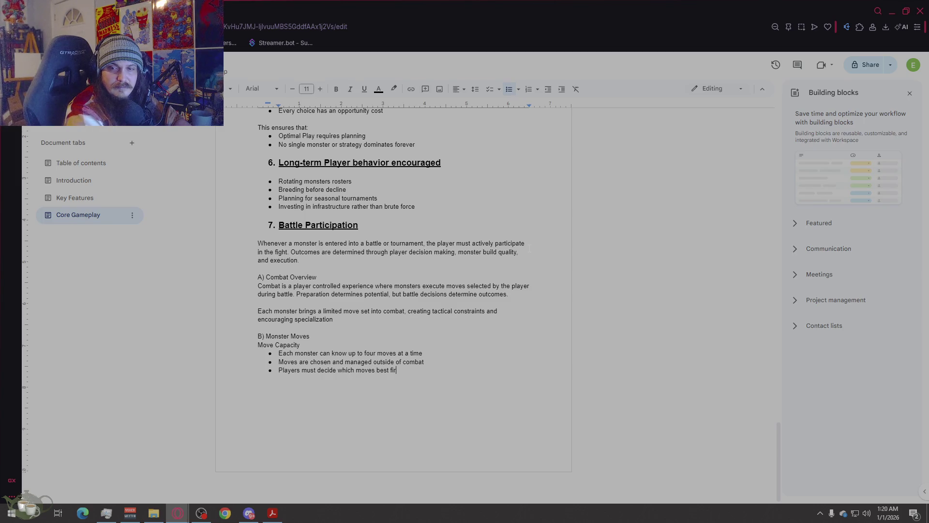
{"action": "type", "text": "t the mov"}
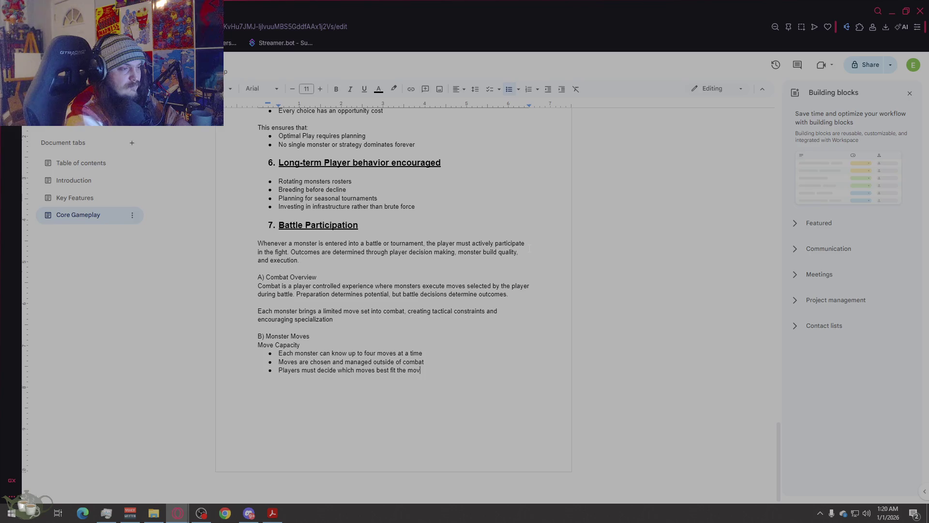
{"action": "key", "text": "BackSpace"}
{"action": "type", "text": "nsters role"}
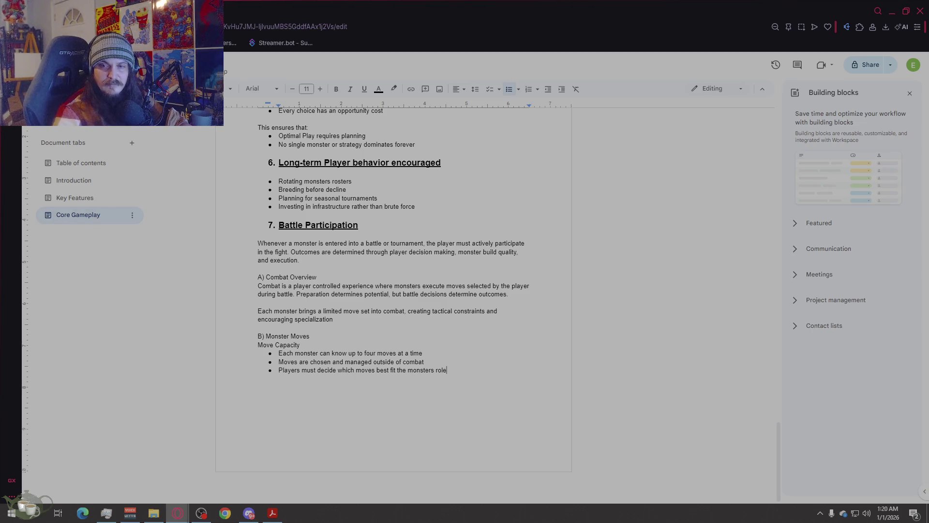
{"action": "key", "text": "Return"}
{"action": "key", "text": "Return"}
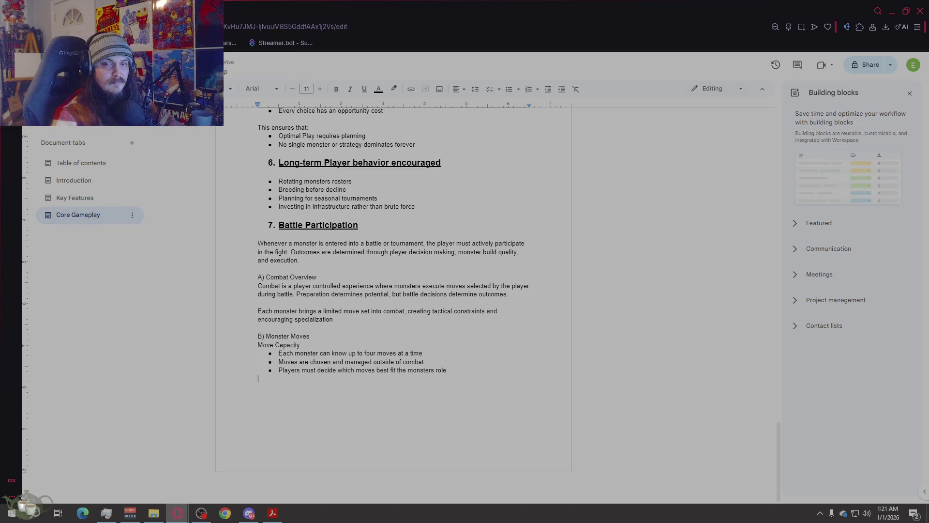
- Add 'C) Move Properties' with a Power bullet described as 'Base damage value'
{"action": "type", "text": "C"}
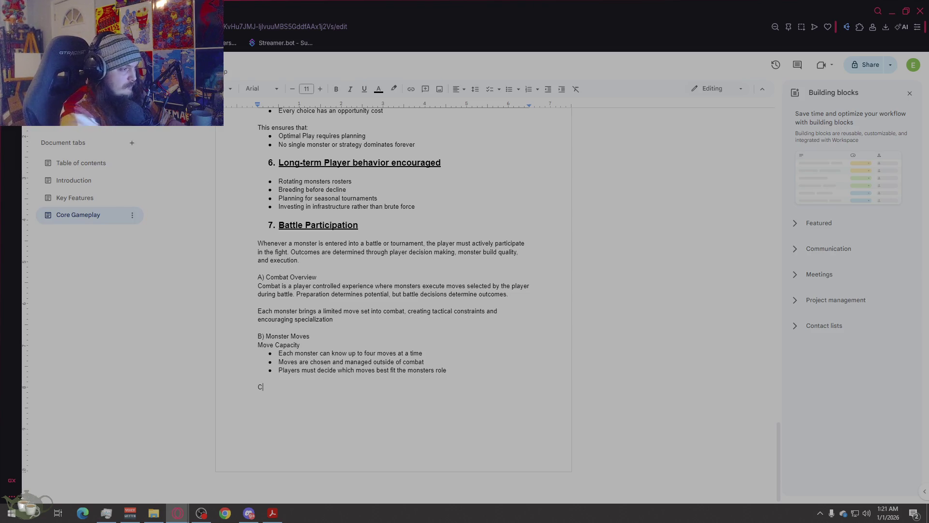
{"action": "type", "text": ") Move Properties"}
{"action": "key", "text": "Return"}
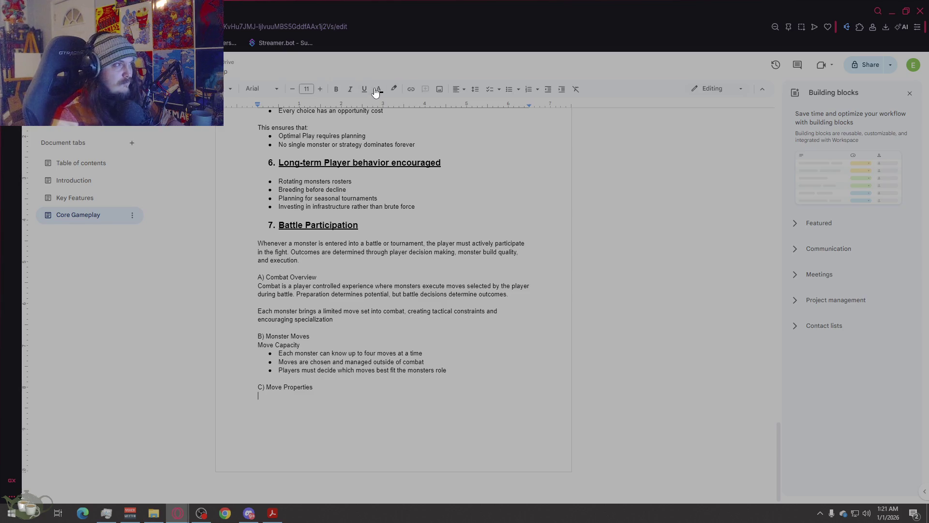
{"action": "left_click", "coordinate": [512, 89]}
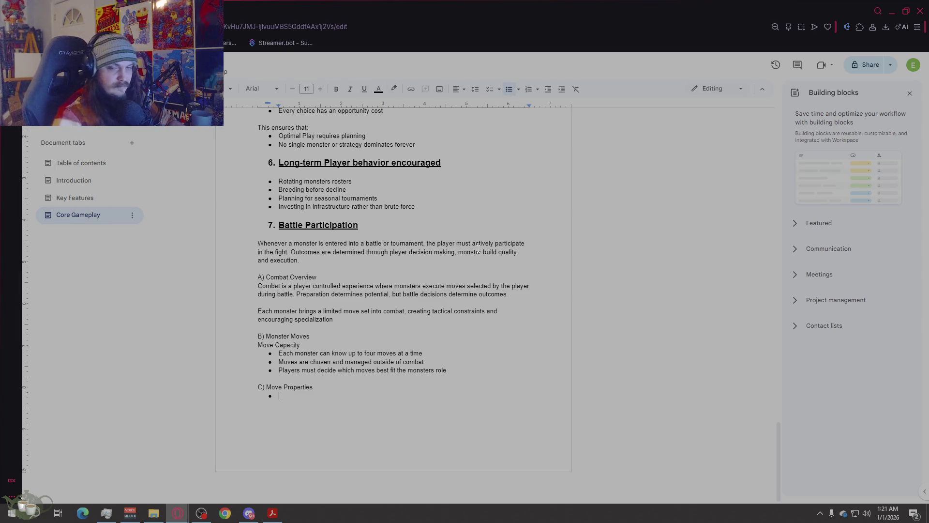
{"action": "type", "text": "Power"}
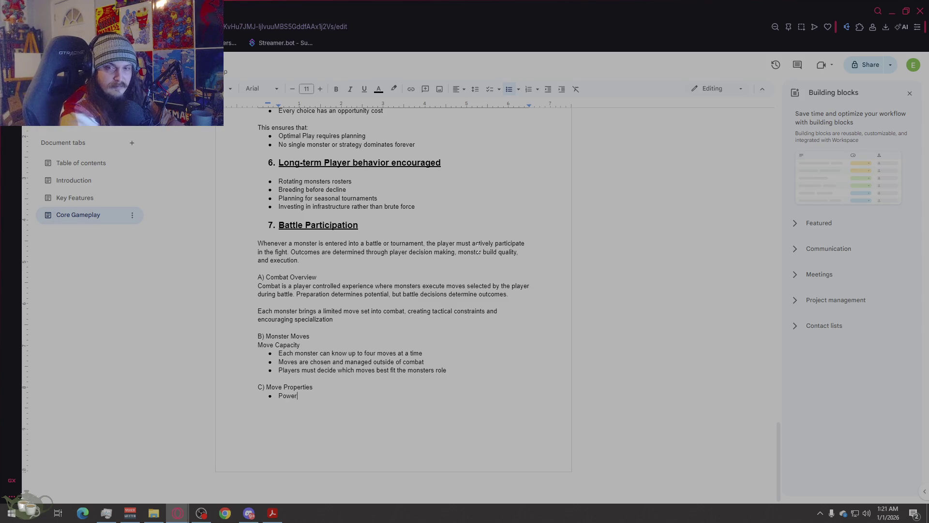
{"action": "key", "text": "Return"}
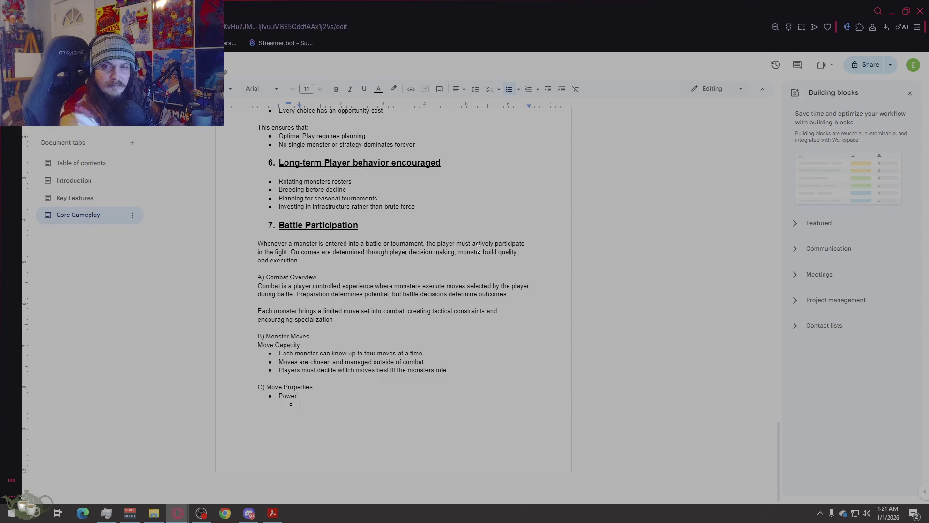
{"action": "type", "text": "Base damag"}
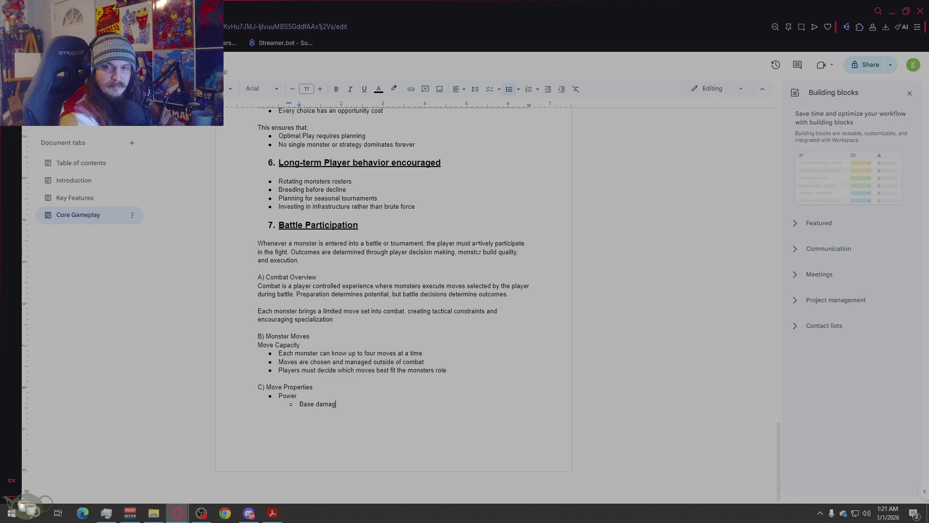
{"action": "type", "text": "e value"}
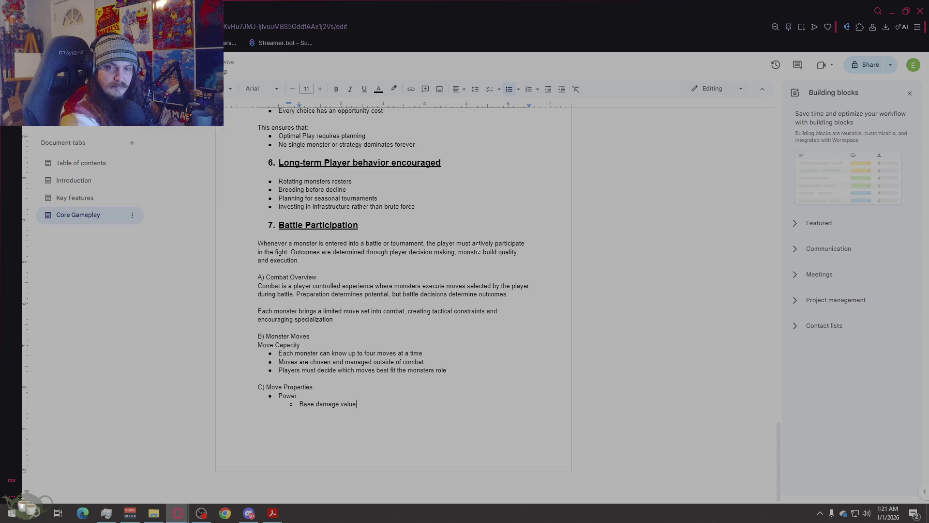
{"action": "key", "text": "Return"}
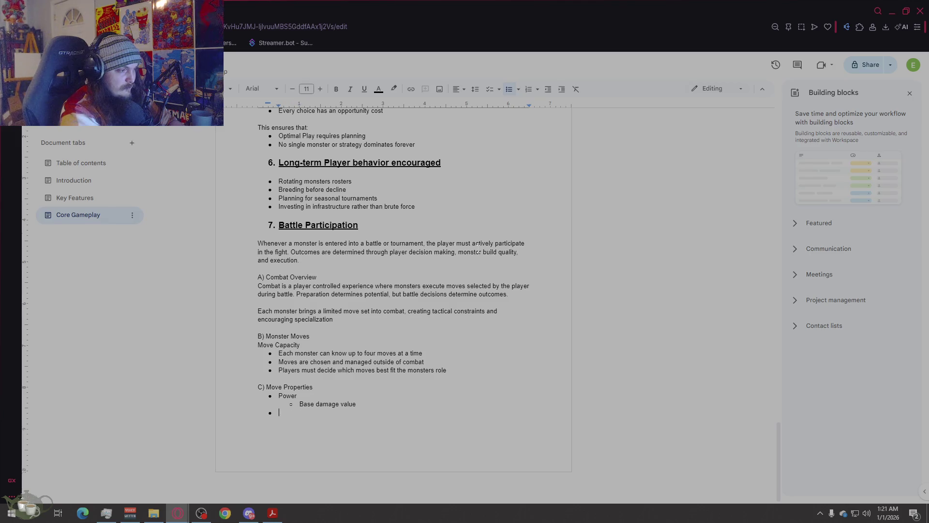
- Add an Accuracy item with the sub-bullet 'Chance to hit'
{"action": "type", "text": "Accuracy"}
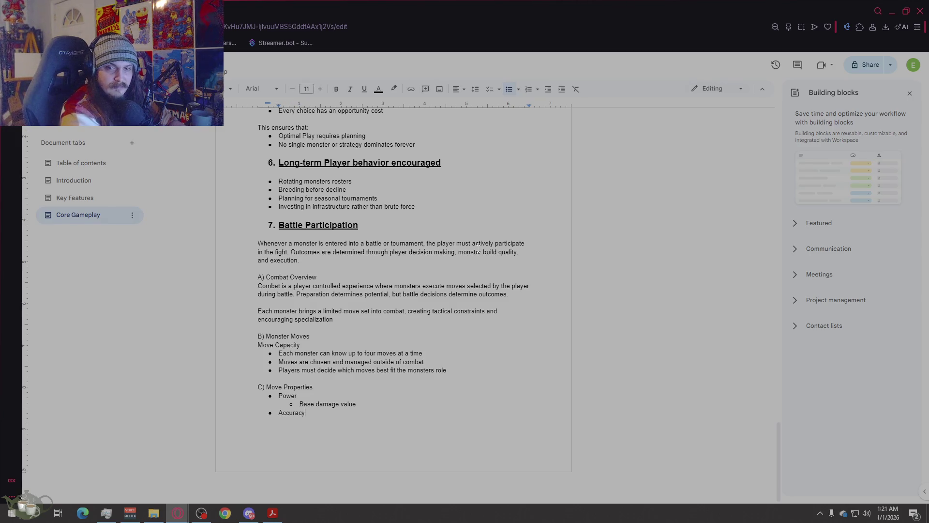
{"action": "key", "text": "Return"}
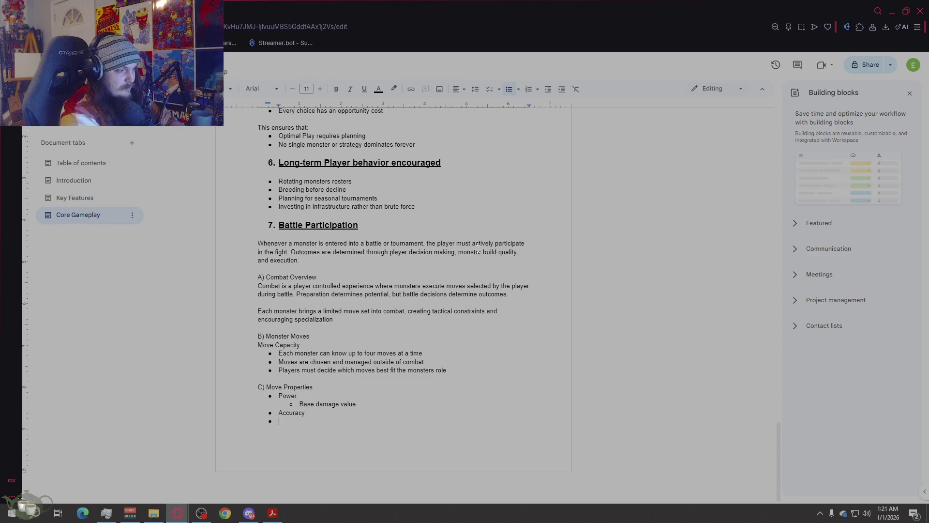
{"action": "type", "text": "Chance to hit"}
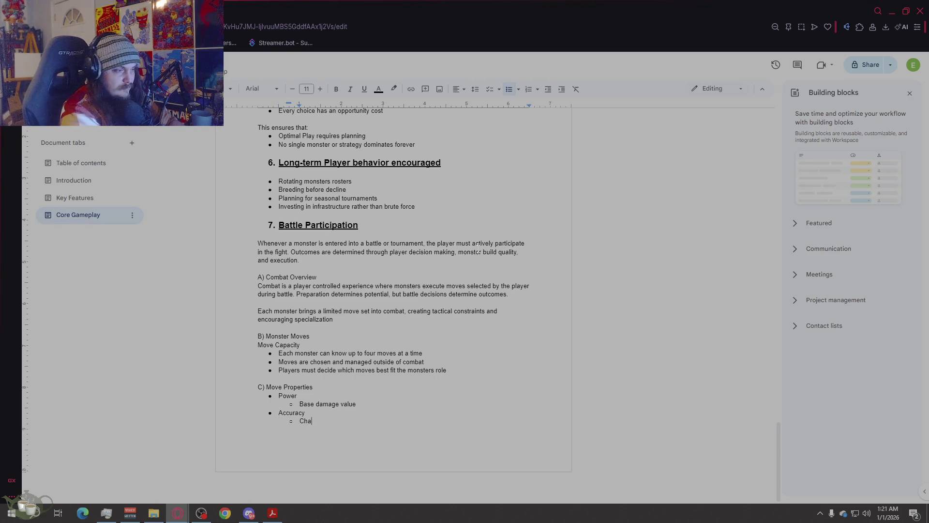
{"action": "key", "text": "Return"}
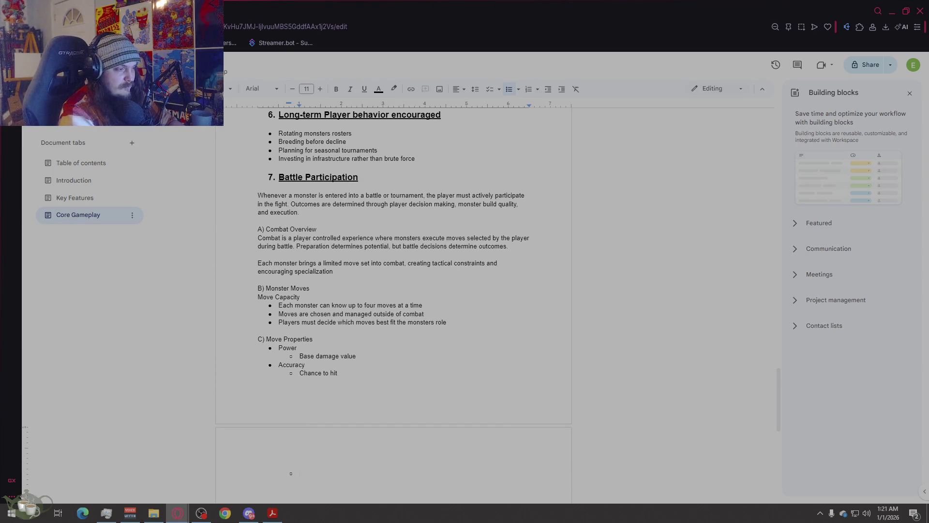
{"action": "key", "text": "shift+Tab"}
- Add a Type bullet with the nested sub-bullet 'Power-based or Intelligence-based'
{"action": "type", "text": "Type"}
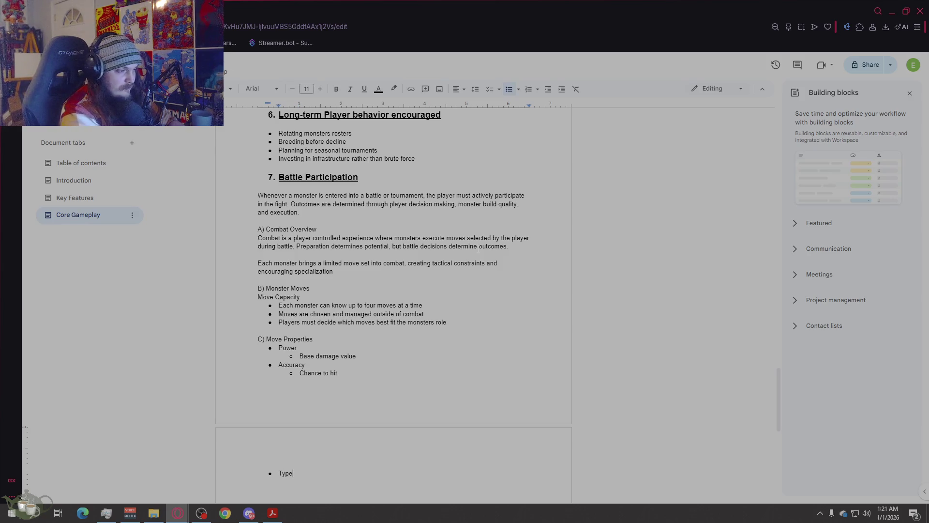
{"action": "key", "text": "Return"}
{"action": "key", "text": "Tab"}
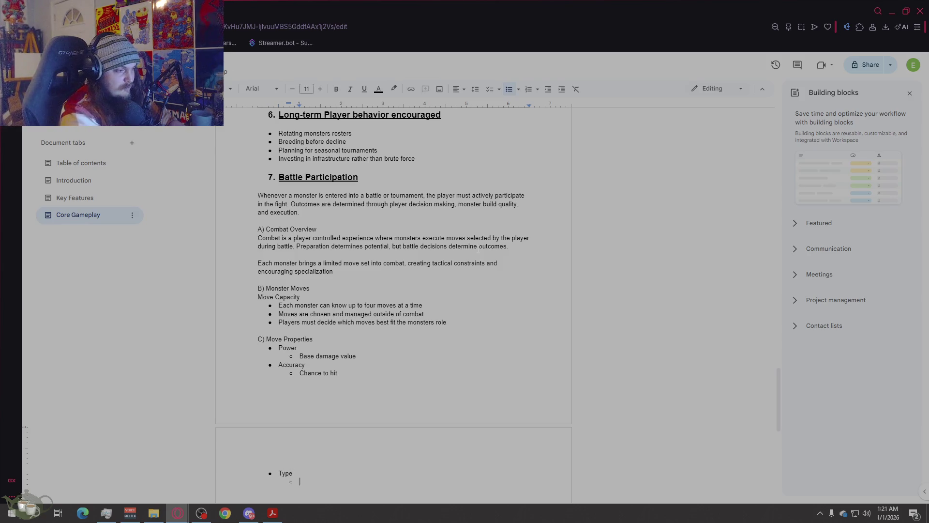
{"action": "type", "text": "Power-based or Intelligence based"}
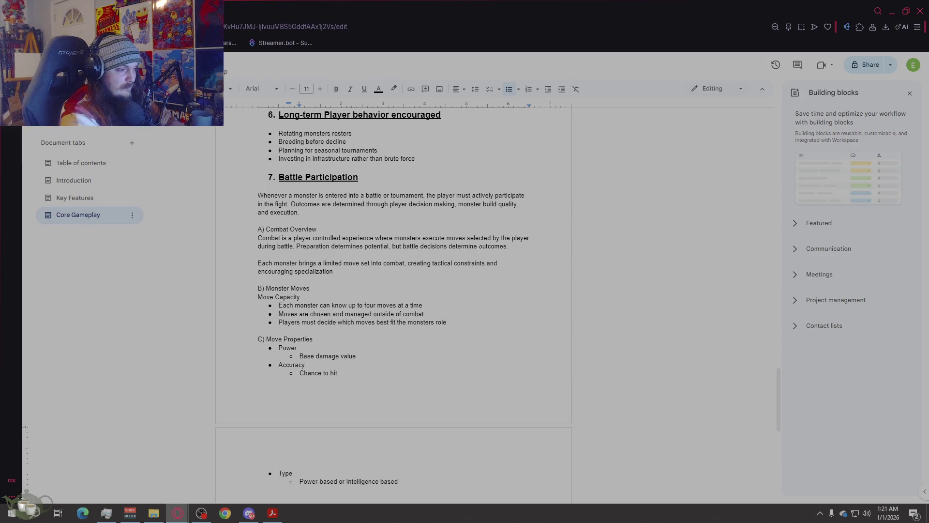
{"action": "left_click", "coordinate": [396, 481]}
{"action": "key", "text": "BackSpace"}
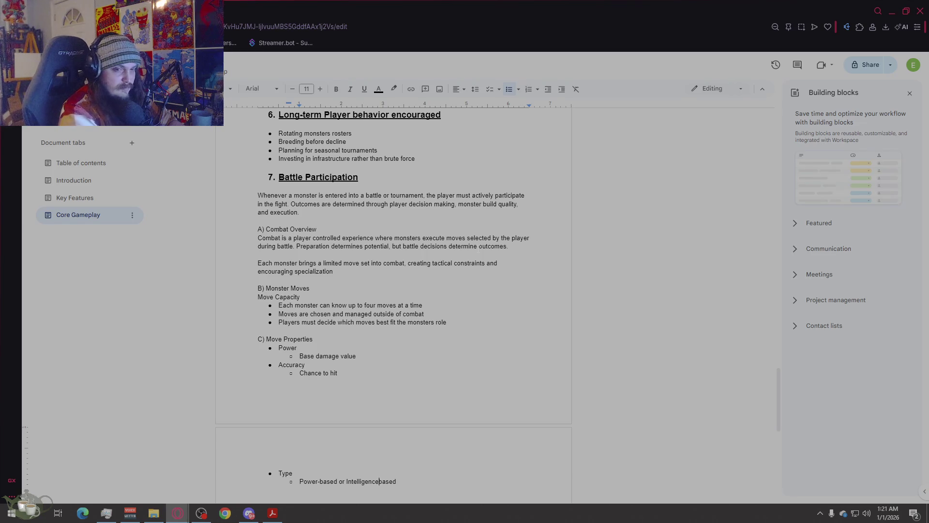
{"action": "type", "text": "-"}
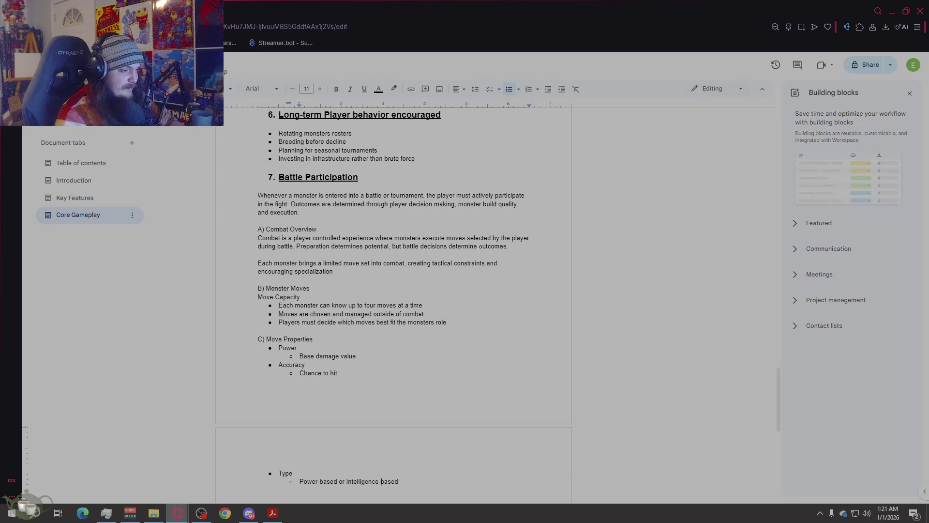
{"action": "left_click", "coordinate": [426, 484]}
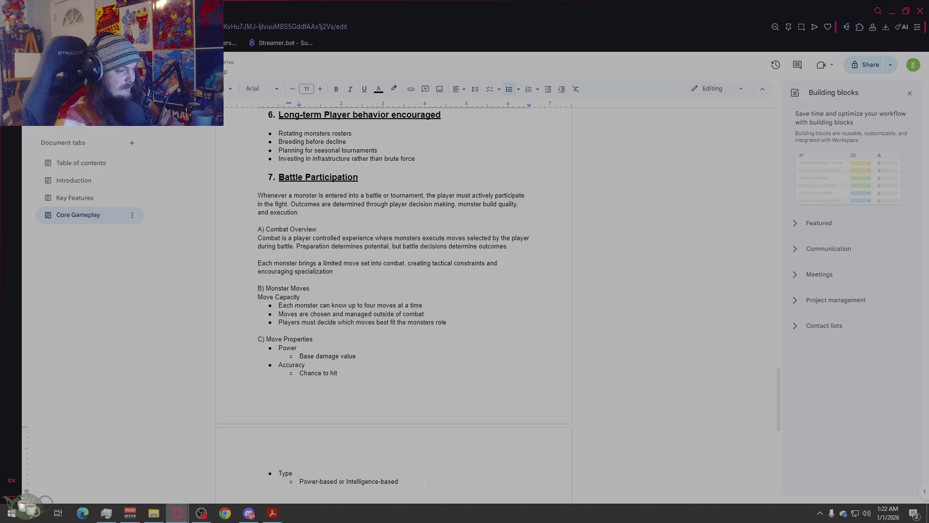
{"action": "key", "text": "Return"}
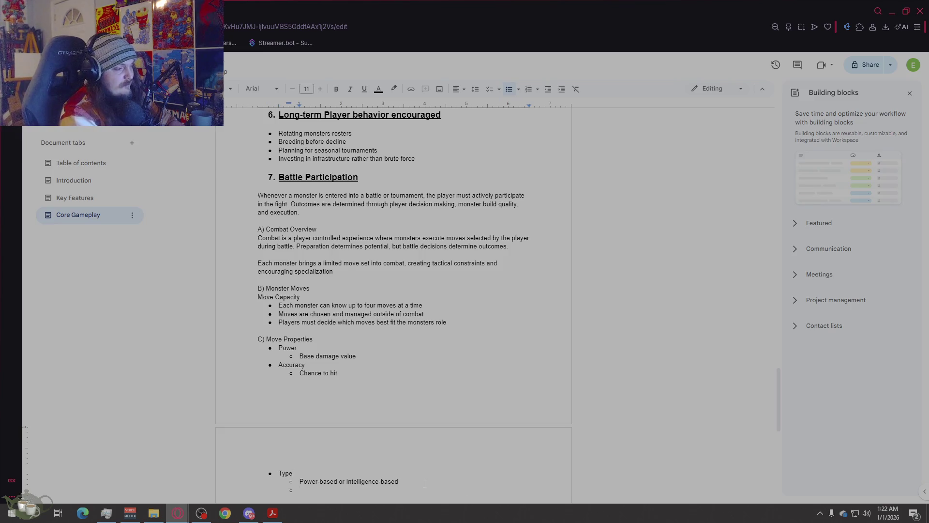
- Add 'Additional effects' with sub-items Status effects, Stat modifiers and Conditional Bonuses
{"action": "type", "text": "Additional effects"}
{"action": "key", "text": "Return"}
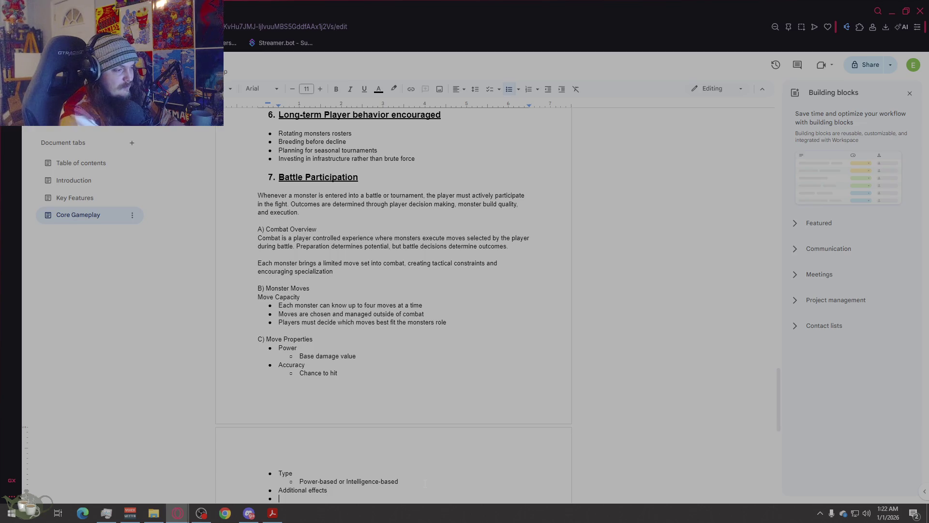
{"action": "type", "text": "Status effects"}
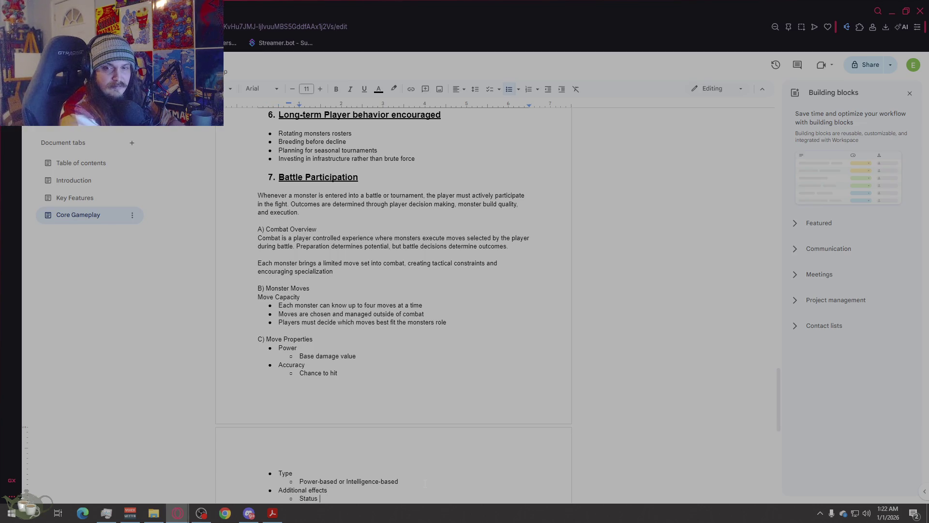
{"action": "key", "text": "Return"}
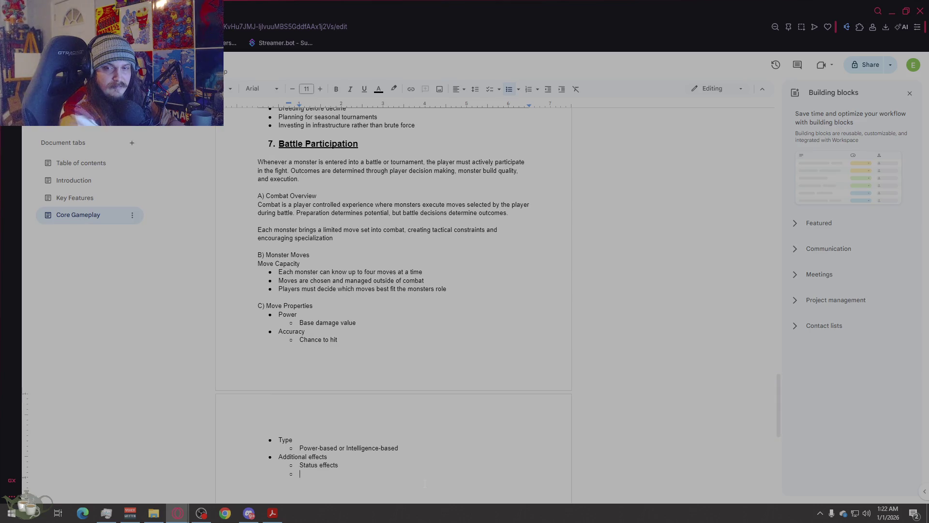
{"action": "type", "text": "Stat mo"}
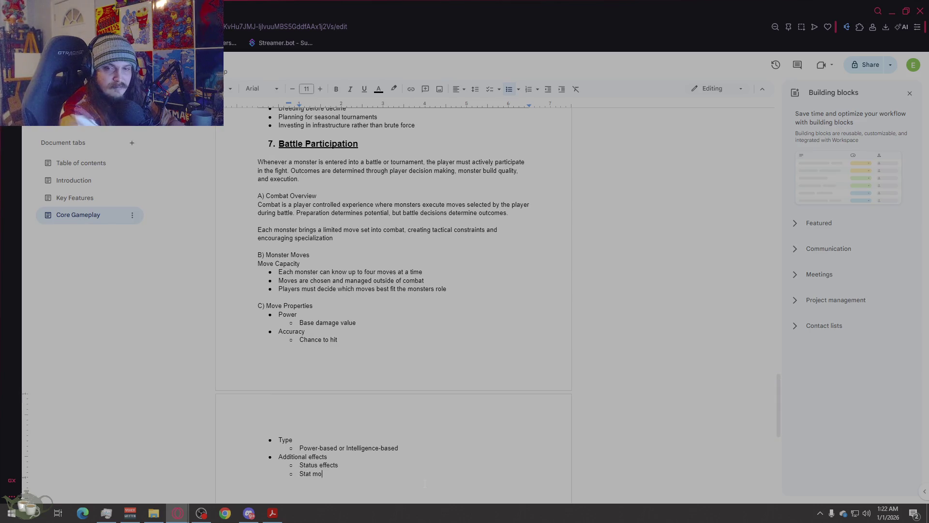
{"action": "type", "text": "difiers"}
{"action": "key", "text": "Return"}
{"action": "type", "text": "Cond"}
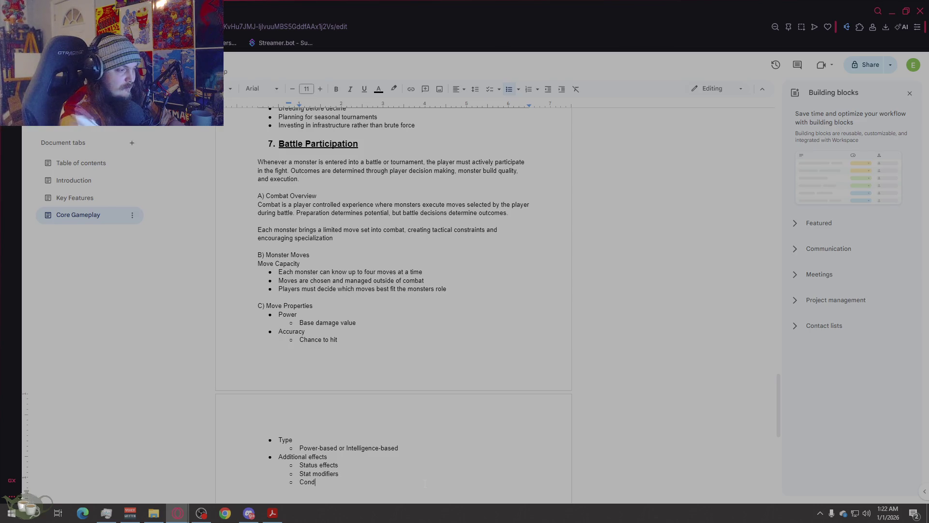
{"action": "type", "text": "itional Bon"}
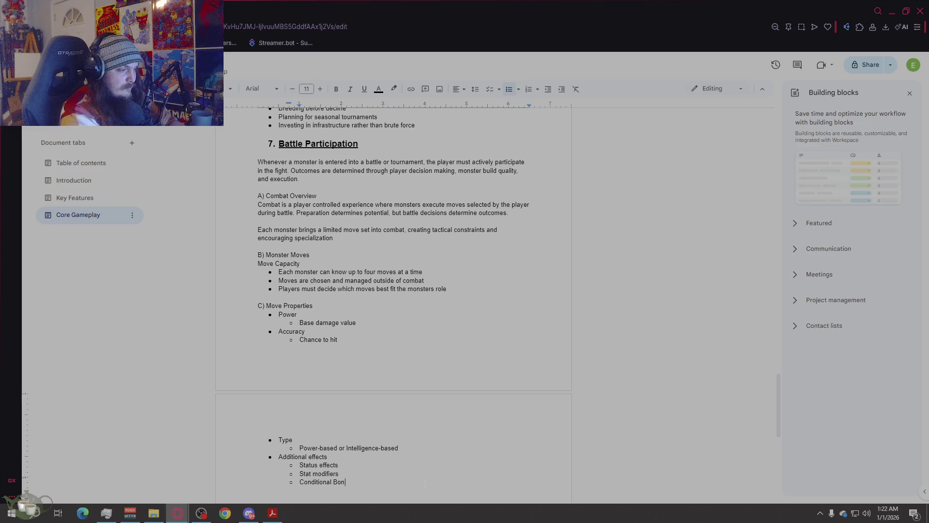
{"action": "type", "text": "uses"}
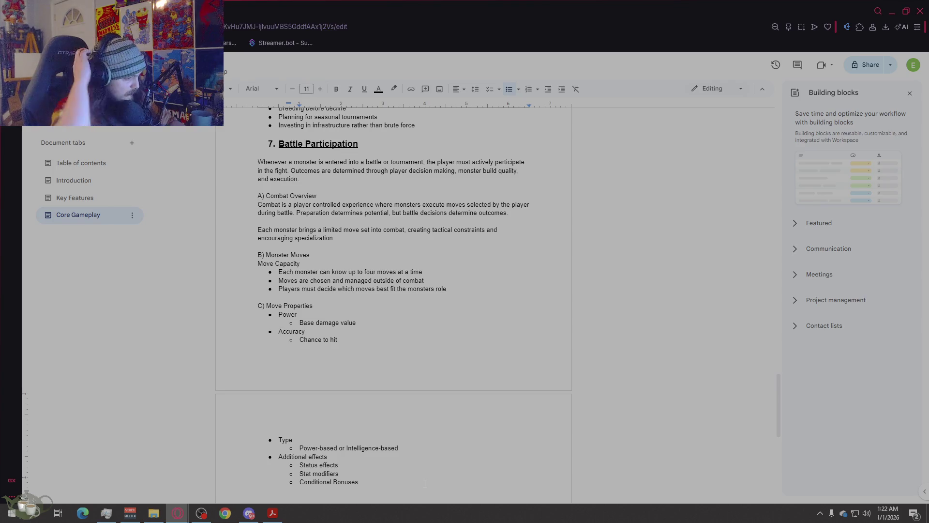
{"action": "scroll", "coordinate": [405, 369], "scroll_direction": "down", "scroll_amount": 3}
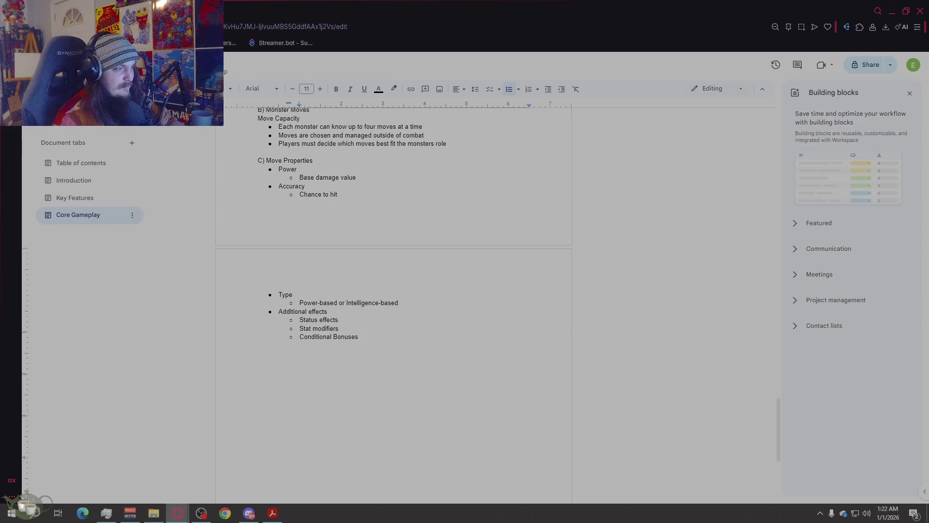
- End the Move Properties list after Conditional Bonuses and start the 'D) Move Categories' subsection
{"action": "key", "text": "Return"}
{"action": "key", "text": "Return"}
{"action": "key", "text": "Return"}
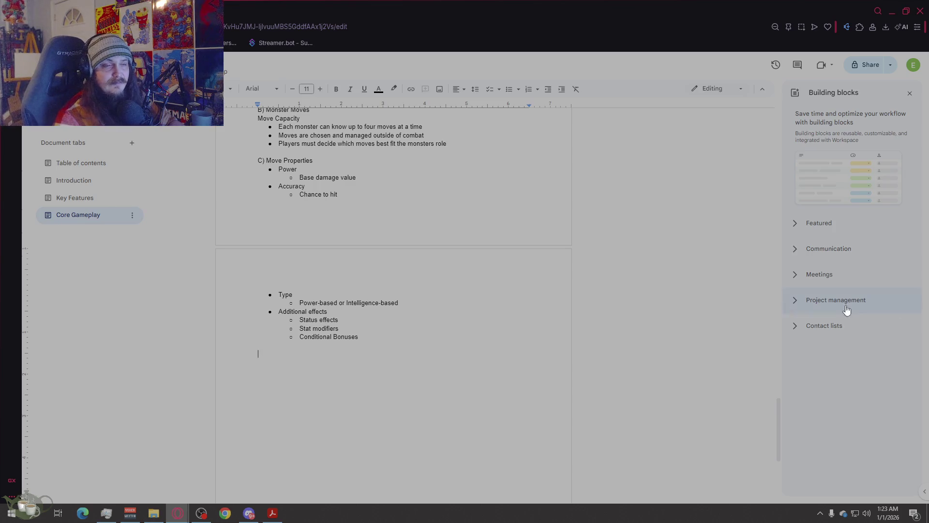
{"action": "scroll", "coordinate": [419, 293], "scroll_direction": "up", "scroll_amount": 5}
{"action": "scroll", "coordinate": [419, 293], "scroll_direction": "down", "scroll_amount": 4}
{"action": "scroll", "coordinate": [419, 293], "scroll_direction": "up", "scroll_amount": 4}
{"action": "scroll", "coordinate": [419, 293], "scroll_direction": "down", "scroll_amount": 4}
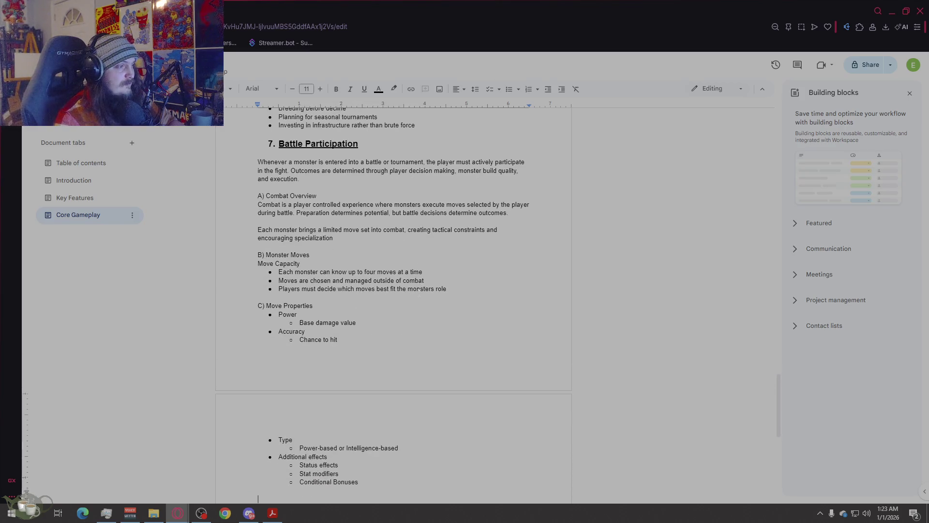
{"action": "scroll", "coordinate": [417, 292], "scroll_direction": "down", "scroll_amount": 1}
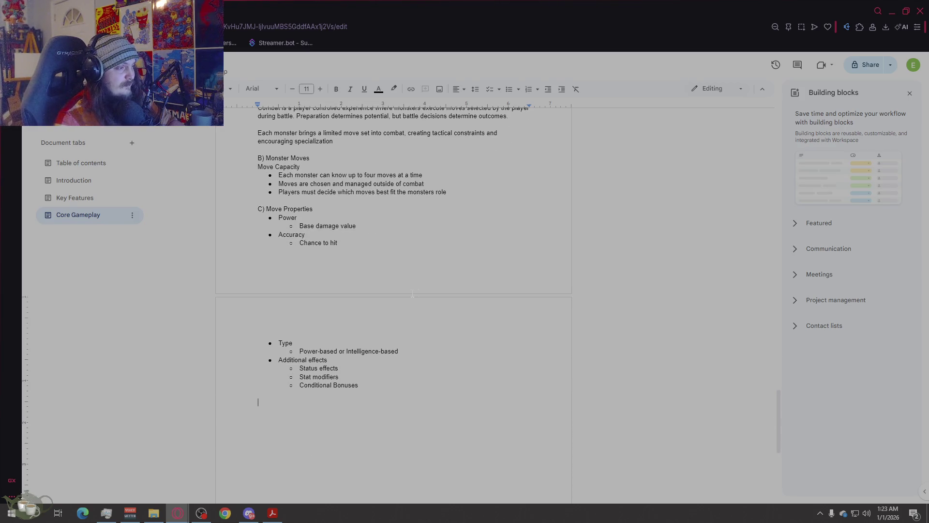
{"action": "type", "text": "D) "}
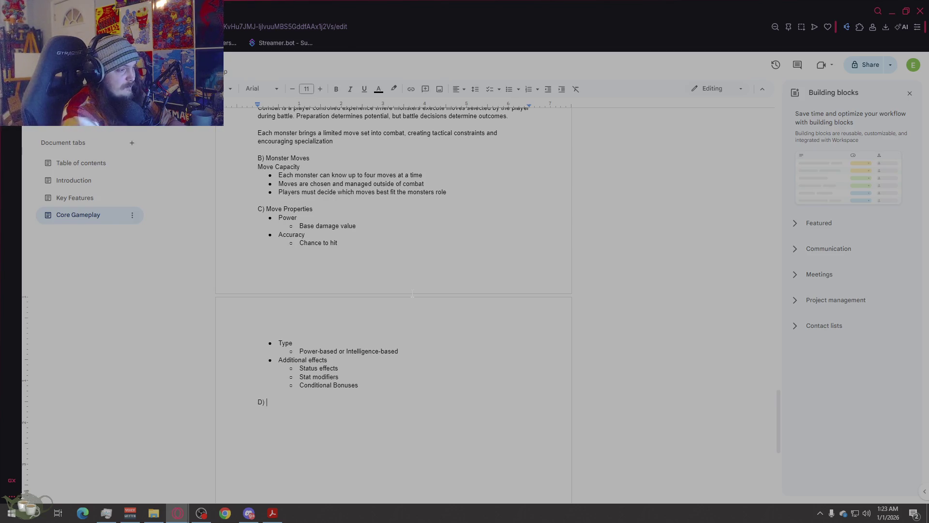
{"action": "type", "text": "Move Categories"}
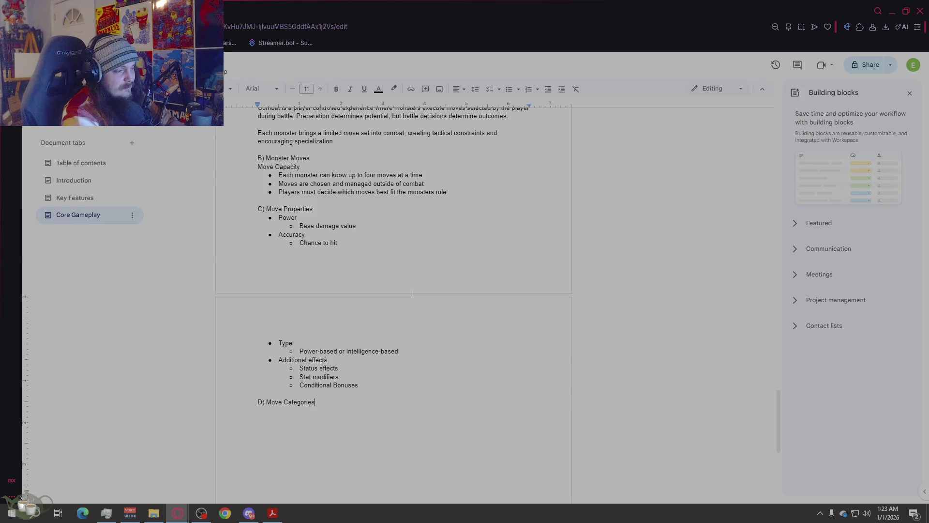
- Add a bulleted Power moves examples list: Slam, Crush, Charge
{"action": "key", "text": "Return"}
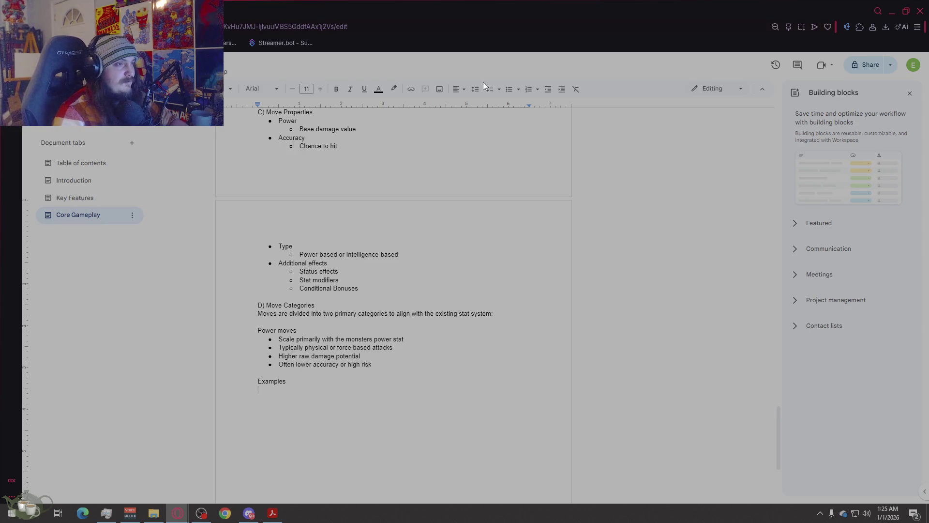
{"action": "left_click", "coordinate": [508, 92]}
{"action": "type", "text": "Slam"}
{"action": "key", "text": "Return"}
{"action": "type", "text": "Crush"}
{"action": "key", "text": "Return"}
{"action": "type", "text": "Charge"}
{"action": "key", "text": "Return"}
{"action": "key", "text": "Return"}
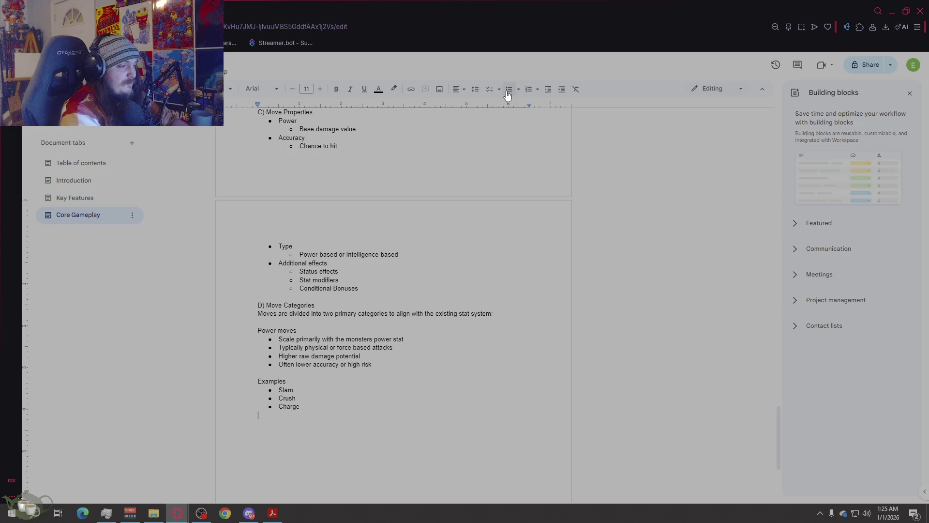
{"action": "scroll", "coordinate": [438, 165], "scroll_direction": "down", "scroll_amount": 4}
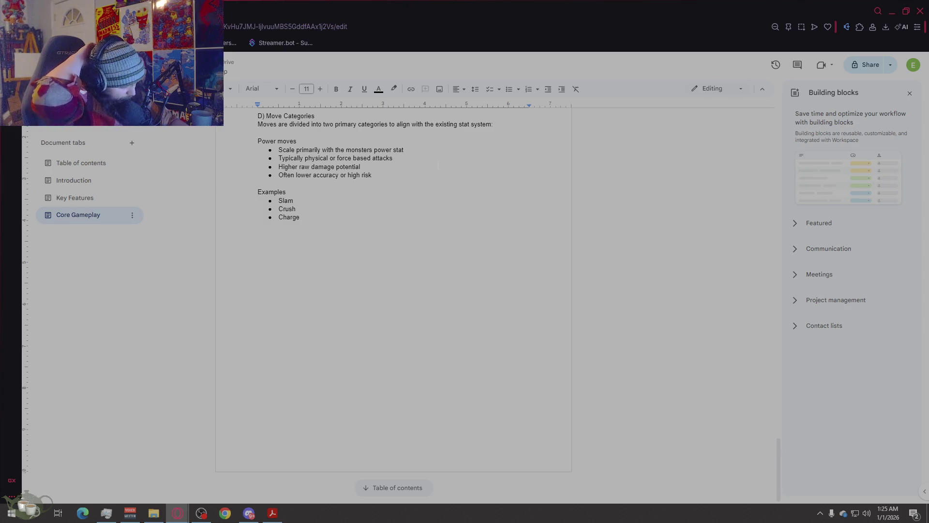
{"action": "right_click", "coordinate": [441, 154]}
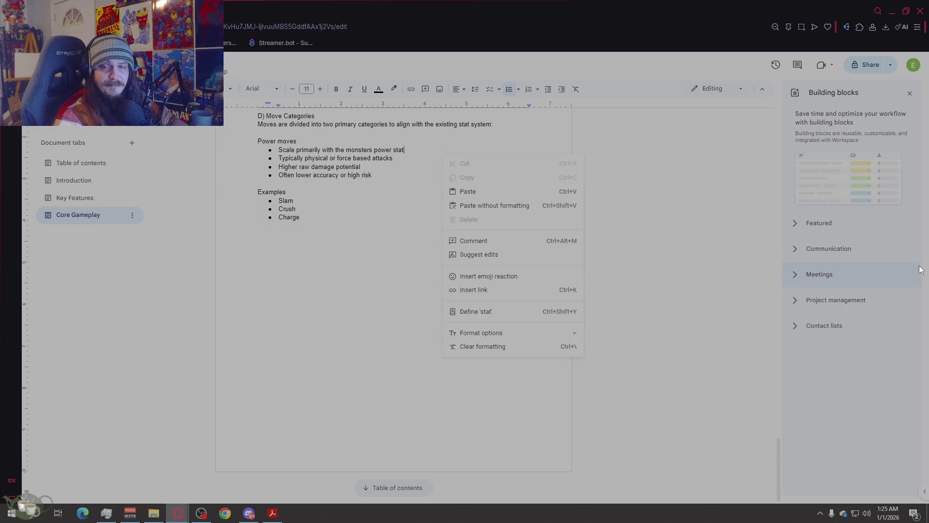
- Add 'Intelligence moves' with bullets on scaling with intelligence and technique, magic or precision attacks
{"action": "left_click", "coordinate": [340, 322]}
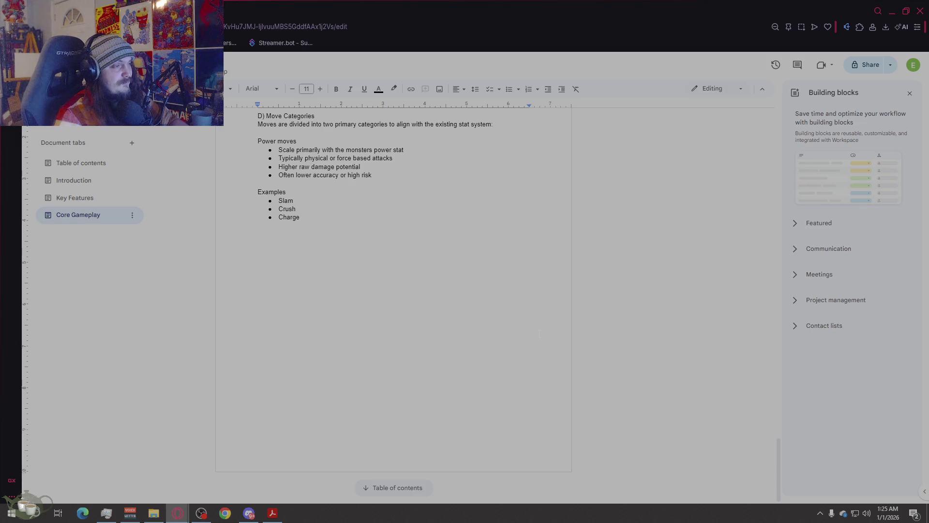
{"action": "type", "text": "Intelligence Moves"}
{"action": "key", "text": "BackSpace"}
{"action": "key", "text": "BackSpace"}
{"action": "key", "text": "BackSpace"}
{"action": "type", "text": "moves"}
{"action": "key", "text": "Return"}
{"action": "left_click", "coordinate": [509, 89]}
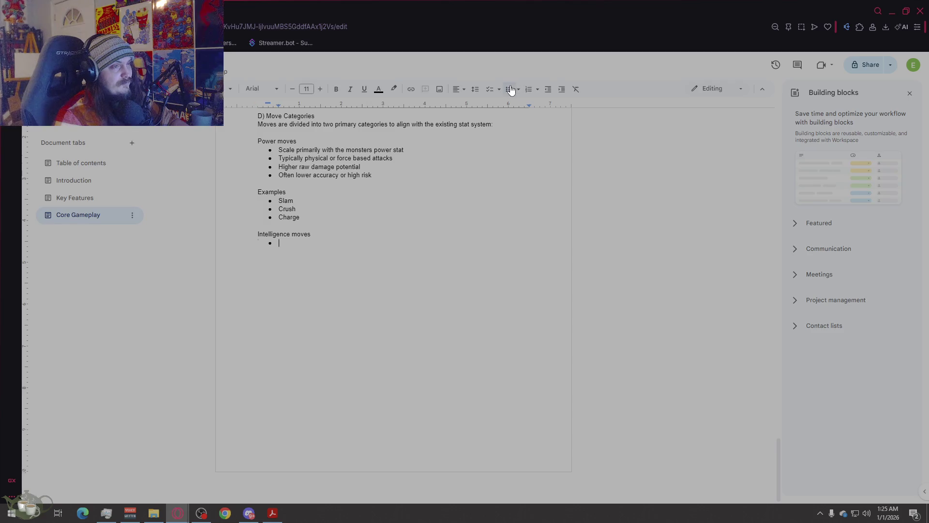
{"action": "type", "text": "Scale primarily with the monsters i"}
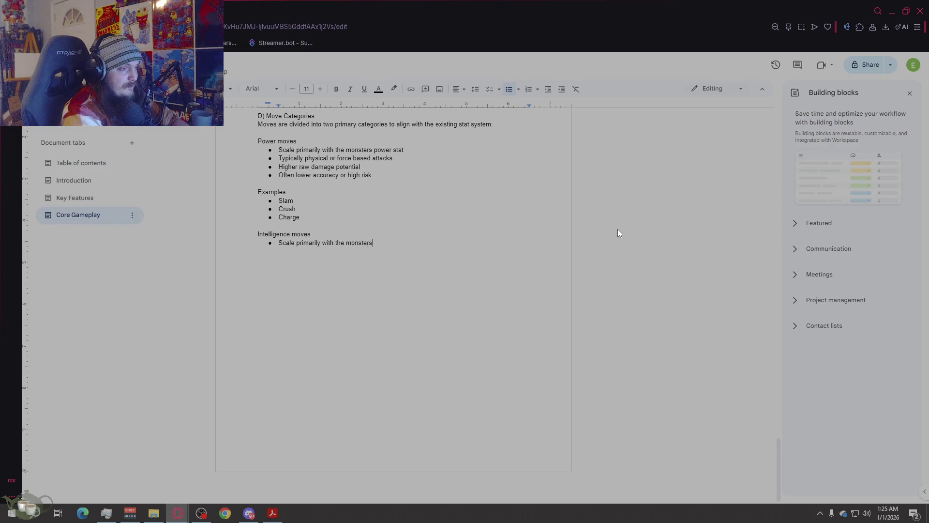
{"action": "type", "text": "ntellignece"}
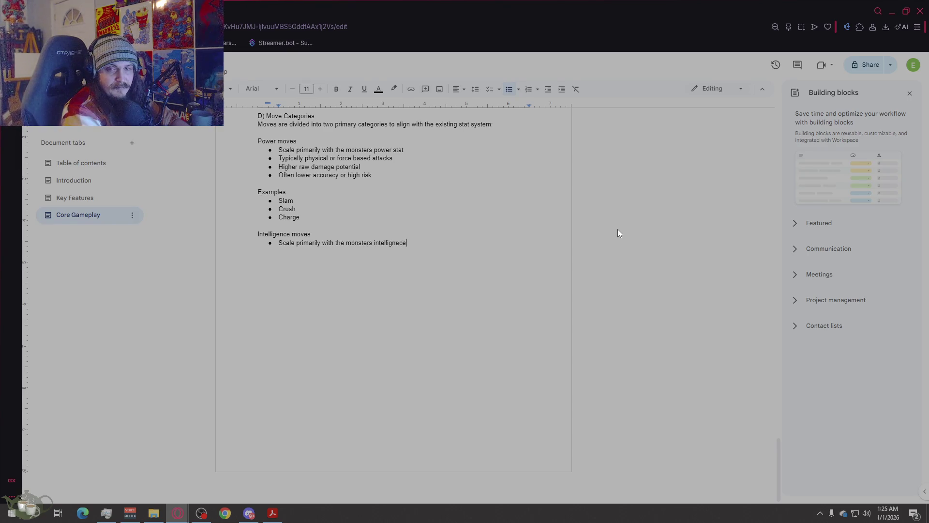
{"action": "key", "text": "BackSpace"}
{"action": "key", "text": "BackSpace"}
{"action": "key", "text": "BackSpace"}
{"action": "key", "text": "BackSpace"}
{"action": "type", "text": "ence stat"}
{"action": "key", "text": "Return"}
{"action": "type", "text": "Represent "}
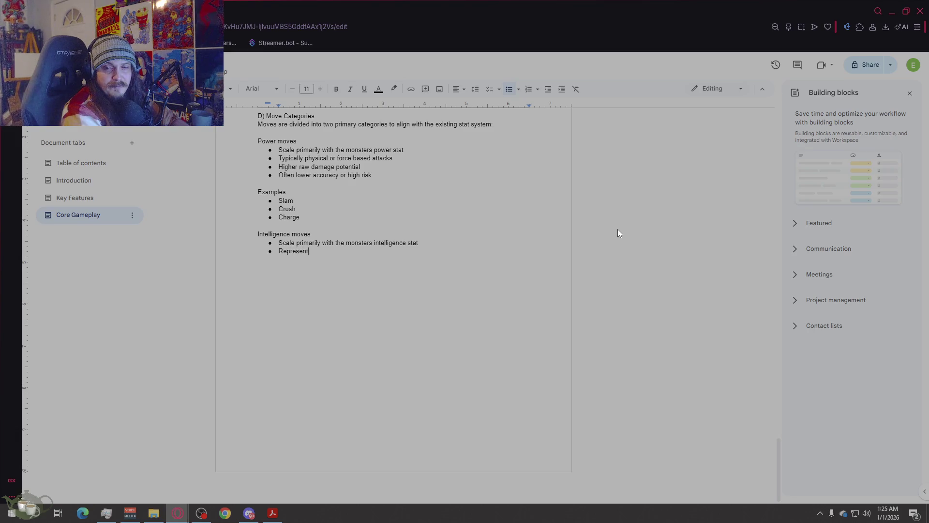
{"action": "type", "text": "techn"}
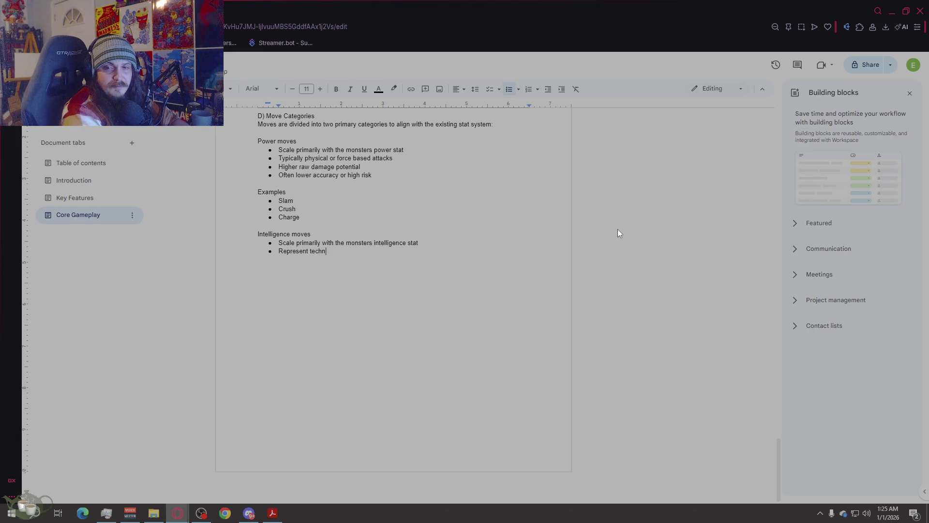
{"action": "type", "text": "ique, magic"}
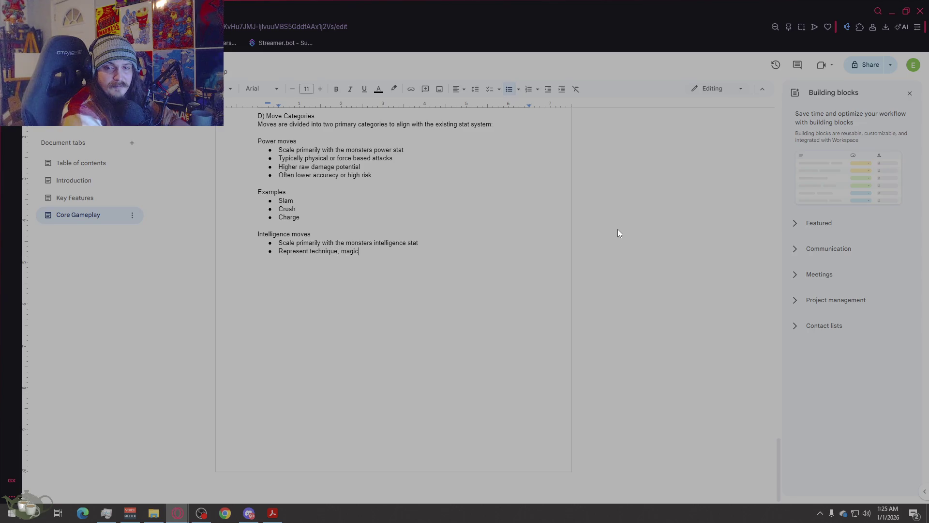
{"action": "type", "text": " or precision based at"}
{"action": "type", "text": "tacks"}
- Add bullets on higher accuracy or utility and applying status effects, correcting 'appy' to 'apply'
{"action": "key", "text": "Return"}
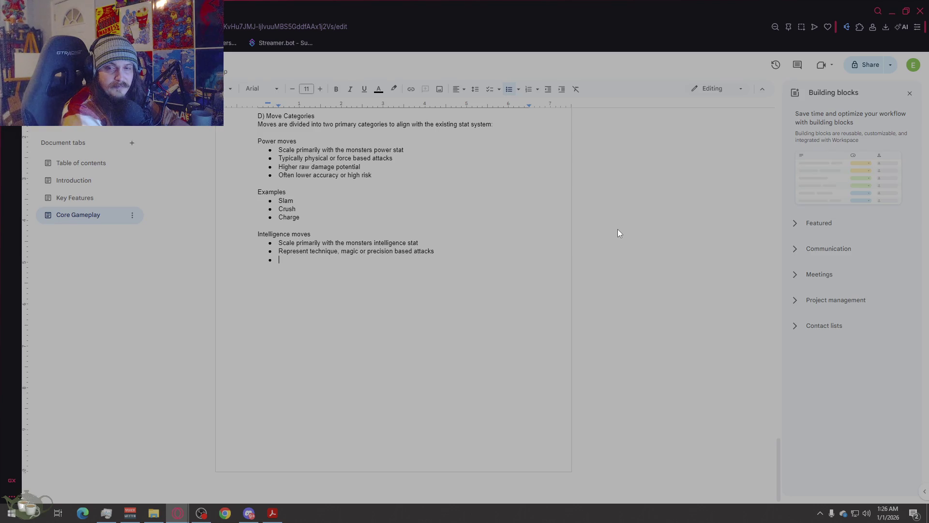
{"action": "type", "text": "offten hight"}
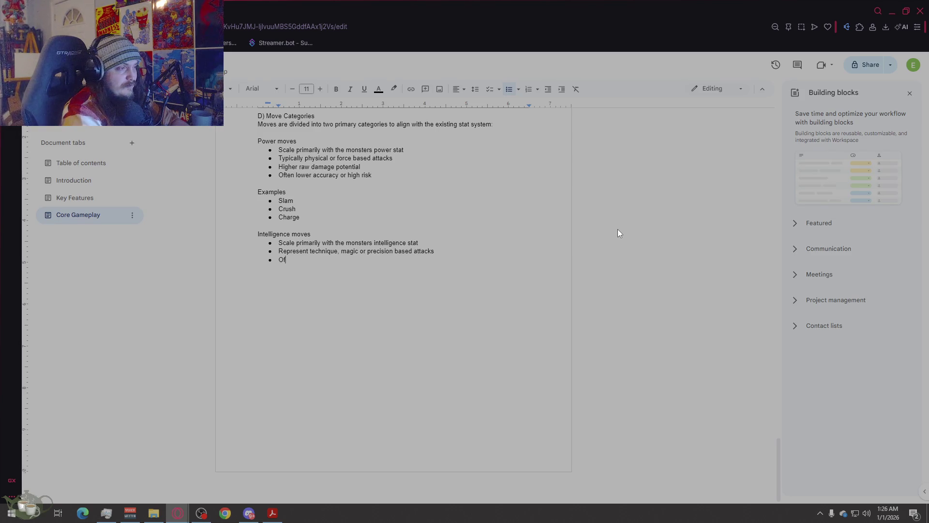
{"action": "key", "text": "BackSpace"}
{"action": "type", "text": "er"}
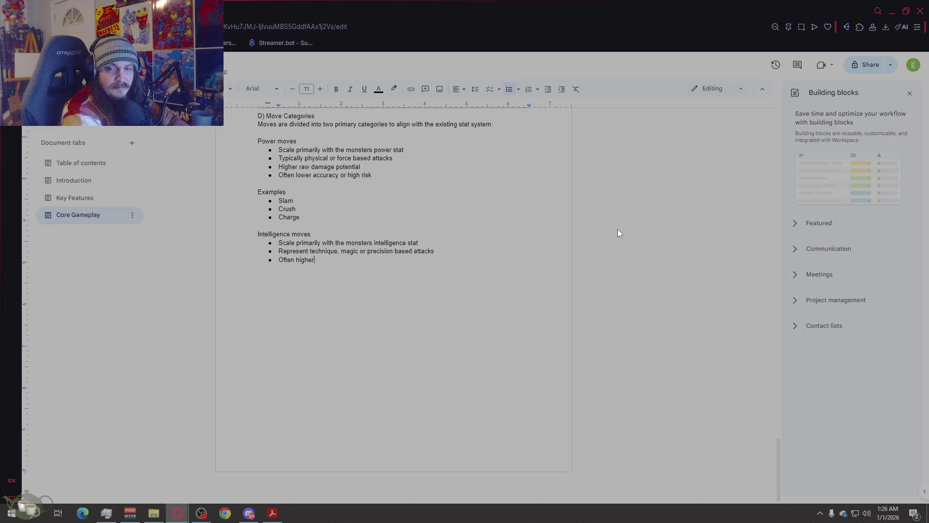
{"action": "type", "text": " accuracy or "}
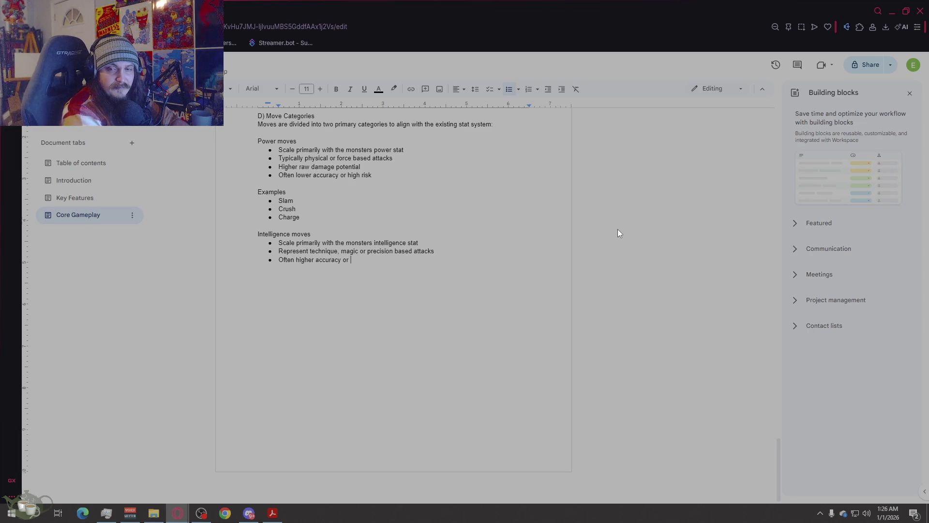
{"action": "type", "text": "utility focused"}
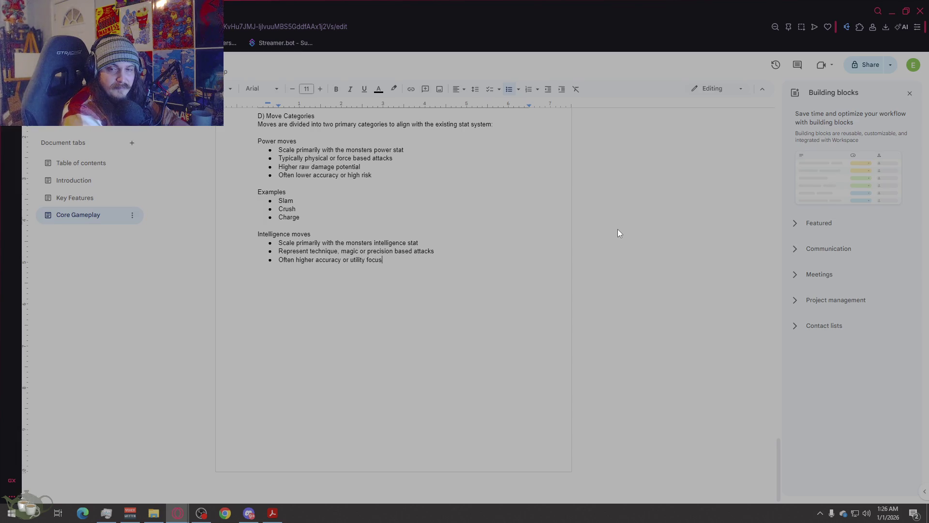
{"action": "key", "text": "Return"}
{"action": "type", "text": "May appy a"}
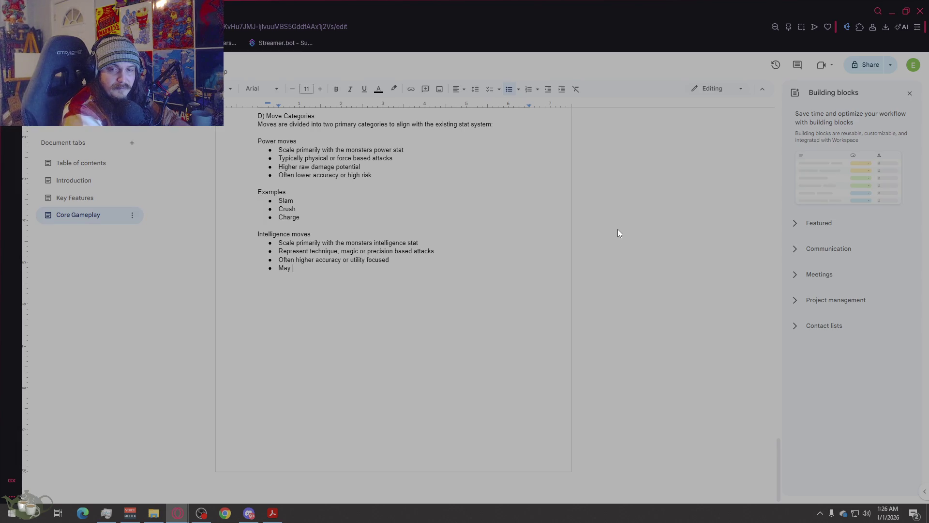
{"action": "key", "text": "BackSpace"}
{"action": "type", "text": "st"}
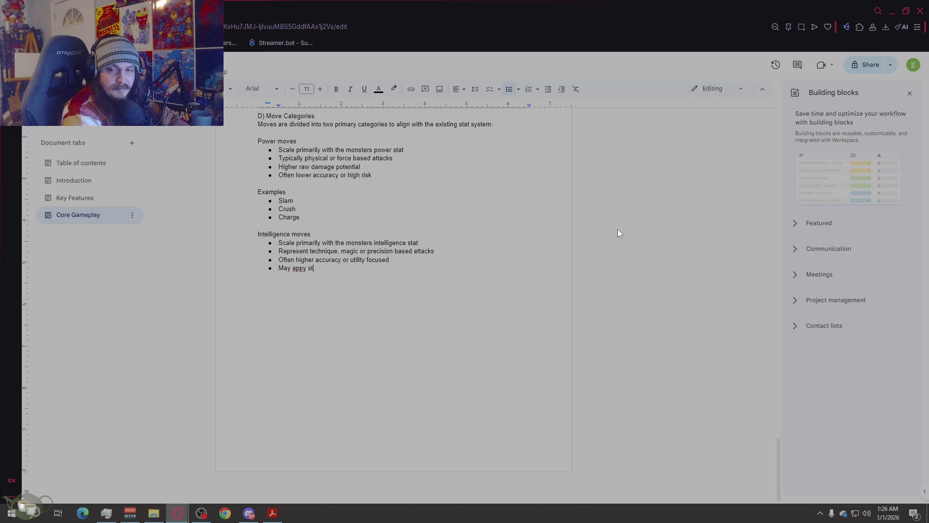
{"action": "type", "text": "atu"}
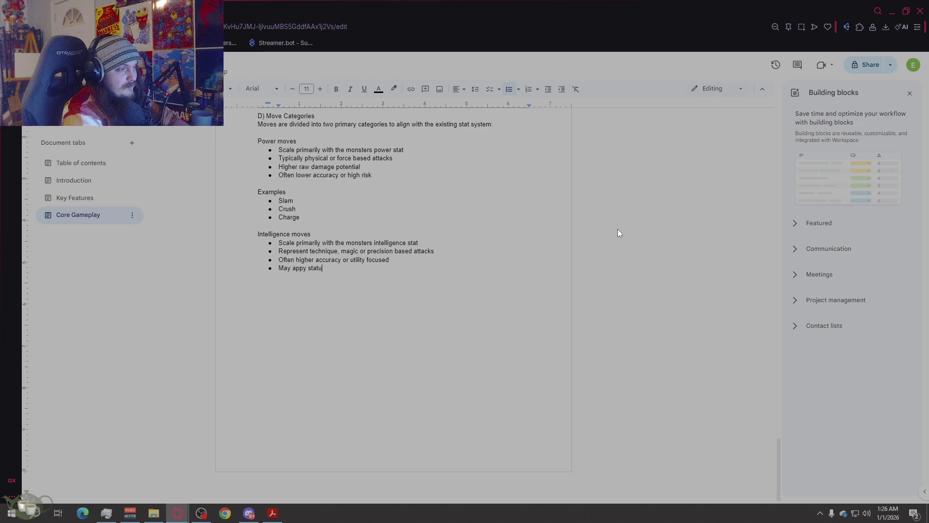
{"action": "type", "text": "s effe"}
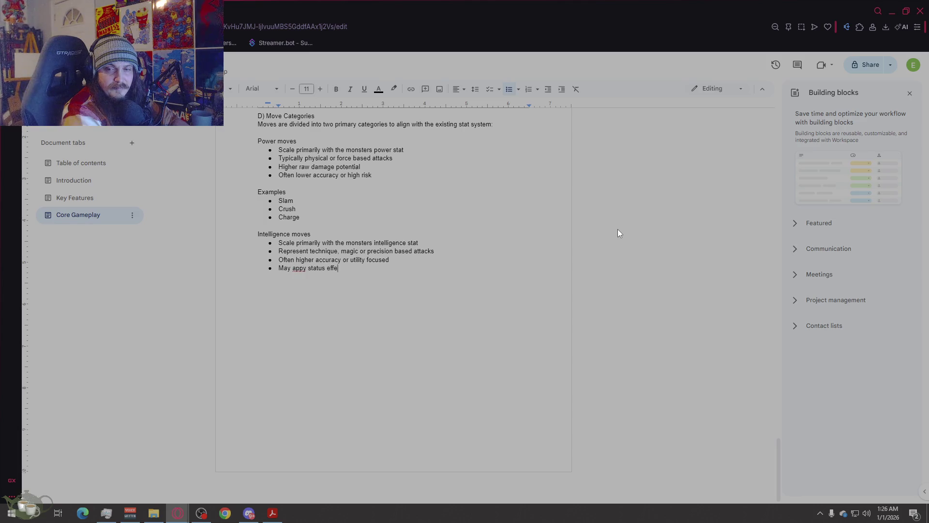
{"action": "type", "text": "cts or control elements"}
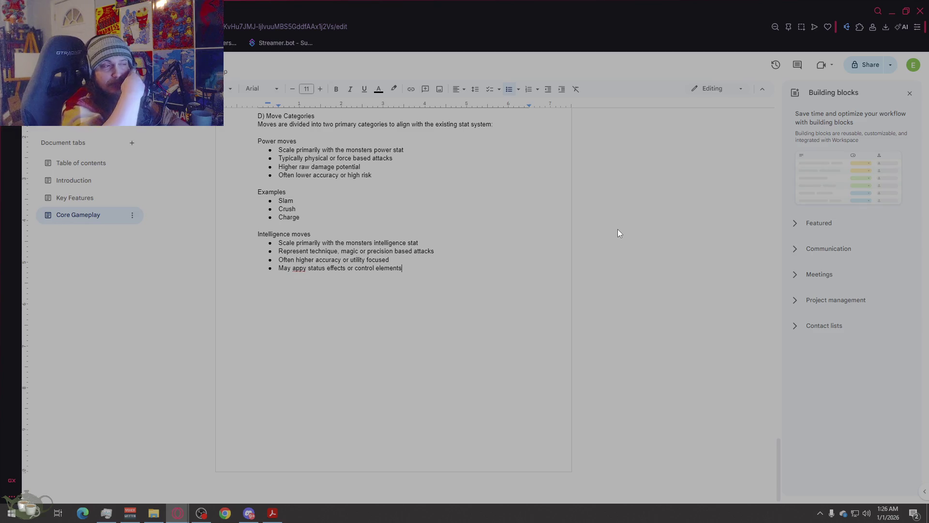
{"action": "left_click", "coordinate": [298, 268]}
{"action": "left_click", "coordinate": [305, 256]}
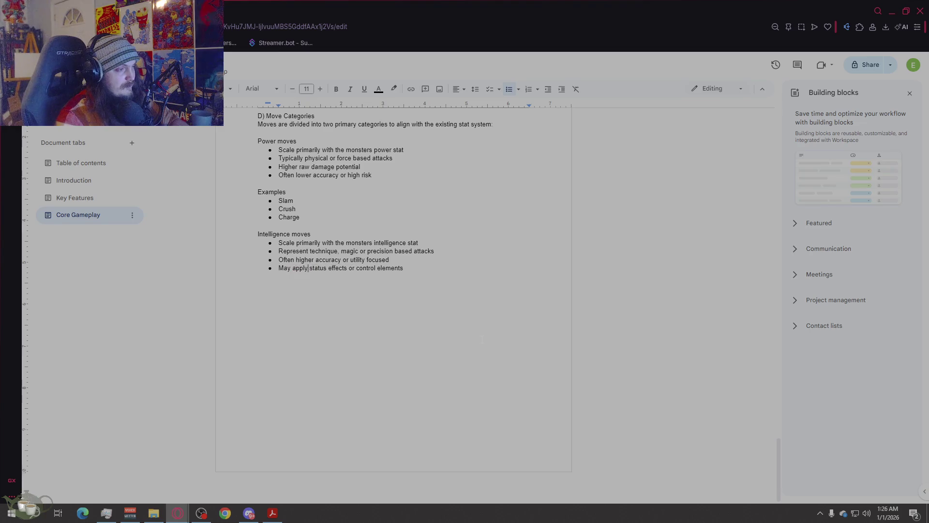
- Add an 'Examples' bulleted list with Pulse, Hex and Analysis
{"action": "key", "text": "Return"}
{"action": "key", "text": "Return"}
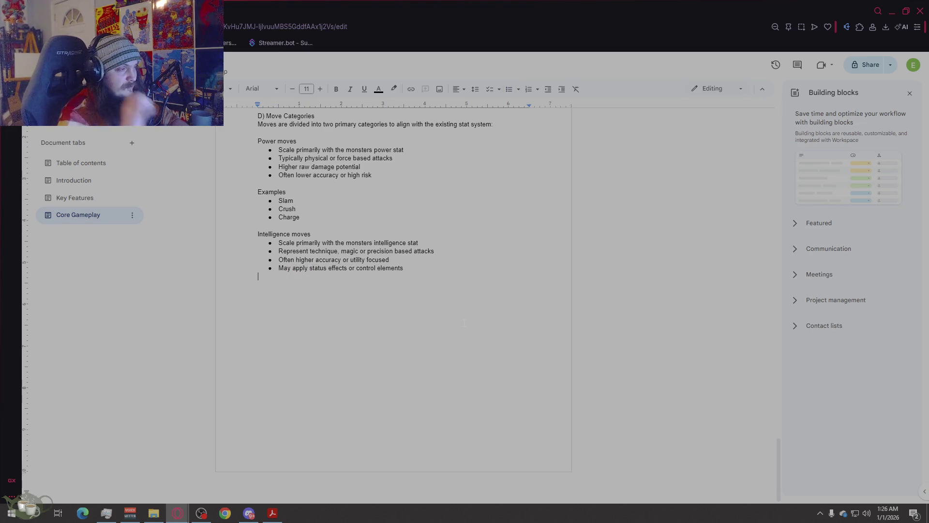
{"action": "key", "text": "Return"}
{"action": "type", "text": "E"}
{"action": "type", "text": "xamp"}
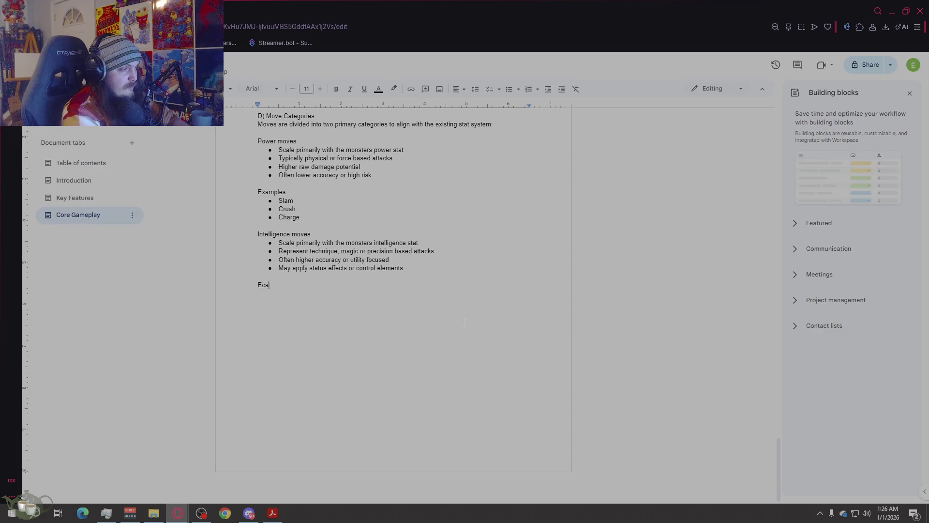
{"action": "type", "text": "les"}
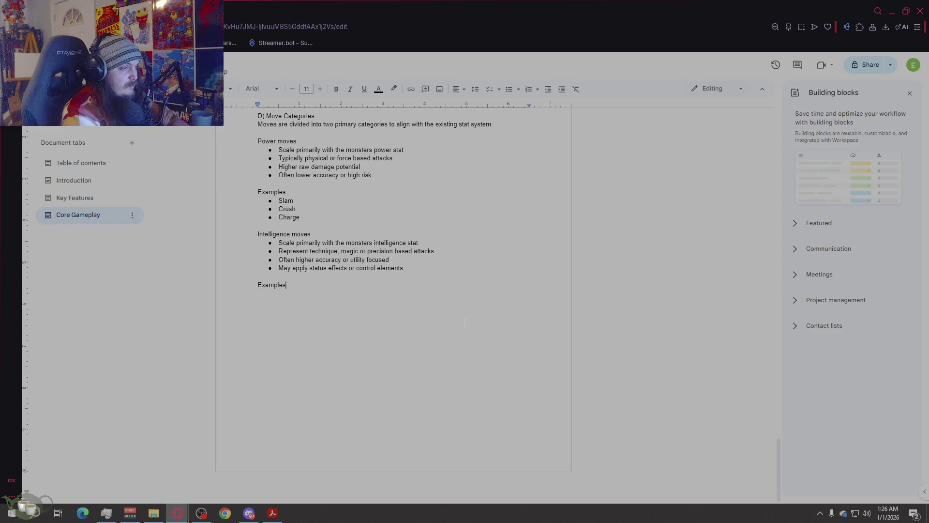
{"action": "key", "text": "Return"}
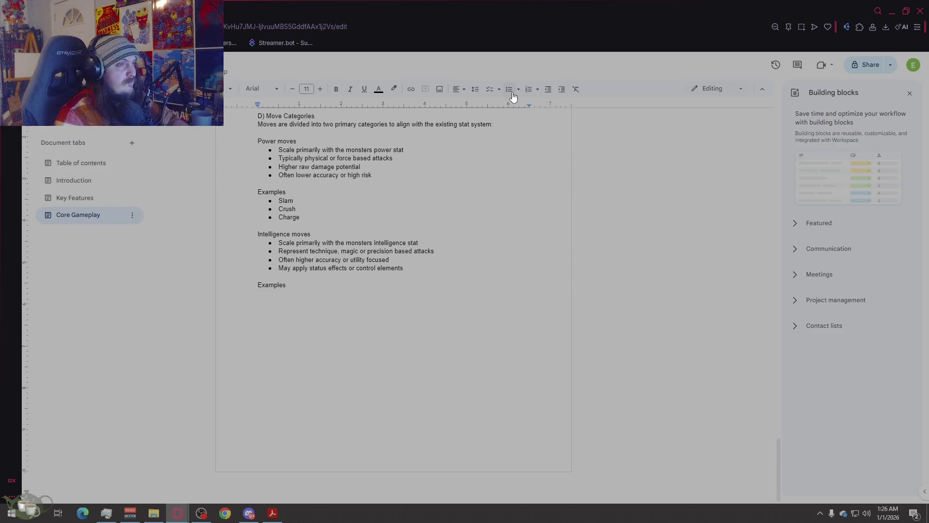
{"action": "left_click", "coordinate": [509, 89]}
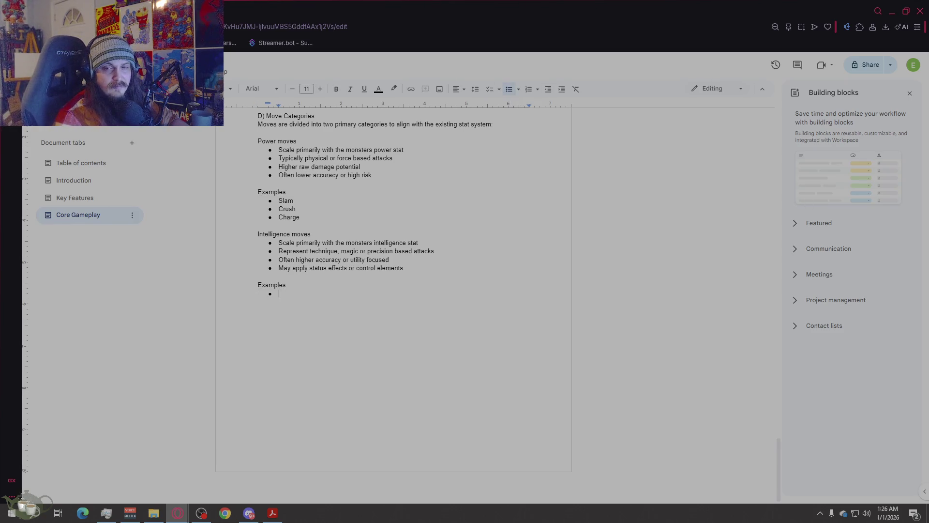
{"action": "type", "text": "Pulse"}
{"action": "key", "text": "Return"}
{"action": "type", "text": "Hex"}
{"action": "key", "text": "Return"}
{"action": "type", "text": "Analysis Strike"}
{"action": "key", "text": "ctrl+shift+Left"}
{"action": "key", "text": "BackSpace"}
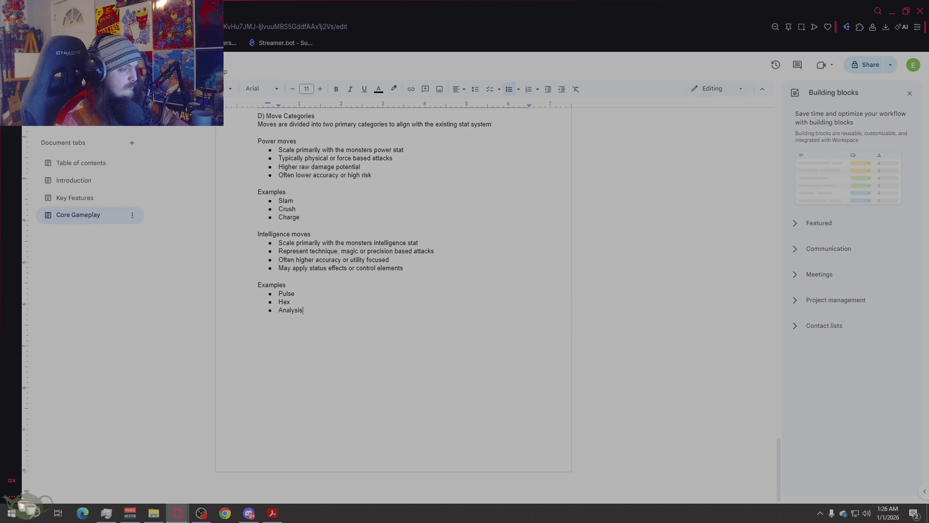
{"action": "key", "text": "Return"}
{"action": "key", "text": "Return"}
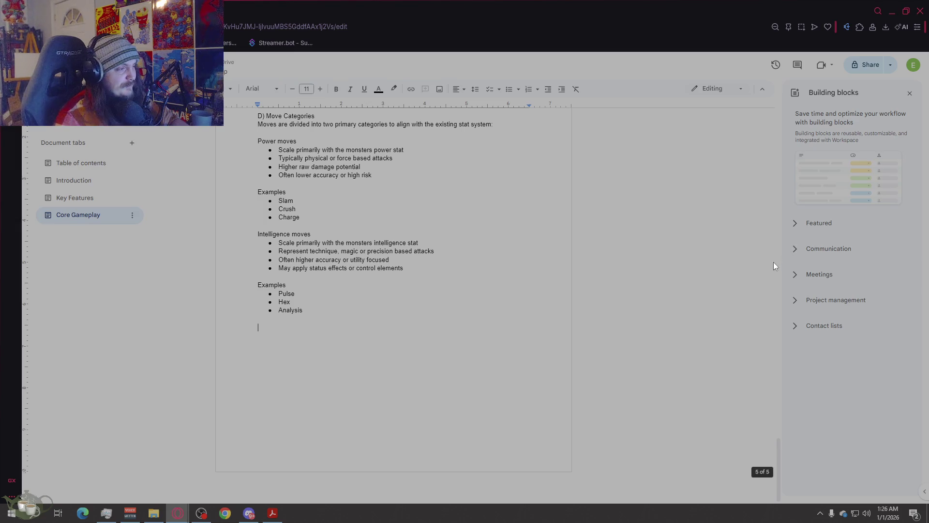
{"action": "scroll", "coordinate": [393, 290], "scroll_direction": "up", "scroll_amount": 2}
{"action": "scroll", "coordinate": [424, 328], "scroll_direction": "up", "scroll_amount": 6}
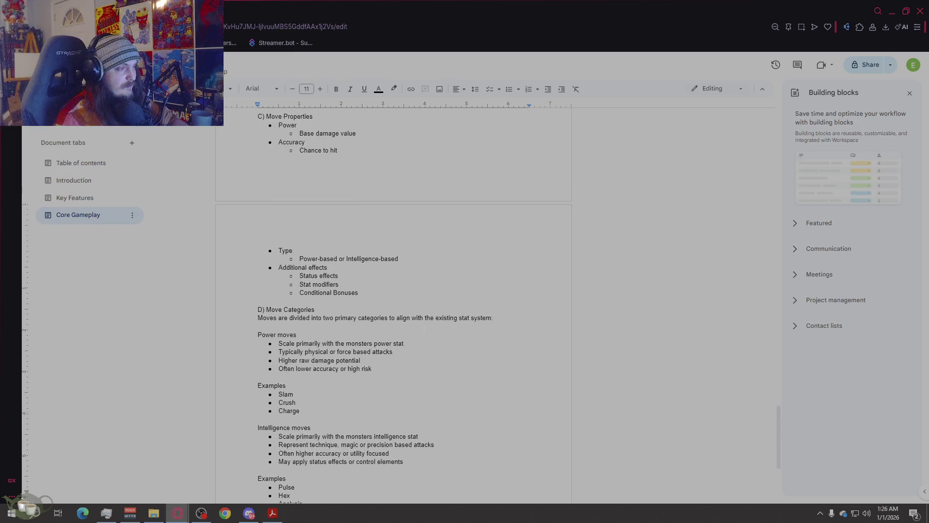
{"action": "scroll", "coordinate": [424, 328], "scroll_direction": "down", "scroll_amount": 8}
{"action": "scroll", "coordinate": [424, 327], "scroll_direction": "down", "scroll_amount": 1}
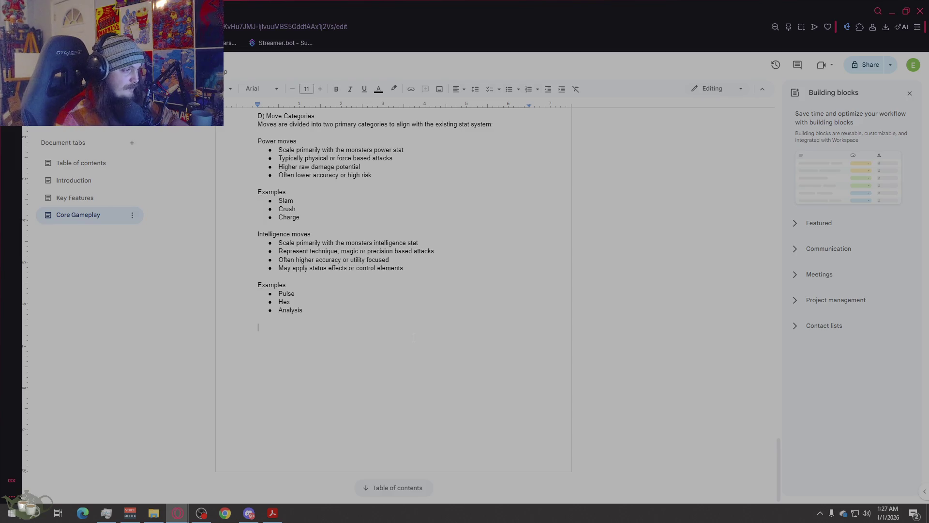
- Add the subheading 'E) Stat Interaction', fixing its misspellings
{"action": "type", "text": "e"}
{"action": "key", "text": "BackSpace"}
{"action": "type", "text": "E)"}
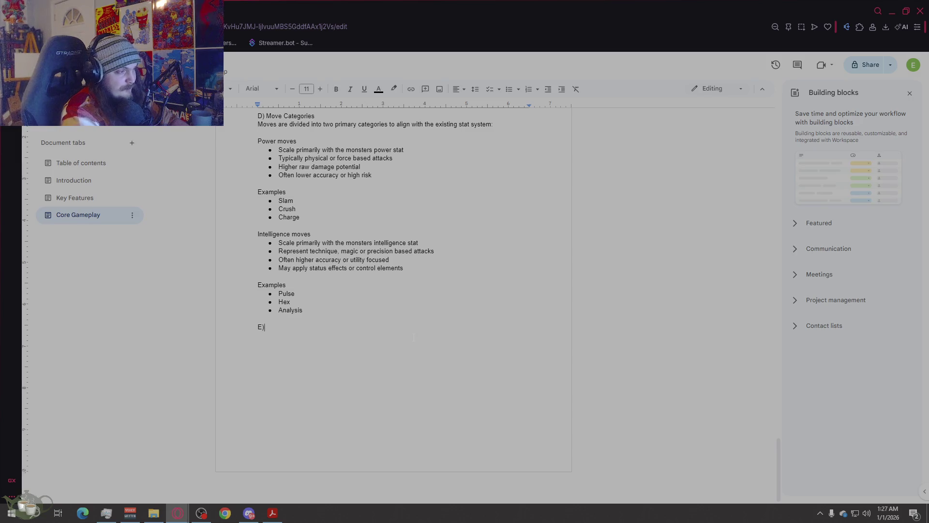
{"action": "type", "text": " Stat Ubteractuib"}
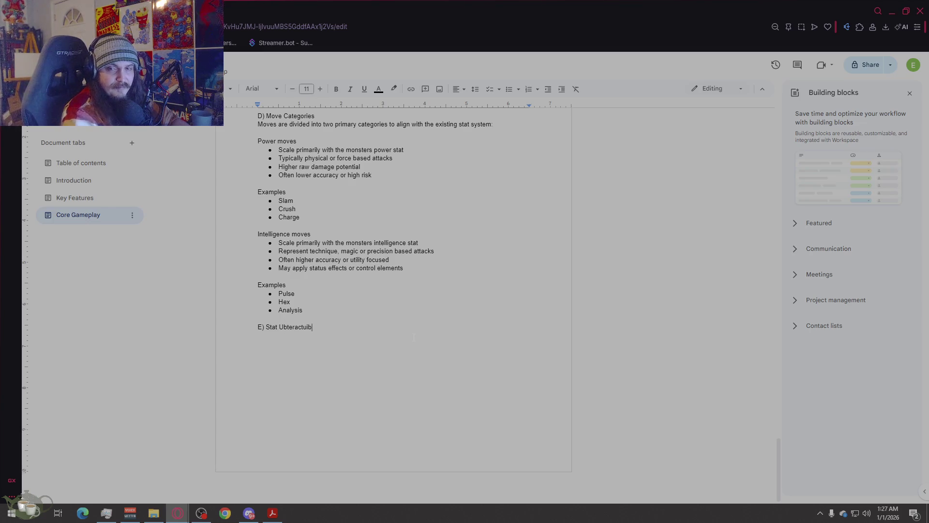
{"action": "key", "text": "BackSpace"}
{"action": "key", "text": "BackSpace"}
{"action": "key", "text": "BackSpace"}
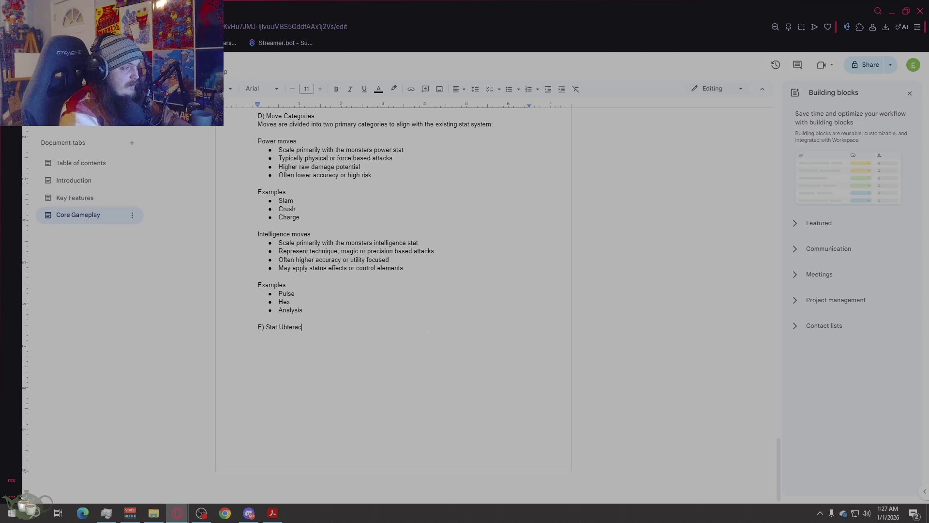
{"action": "type", "text": "Interation"}
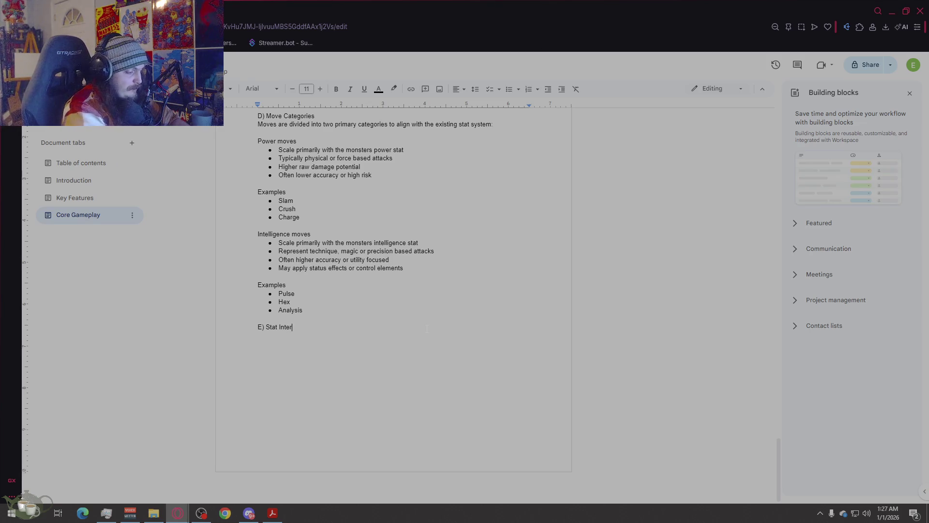
{"action": "key", "text": "BackSpace"}
{"action": "key", "text": "BackSpace"}
{"action": "key", "text": "BackSpace"}
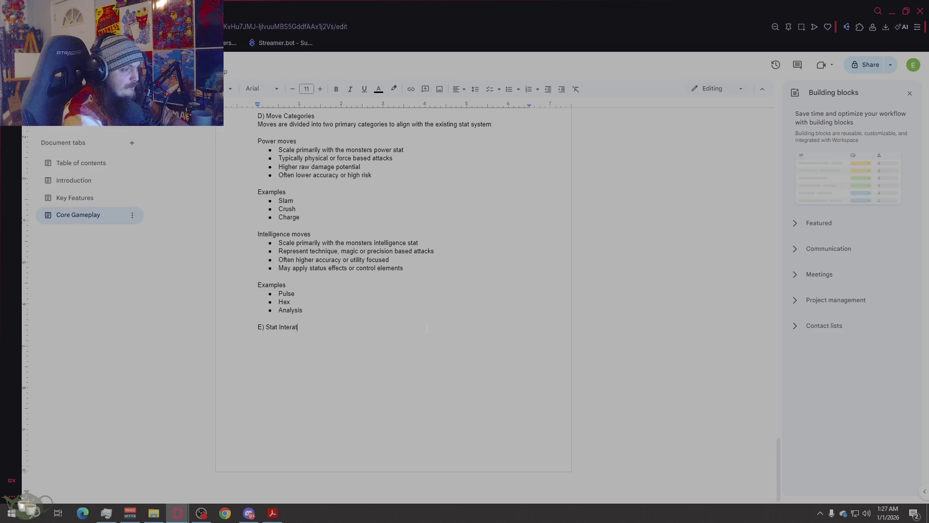
{"action": "key", "text": "BackSpace"}
{"action": "type", "text": "action"}
{"action": "key", "text": "Return"}
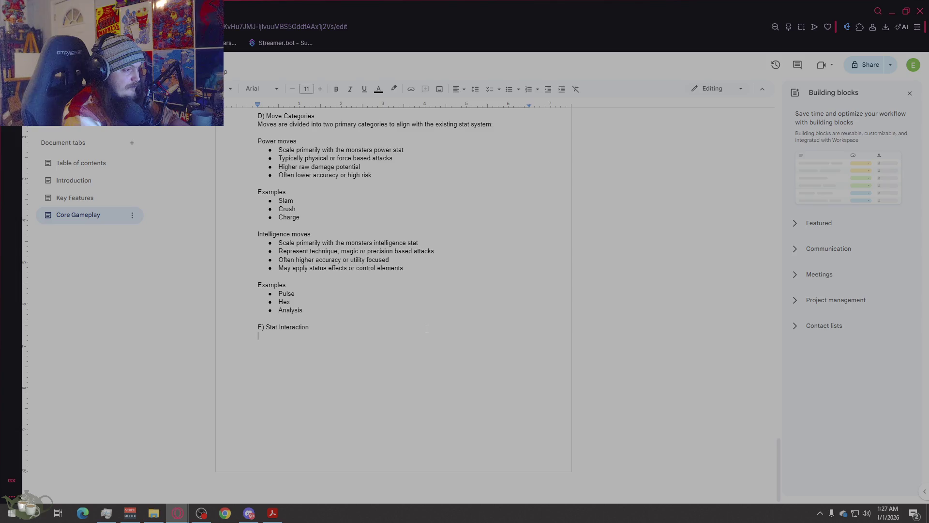
- Write 'Move effectiveness is directly influenced by the monsters stats' beneath it
{"action": "type", "text": "M"}
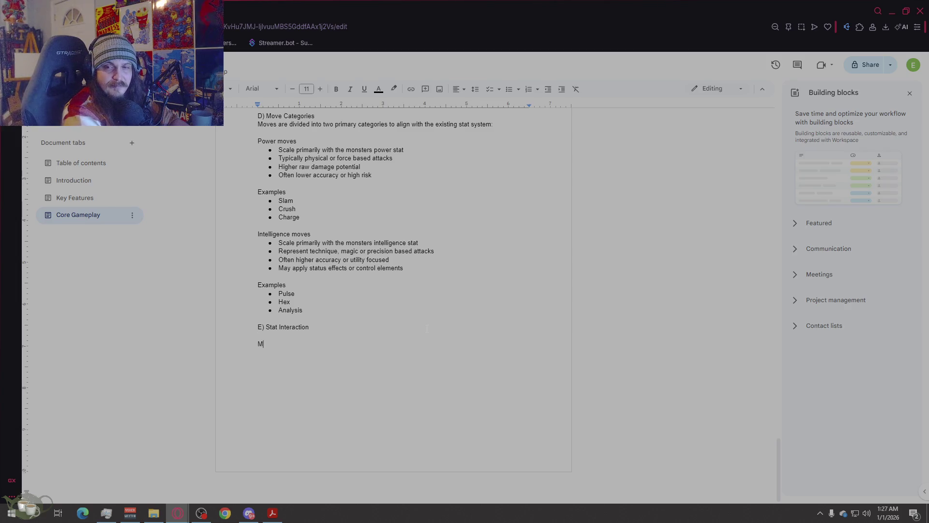
{"action": "type", "text": "ove effectiveness is directly influences"}
{"action": "key", "text": "BackSpace"}
{"action": "type", "text": "d by the monsters stats:"}
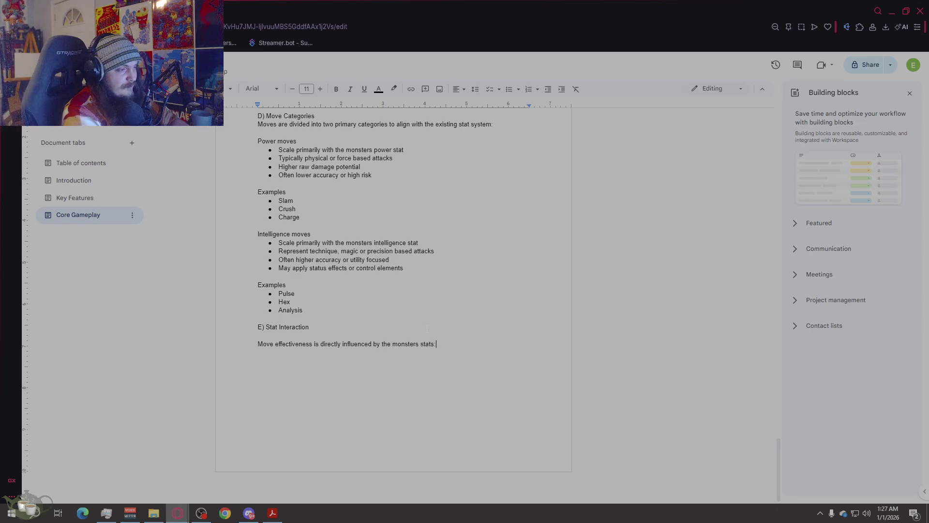
{"action": "key", "text": "Return"}
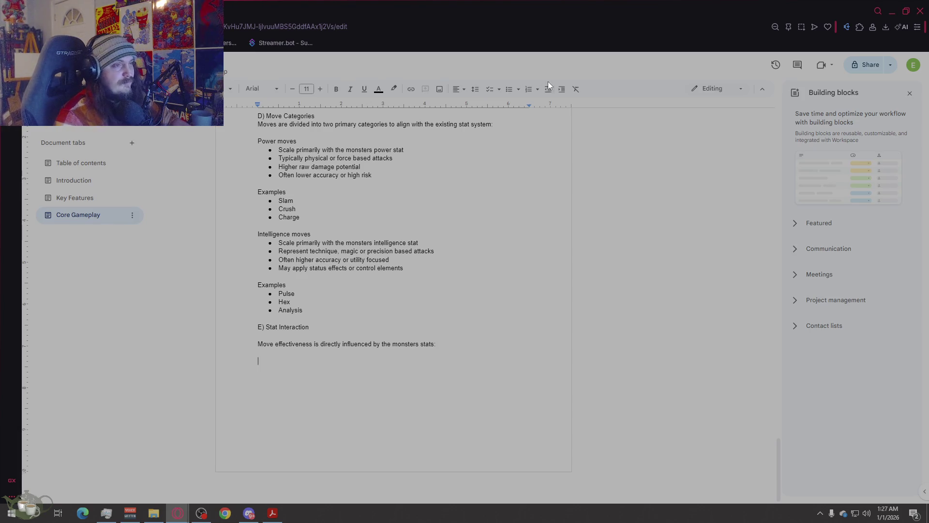
- Start a bulleted list with Power, Intelligence and Skill bullets describing damage, effectiveness and accuracy effects
{"action": "left_click", "coordinate": [508, 89]}
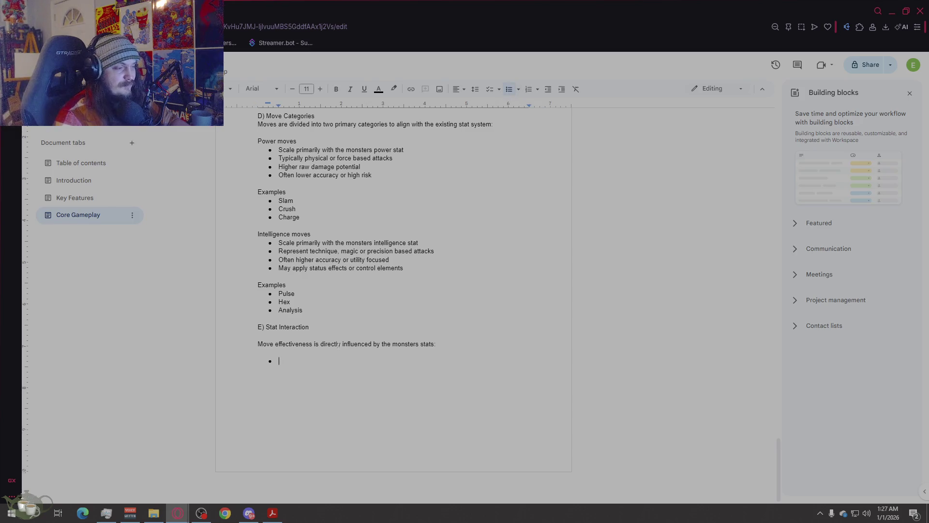
{"action": "type", "text": "Power "}
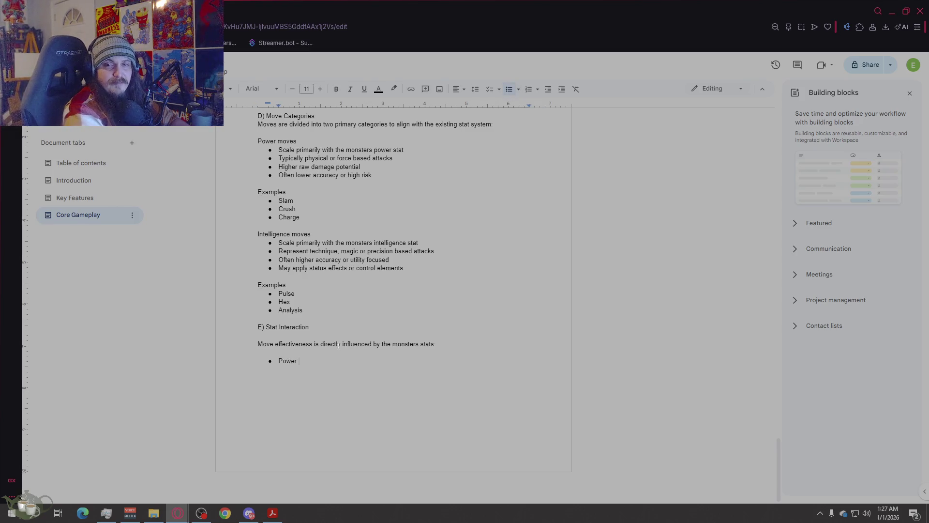
{"action": "type", "text": "- Inc"}
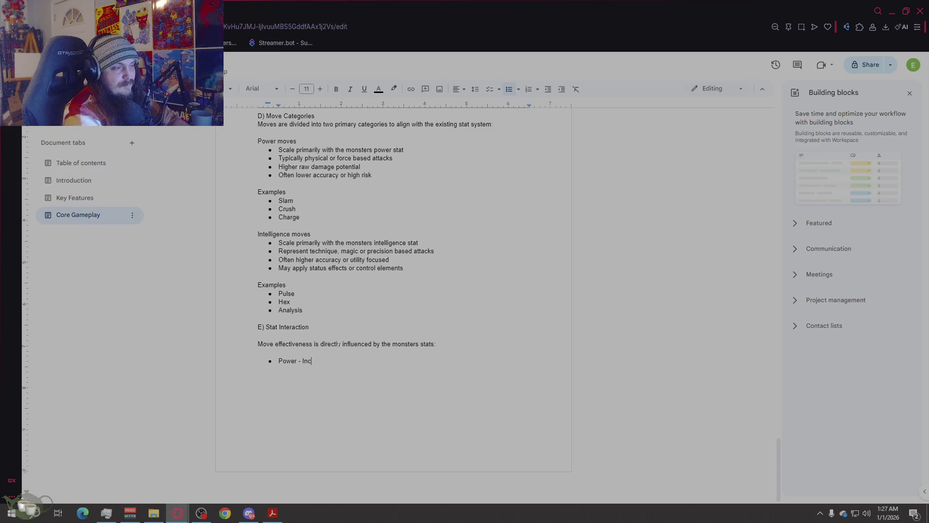
{"action": "type", "text": "reases damage of powe"}
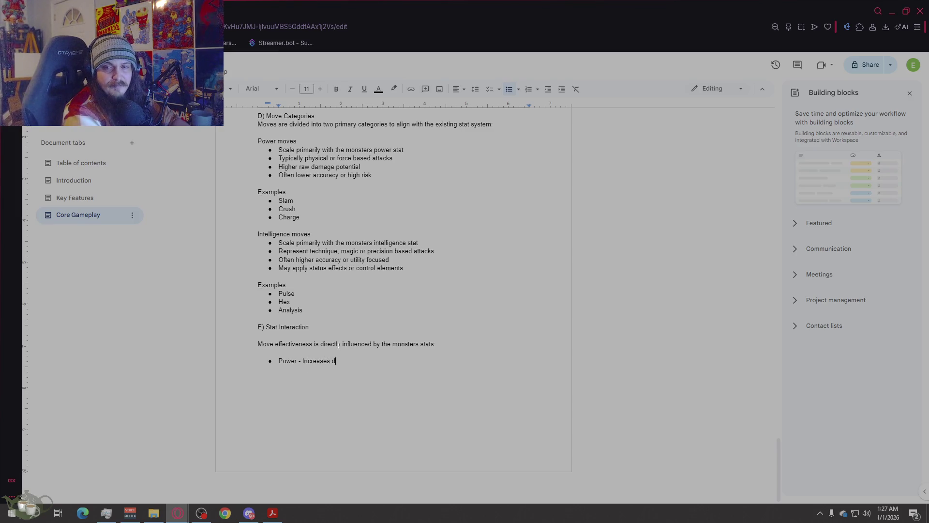
{"action": "type", "text": "r moves"}
{"action": "key", "text": "Return"}
{"action": "type", "text": "Intelligence"}
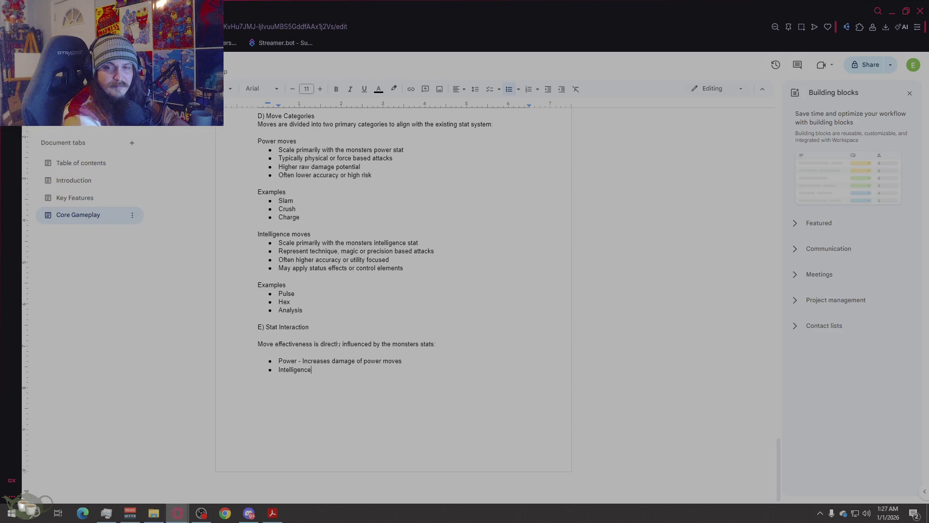
{"action": "type", "text": " - Increases dam"}
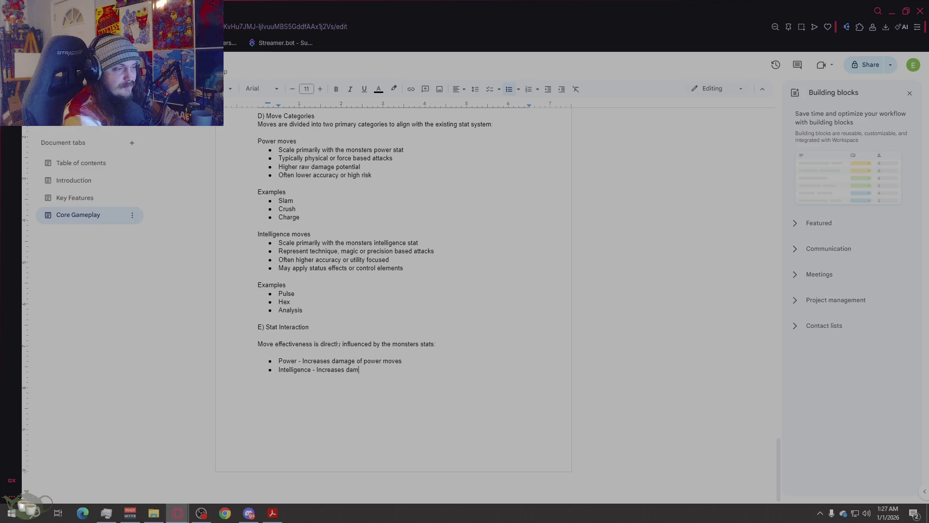
{"action": "type", "text": "age"}
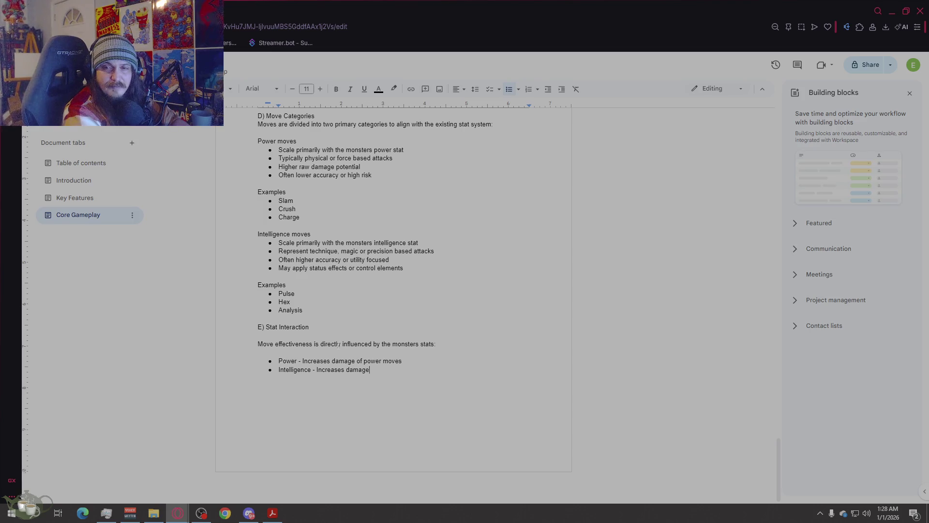
{"action": "type", "text": " and effectiveness of intelli"}
{"action": "type", "text": "gence moves"}
{"action": "key", "text": "Return"}
{"action": "type", "text": "Skill - Affects"}
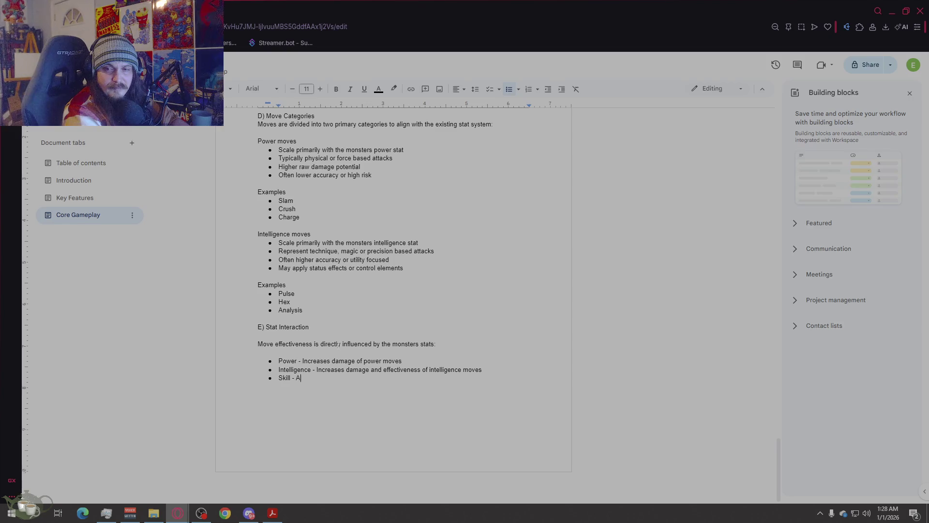
{"action": "type", "text": " accurac"}
{"action": "type", "text": "y, "}
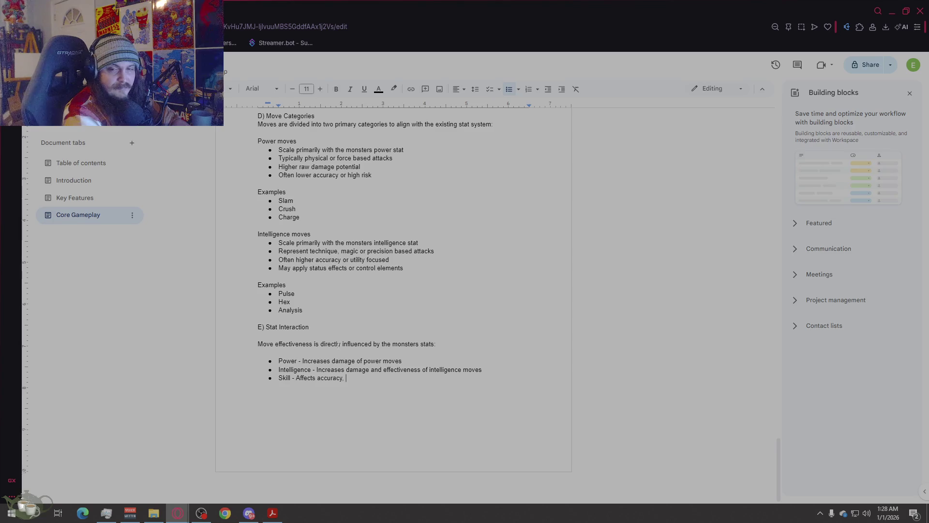
{"action": "type", "text": "cri"}
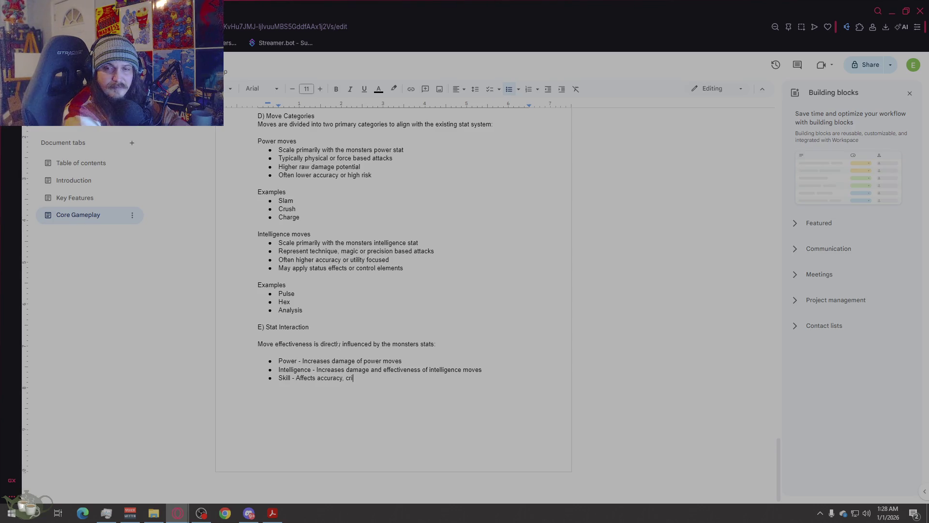
{"action": "type", "text": "tical chance, or cons"}
{"action": "type", "text": "istency"}
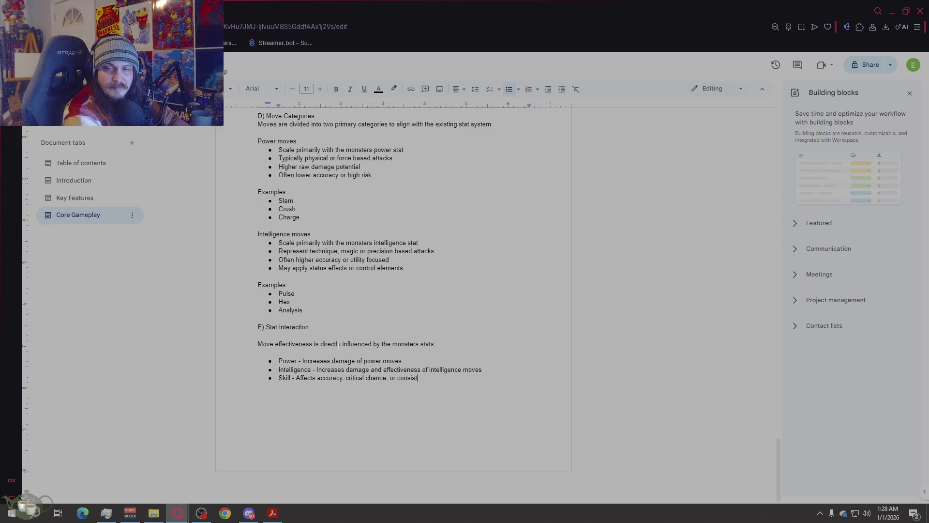
{"action": "key", "text": "Return"}
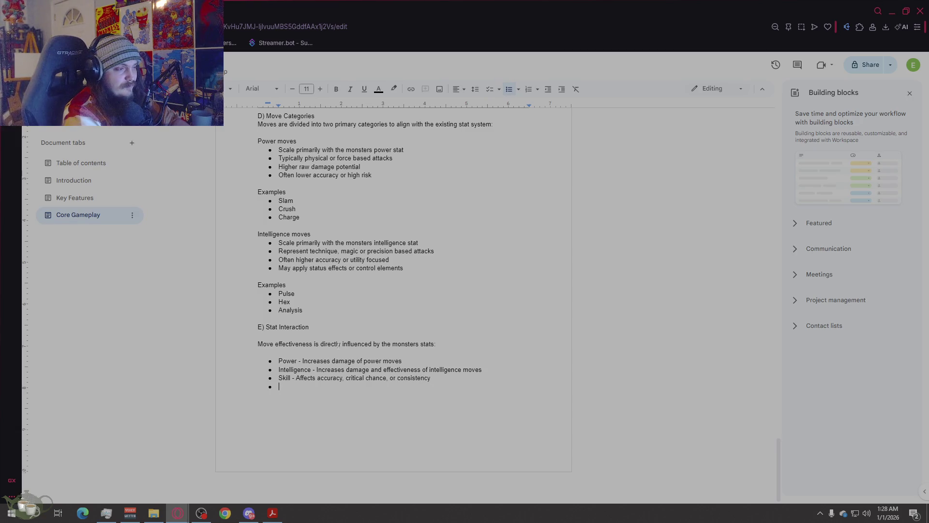
- Add bullets 'Speed - Influences turn order' and 'Defense - Reduces incoming damage'
{"action": "type", "text": "Spee"}
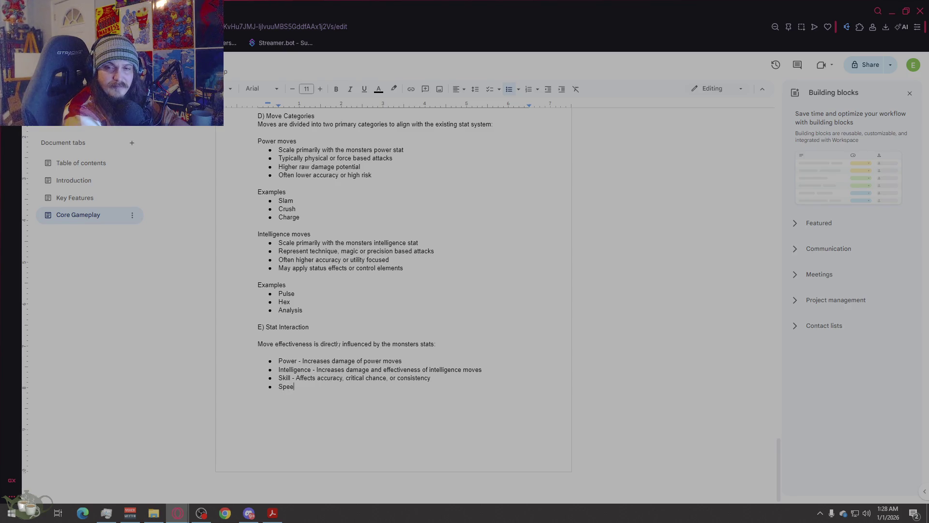
{"action": "type", "text": "d - Infu"}
{"action": "key", "text": "BackSpace"}
{"action": "type", "text": "luences turn o"}
{"action": "type", "text": "rder "}
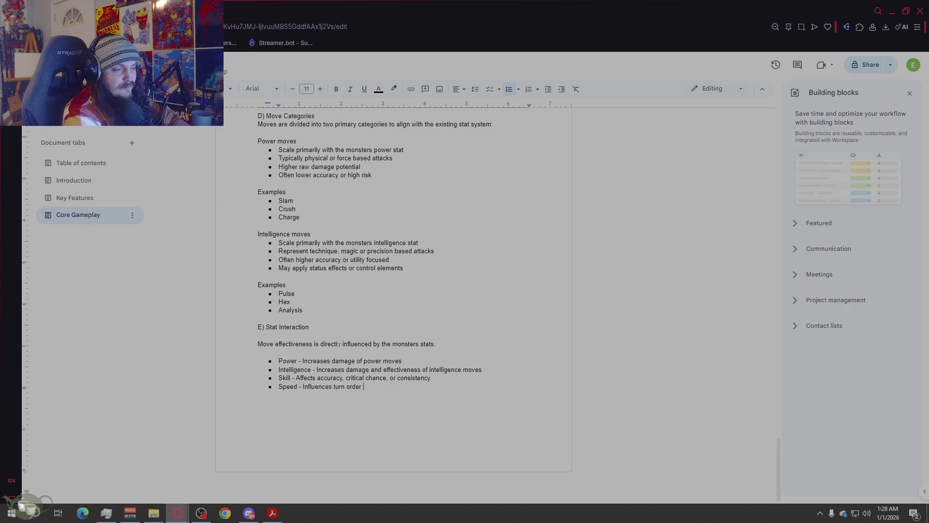
{"action": "type", "text": "and ac"}
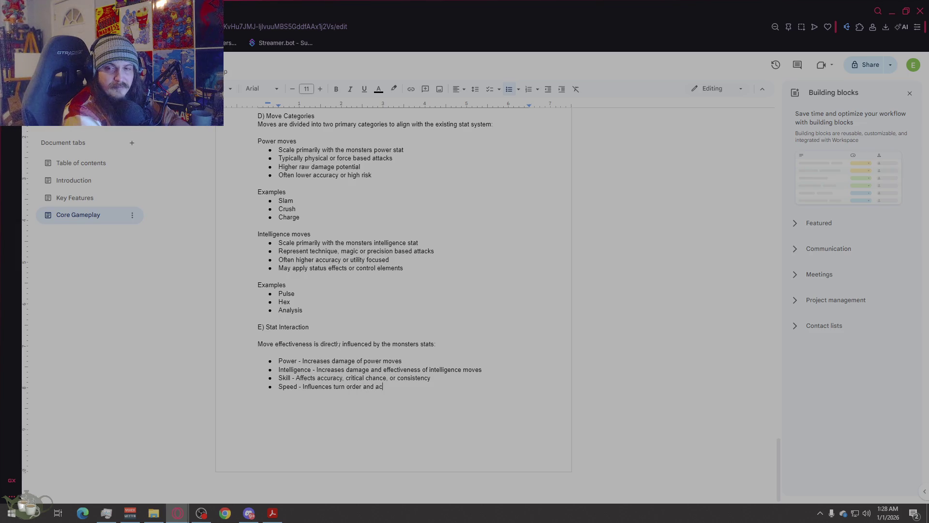
{"action": "key", "text": "BackSpace"}
{"action": "key", "text": "BackSpace"}
{"action": "key", "text": "BackSpace"}
{"action": "key", "text": "Return"}
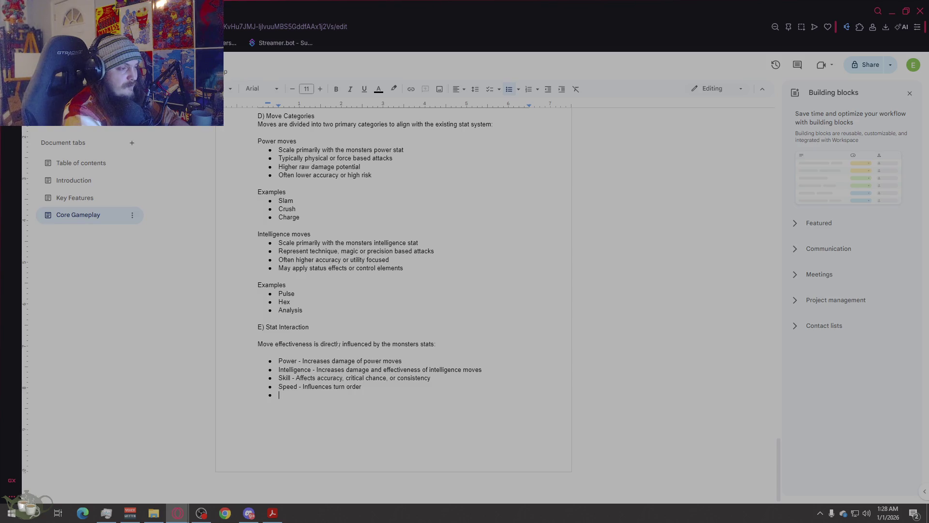
{"action": "type", "text": "Defen"}
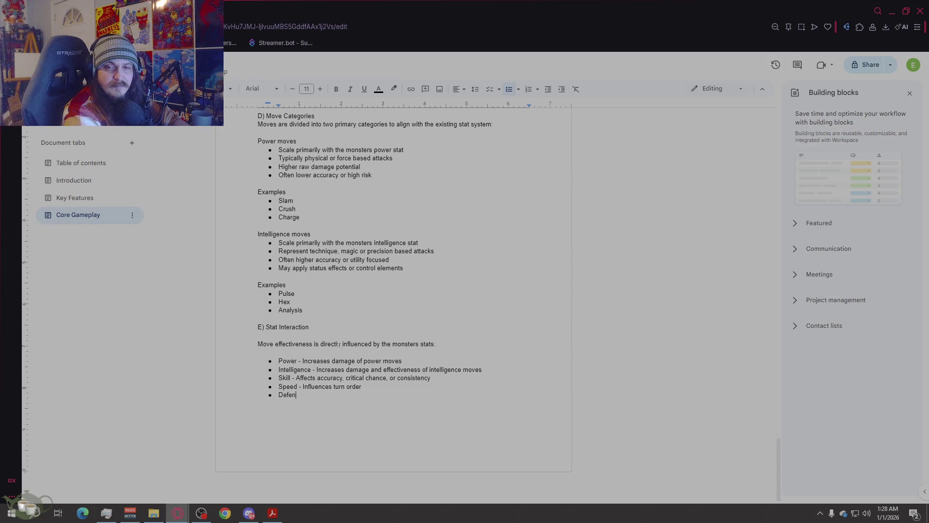
{"action": "type", "text": "se redu"}
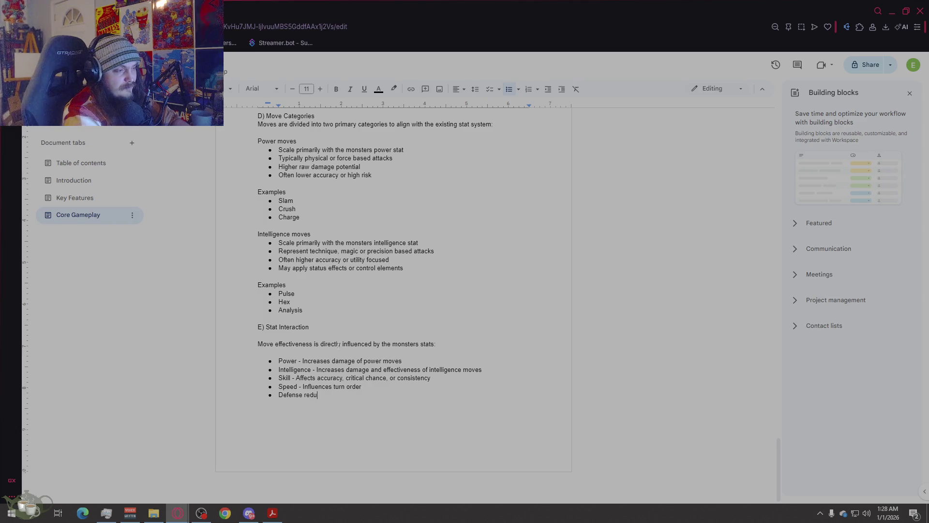
{"action": "key", "text": "BackSpace"}
{"action": "key", "text": "BackSpace"}
{"action": "key", "text": "BackSpace"}
{"action": "type", "text": "Reduces incoming dam"}
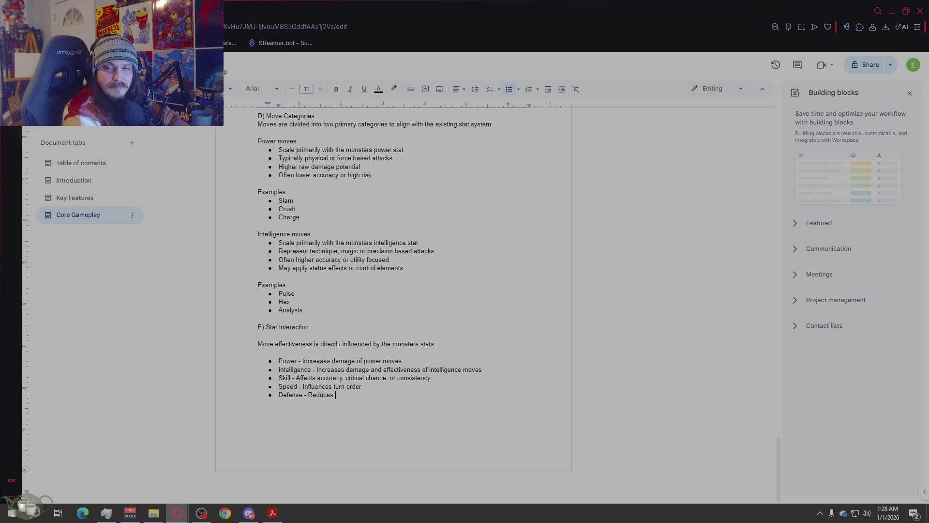
{"action": "type", "text": "age"}
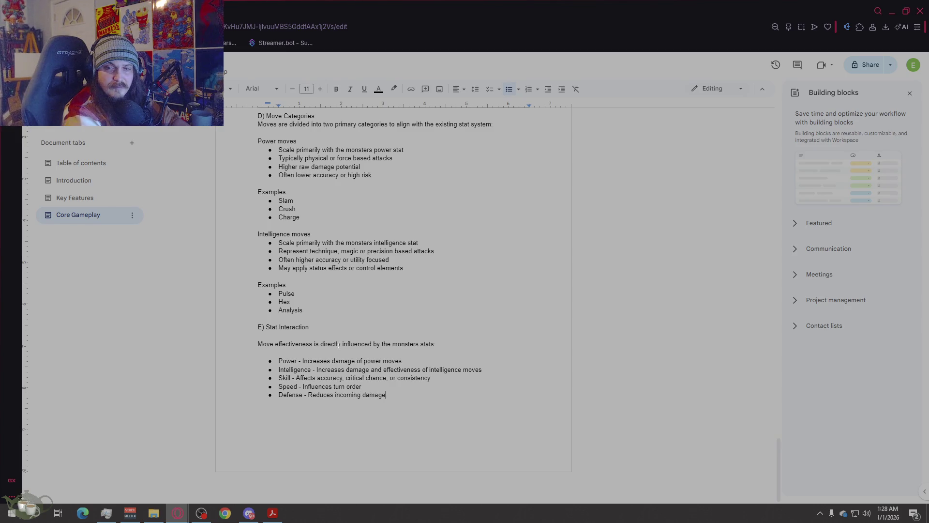
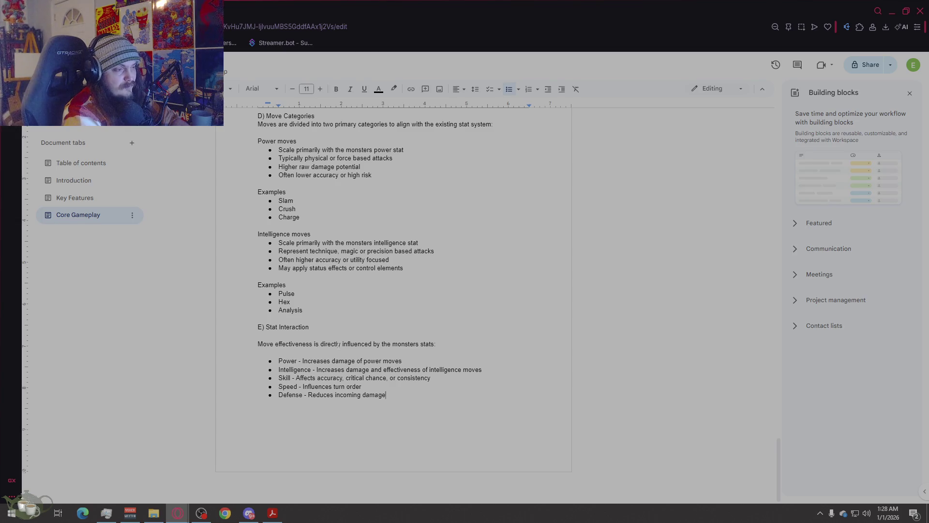
- Add a 'Life - Determines survivability' bullet below Defense, then select the Defense line
{"action": "key", "text": "Return"}
{"action": "type", "text": "Life"}
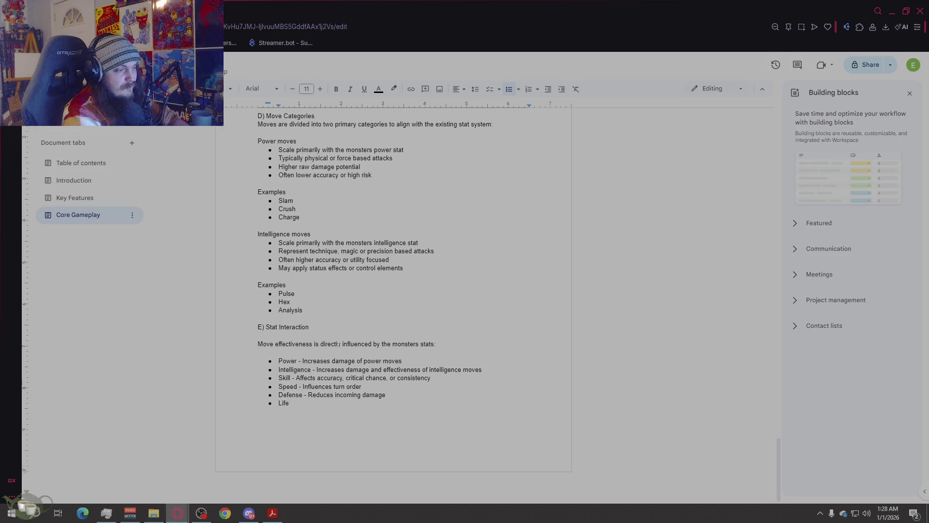
{"action": "type", "text": "- D"}
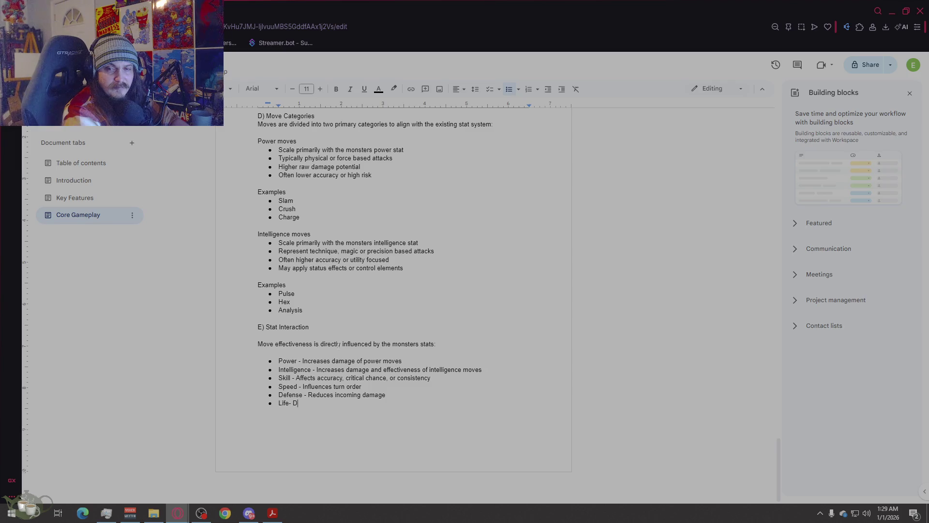
{"action": "type", "text": "eterminesu"}
{"action": "type", "text": " survivab"}
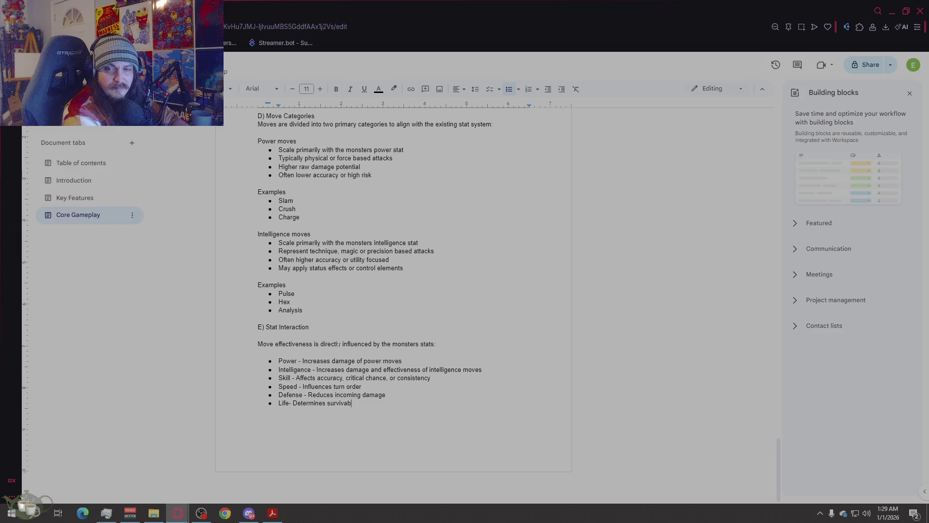
{"action": "type", "text": "ility"}
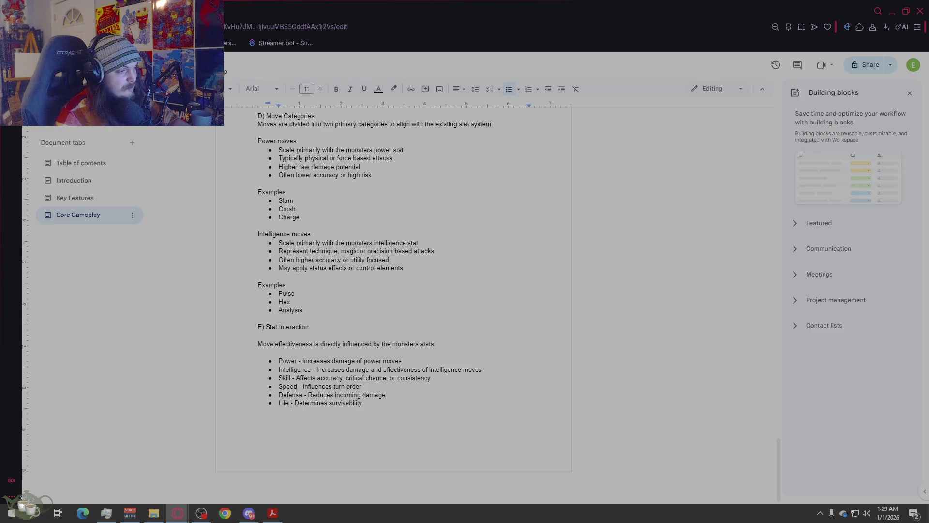
{"action": "left_click_drag", "start_coordinate": [386, 394], "coordinate": [279, 395]}
{"action": "key", "text": "ctrl+c"}
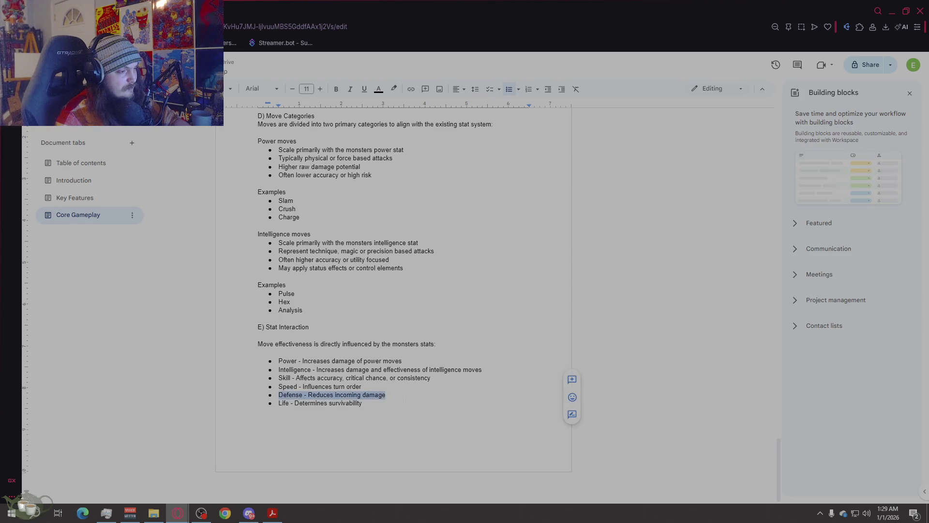
- Duplicate the Defense bullet below it as 'Special Defense - Reduces intelligence damage'
{"action": "left_click", "coordinate": [400, 395]}
{"action": "key", "text": "Return"}
{"action": "key", "text": "ctrl+v"}
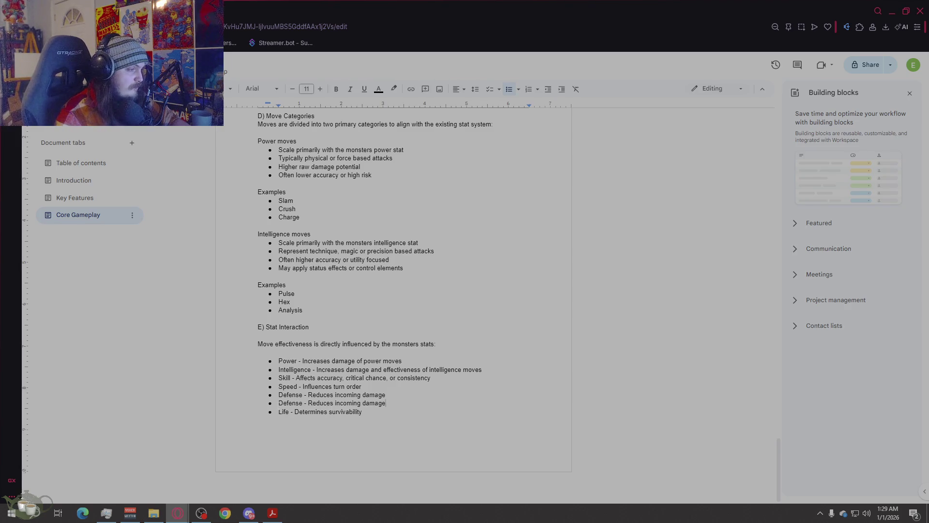
{"action": "type", "text": "Special Defense"}
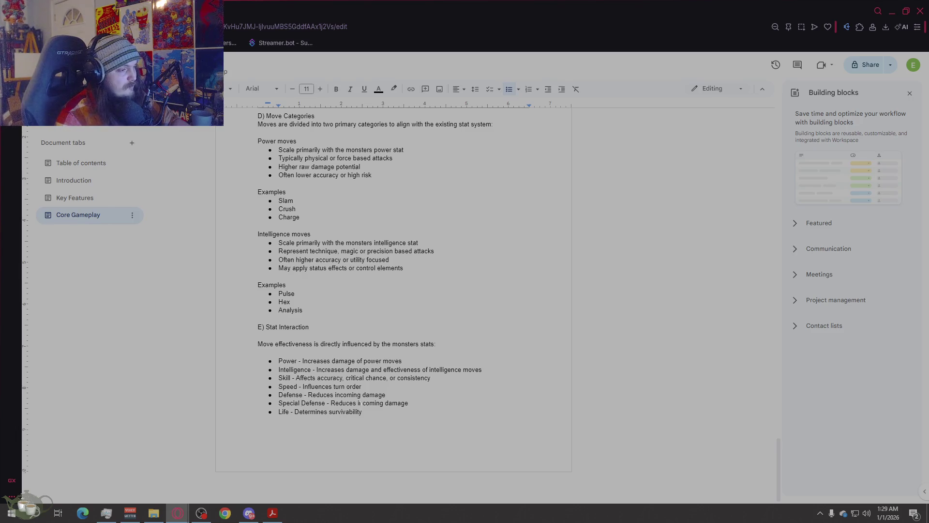
{"action": "type", "text": " - Reduces "}
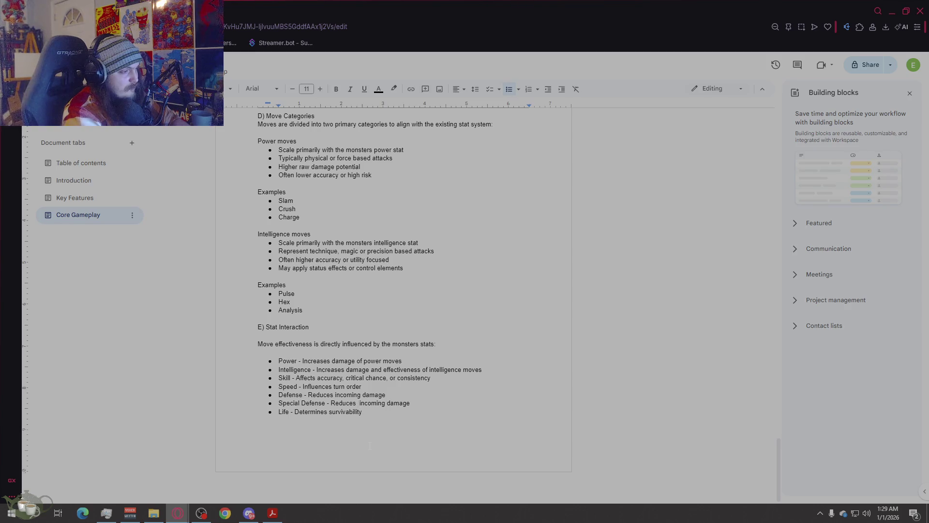
{"action": "type", "text": "intelligence"}
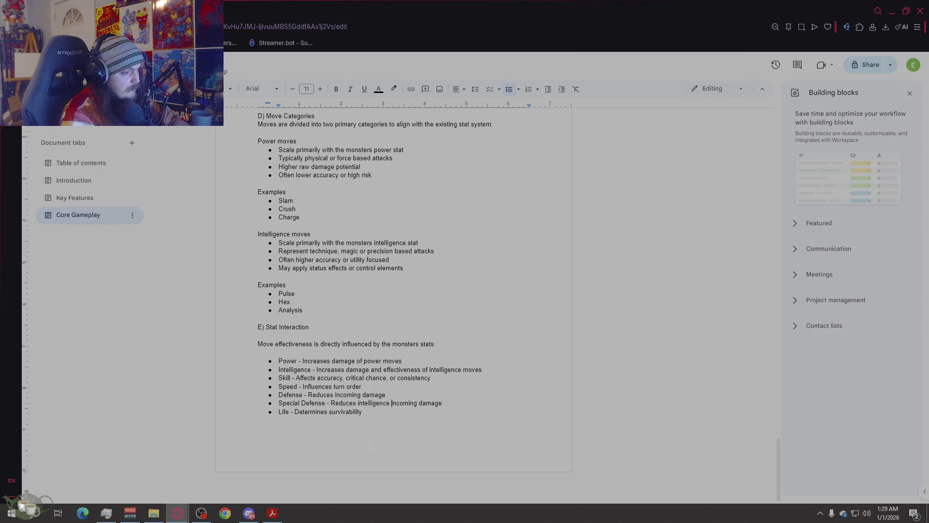
{"action": "key", "text": "Right"}
{"action": "key", "text": "Right"}
{"action": "key", "text": "Right"}
{"action": "key", "text": "BackSpace"}
{"action": "key", "text": "BackSpace"}
{"action": "key", "text": "BackSpace"}
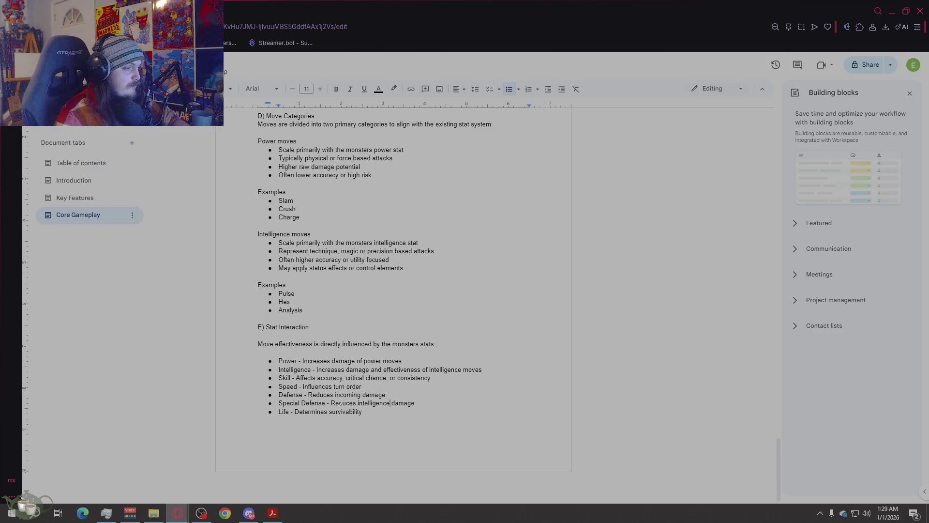
- Change the Defense bullet's 'incoming' to 'power' so it reduces power damage
{"action": "double_click", "coordinate": [359, 395]}
{"action": "mouse_move", "coordinate": [361, 395]}
{"action": "left_mouse_down"}
{"action": "mouse_move", "coordinate": [327, 395]}
{"action": "mouse_move", "coordinate": [337, 395]}
{"action": "left_mouse_up"}
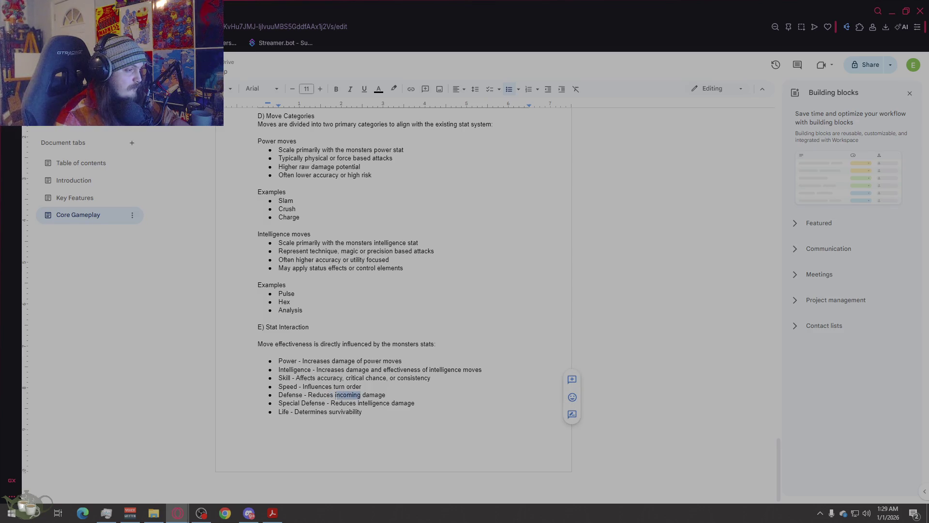
{"action": "type", "text": "power"}
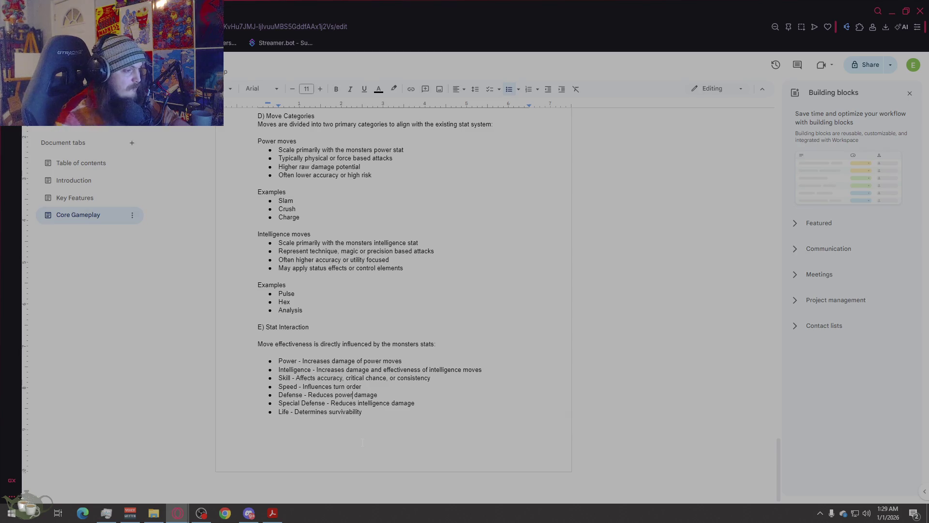
- Extend the Life bullet to read 'Determines survivability and total HP'
{"action": "left_click", "coordinate": [438, 443]}
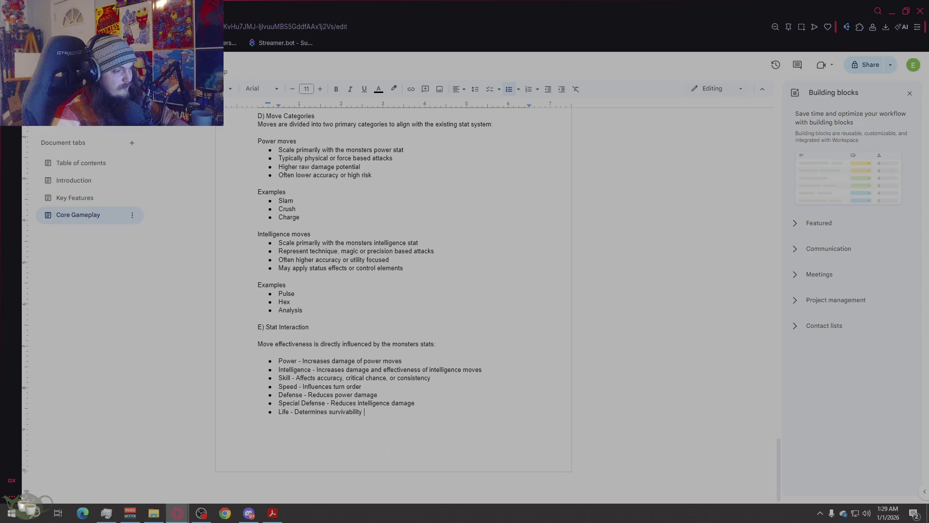
{"action": "key", "text": "BackSpace"}
{"action": "type", "text": "and total "}
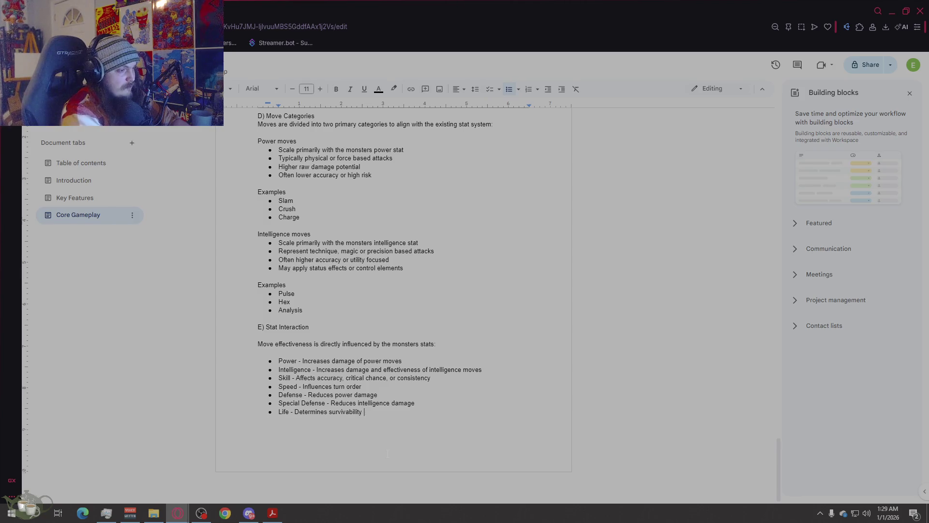
{"action": "type", "text": "HP"}
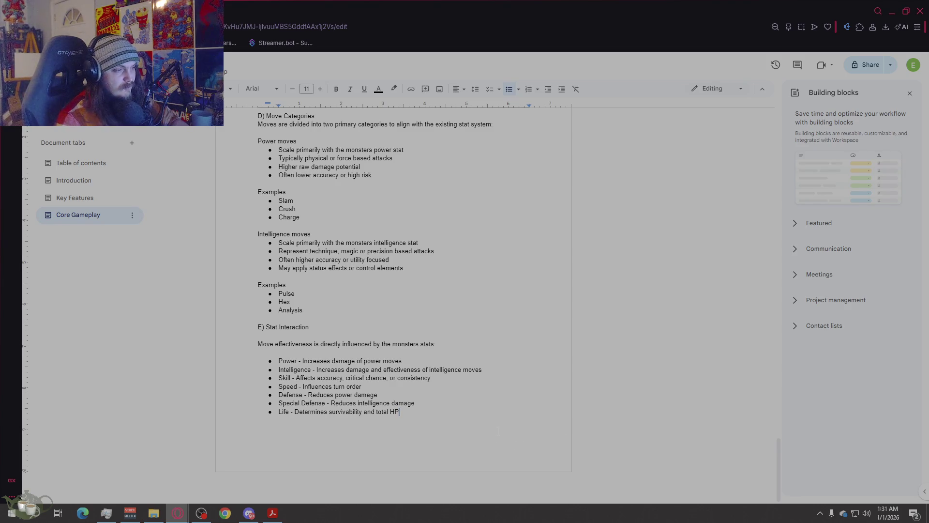
- Insert a page break after the Life bullet and type 'This ensures:'
{"action": "key", "text": "ctrl+Return"}
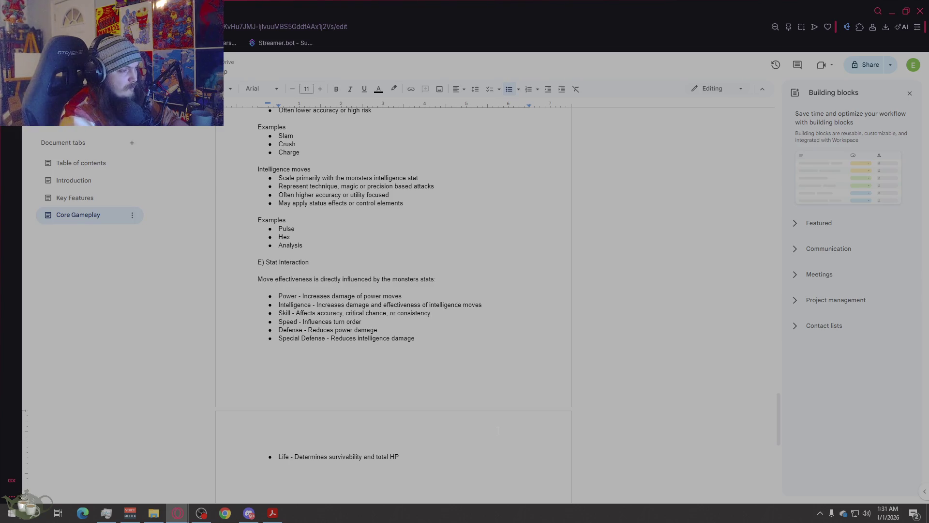
{"action": "key", "text": "ctrl+z"}
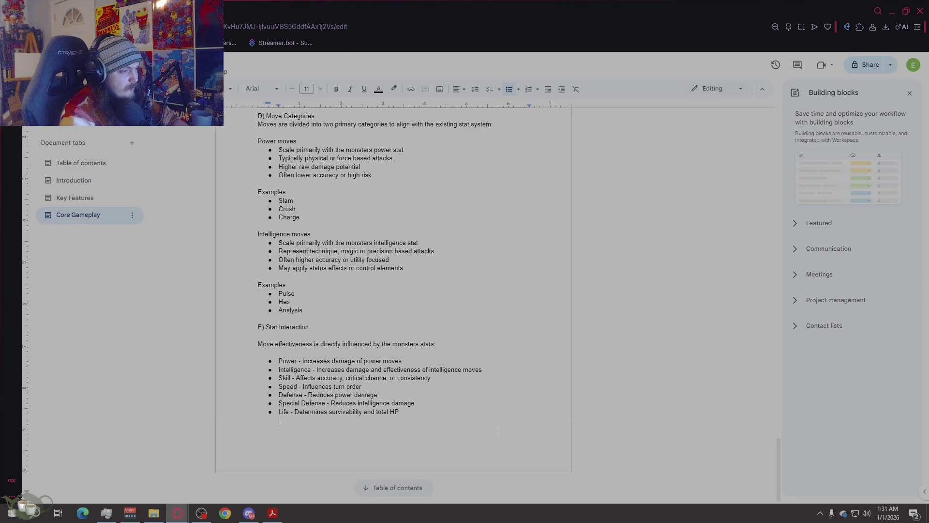
{"action": "key", "text": "ctrl+Return"}
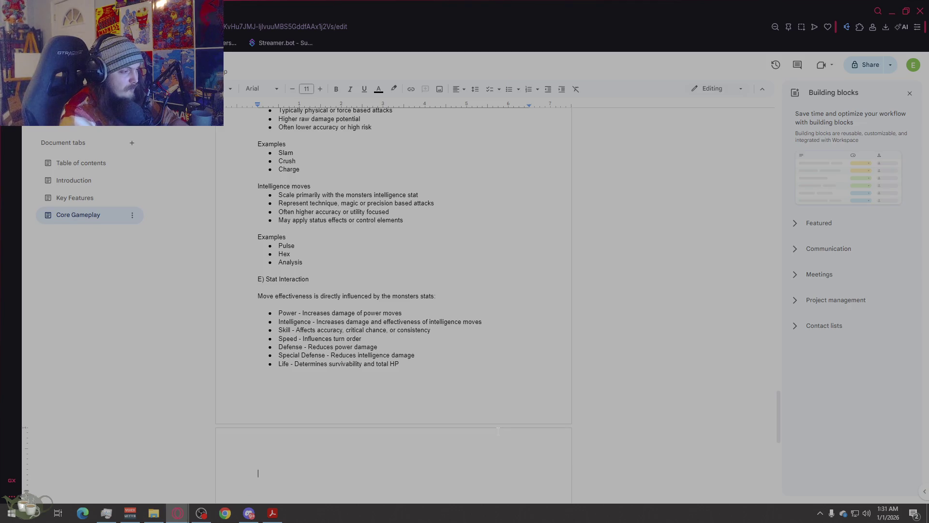
{"action": "type", "text": "This "}
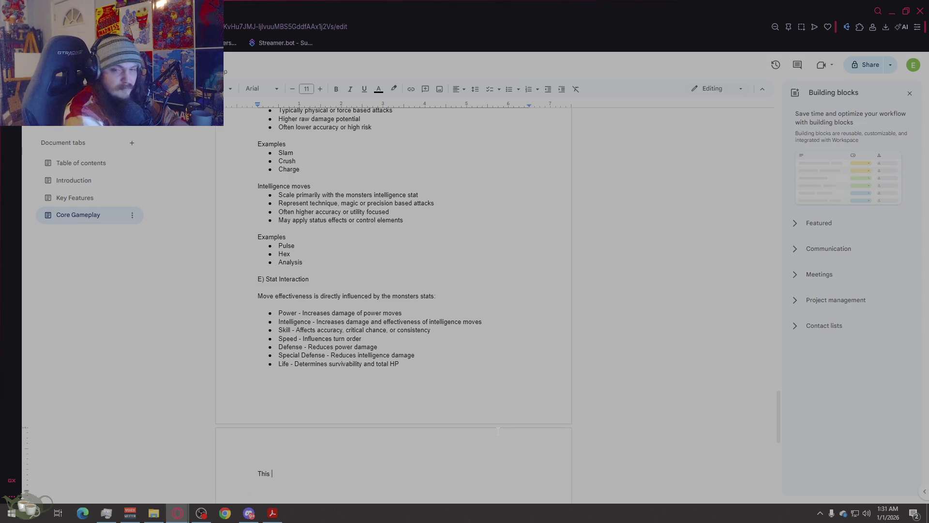
{"action": "type", "text": "ensures:"}
{"action": "key", "text": "Return"}
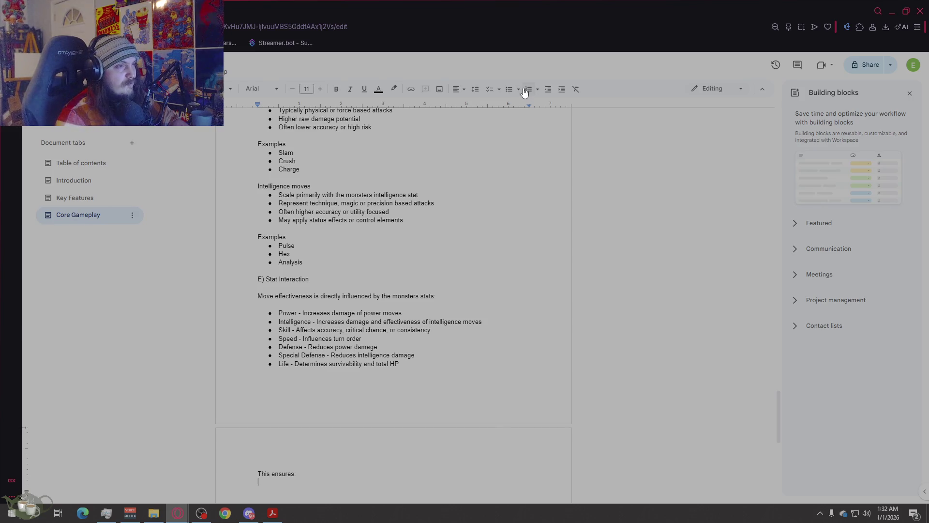
- Bullet: monsters feel mechanically distinct, builds meaningful beyond raw numbers, no single stat dominates all playstyles
{"action": "left_click", "coordinate": [508, 89]}
{"action": "type", "text": "Monsters feel c"}
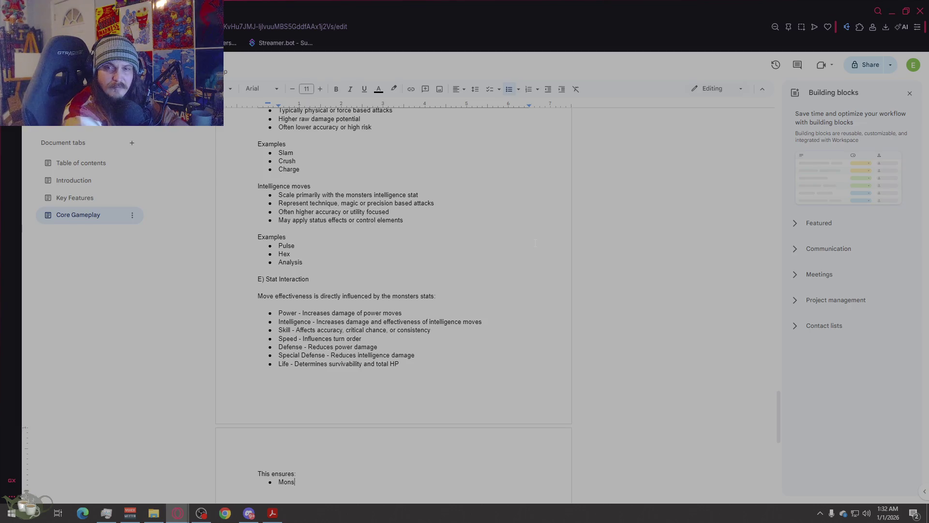
{"action": "key", "text": "BackSpace"}
{"action": "type", "text": "me"}
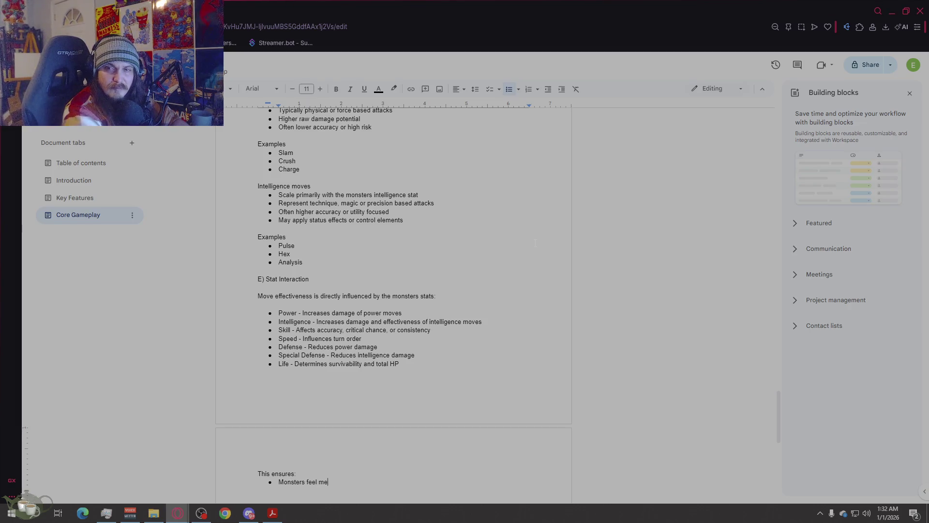
{"action": "type", "text": "chanically distr"}
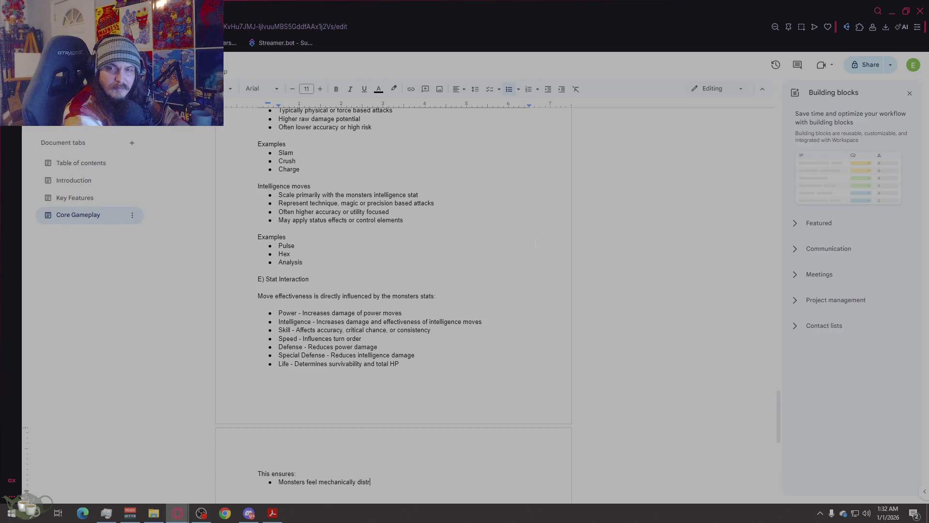
{"action": "key", "text": "BackSpace"}
{"action": "type", "text": "inct"}
{"action": "key", "text": "Return"}
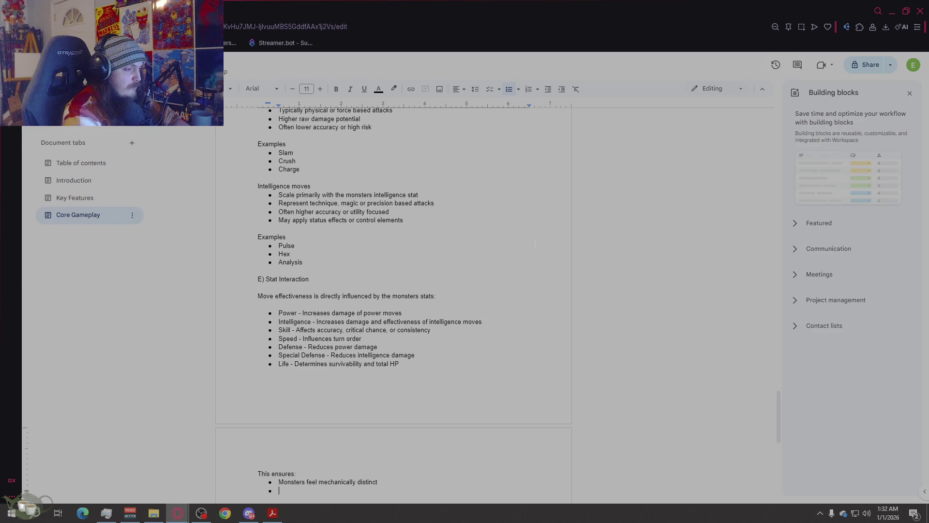
{"action": "type", "text": "Buil"}
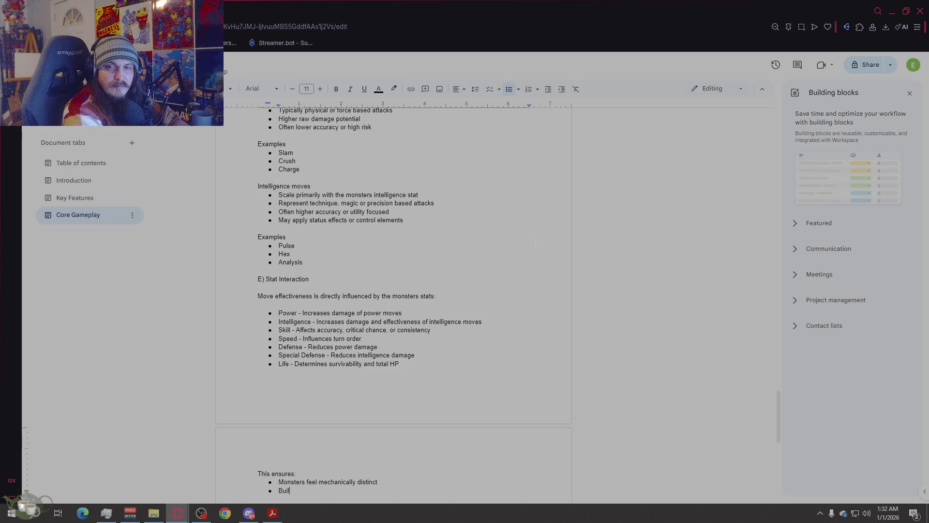
{"action": "type", "text": "ds are meaningful beyond raw nu"}
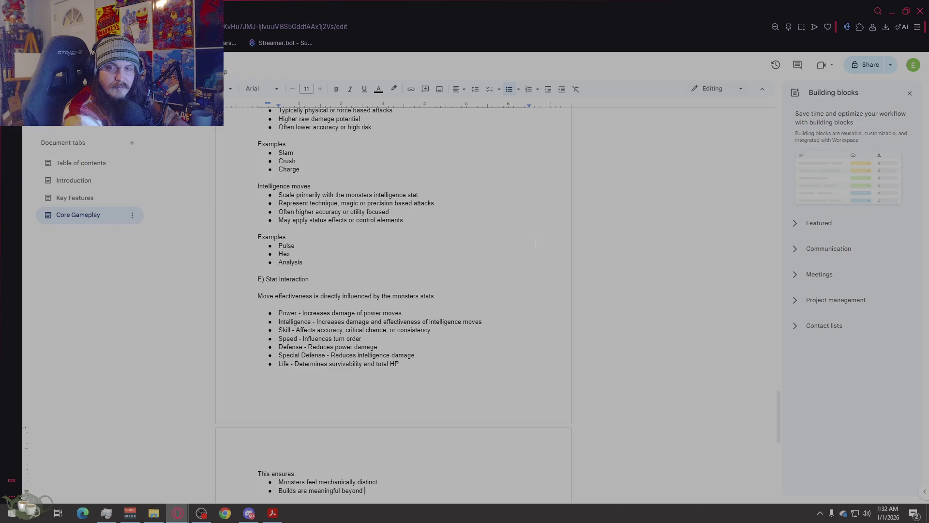
{"action": "type", "text": "mbers"}
{"action": "key", "text": "Return"}
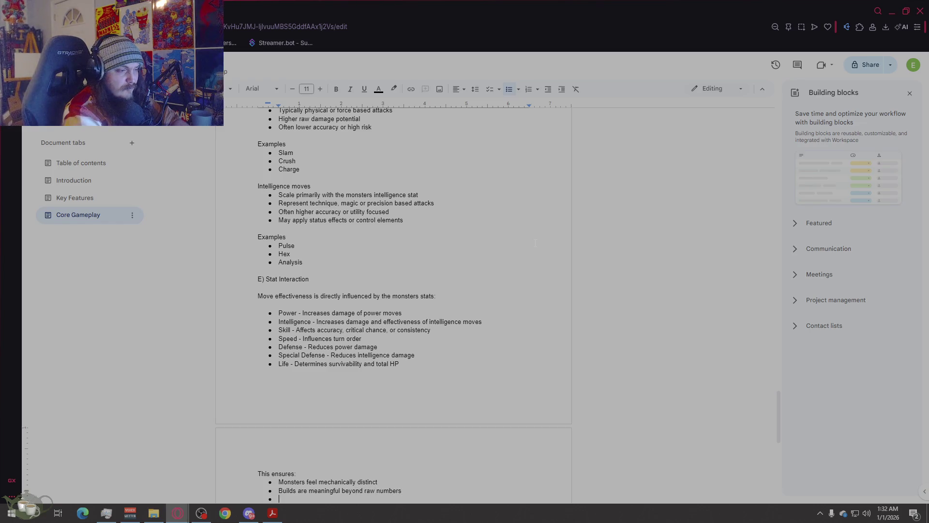
{"action": "type", "text": "No si"}
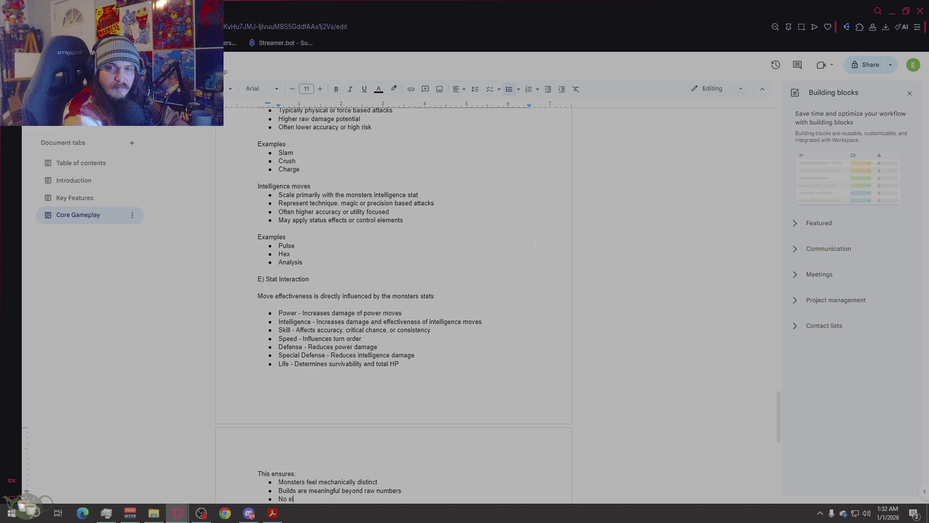
{"action": "type", "text": "ngle stat dominates all "}
{"action": "type", "text": "playst"}
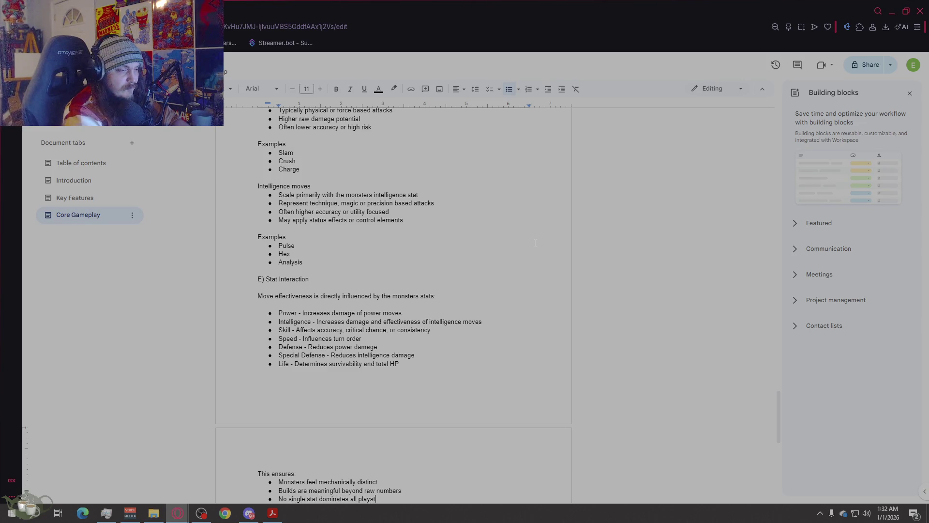
{"action": "type", "text": "yles"}
{"action": "scroll", "coordinate": [427, 368], "scroll_direction": "down", "scroll_amount": 4}
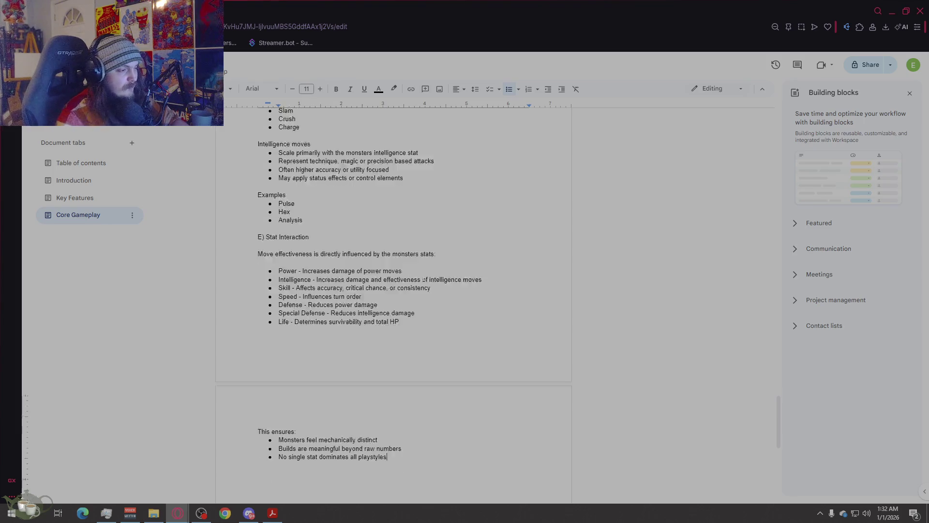
{"action": "key", "text": "Return"}
{"action": "key", "text": "Return"}
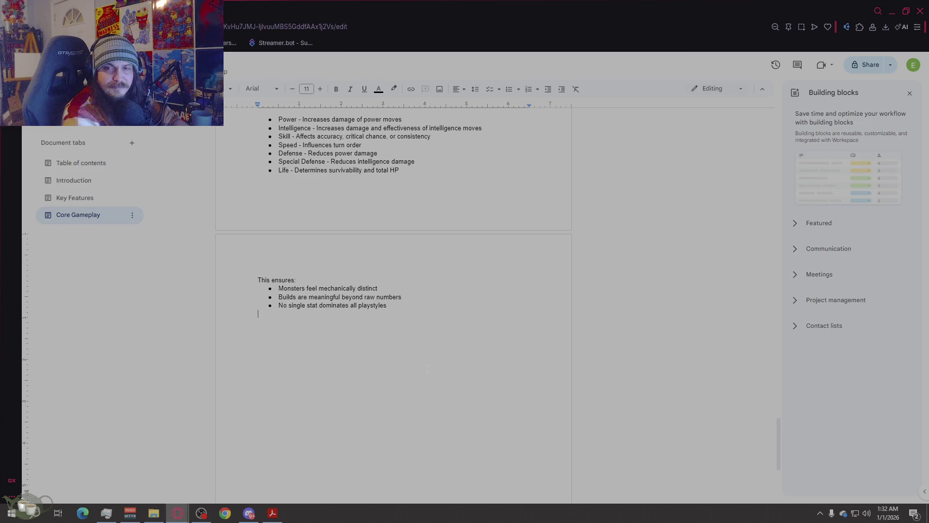
{"action": "key", "text": "Return"}
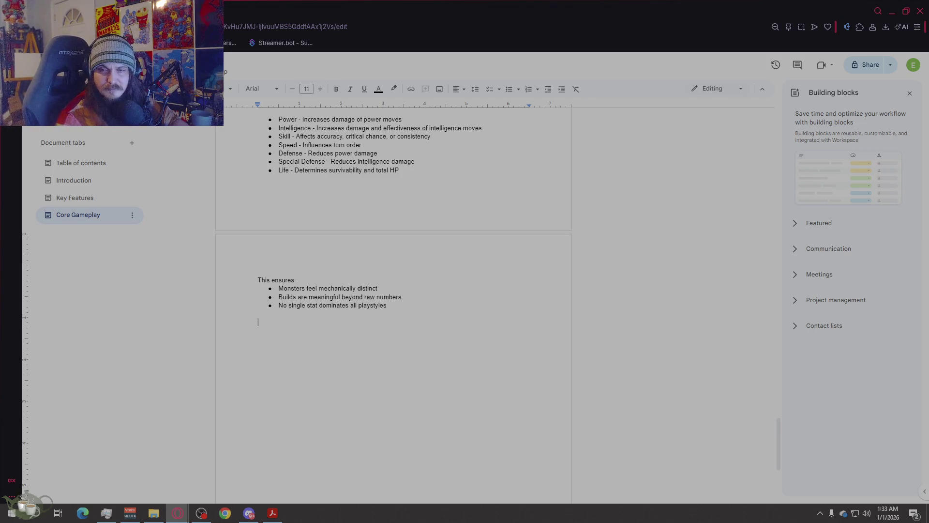
- Type the section heading 'F) Combat Design Intent'
{"action": "type", "text": "C"}
{"action": "key", "text": "BackSpace"}
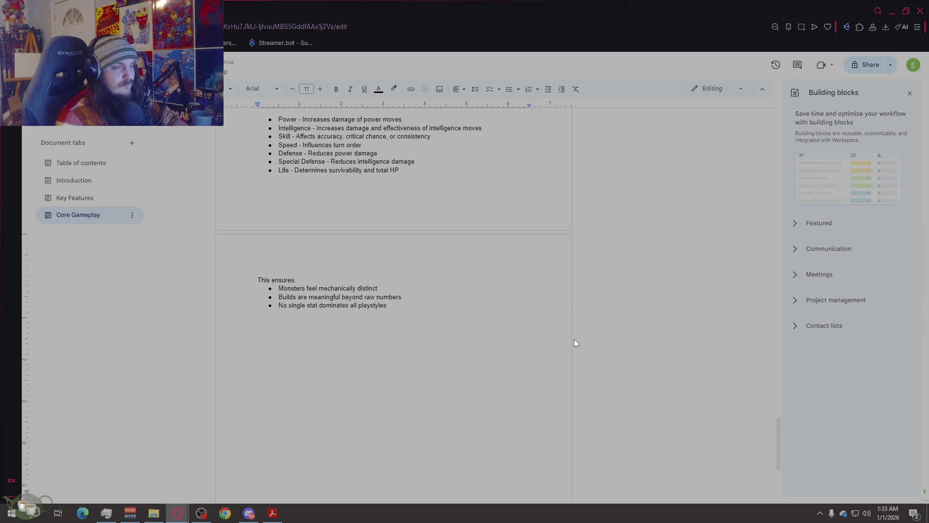
{"action": "scroll", "coordinate": [573, 339], "scroll_direction": "up", "scroll_amount": 2}
{"action": "scroll", "coordinate": [574, 343], "scroll_direction": "up", "scroll_amount": 3}
{"action": "scroll", "coordinate": [574, 338], "scroll_direction": "up", "scroll_amount": 1}
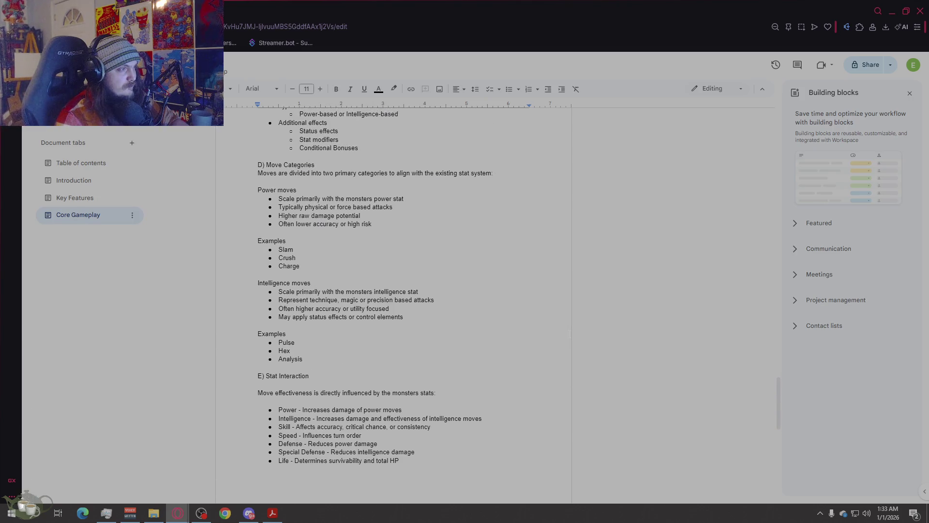
{"action": "scroll", "coordinate": [569, 336], "scroll_direction": "down", "scroll_amount": 5}
{"action": "type", "text": "F"}
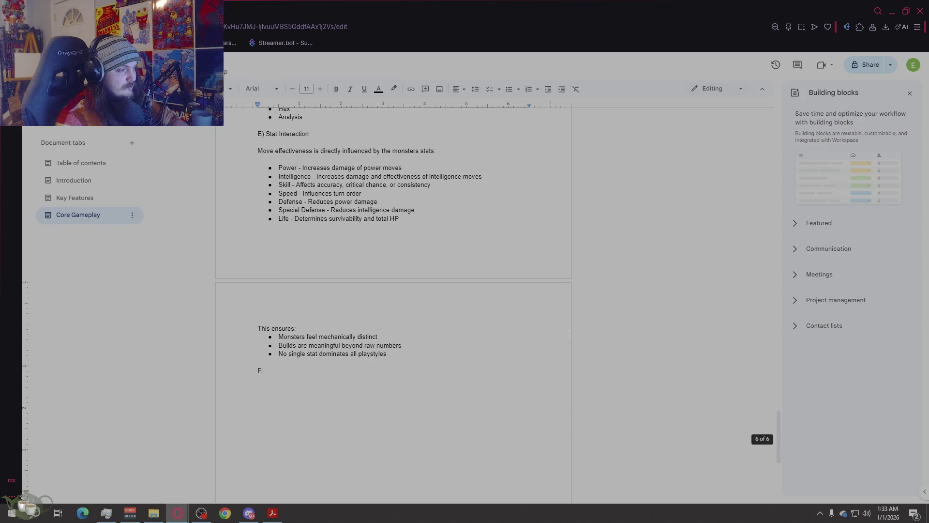
{"action": "type", "text": ") "}
{"action": "type", "text": "Cin"}
{"action": "type", "text": "ema"}
{"action": "key", "text": "BackSpace"}
{"action": "key", "text": "BackSpace"}
{"action": "key", "text": "BackSpace"}
{"action": "type", "text": "v"}
{"action": "key", "text": "BackSpace"}
{"action": "key", "text": "BackSpace"}
{"action": "key", "text": "BackSpace"}
{"action": "type", "text": "ombat de"}
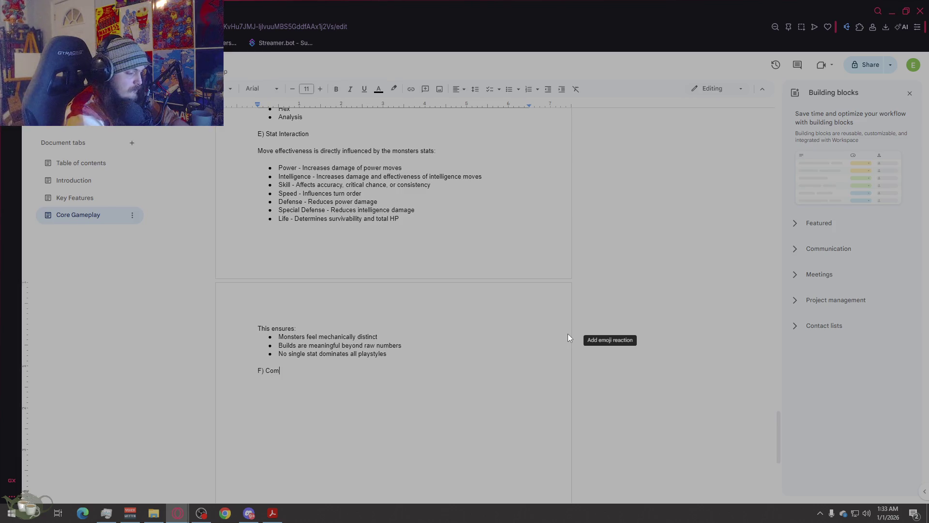
{"action": "key", "text": "BackSpace"}
{"action": "key", "text": "BackSpace"}
{"action": "type", "text": "D"}
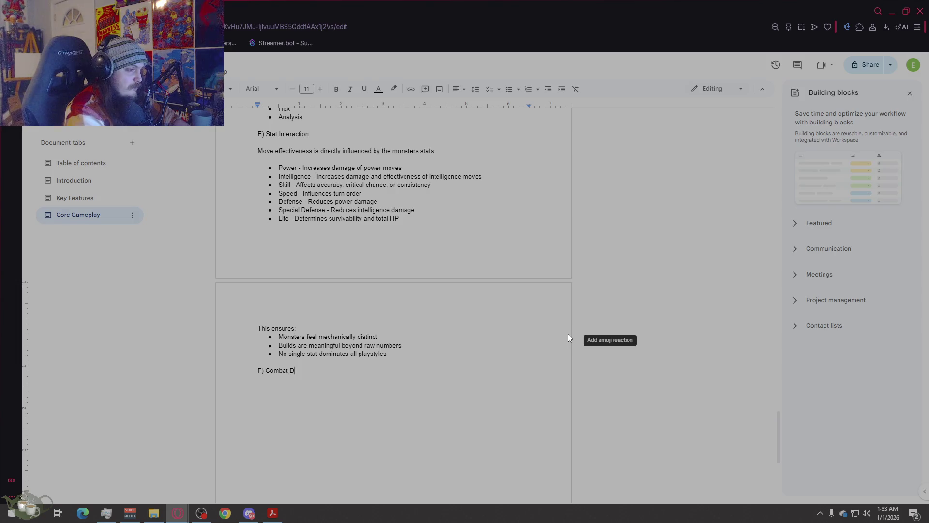
{"action": "type", "text": "esign Intent"}
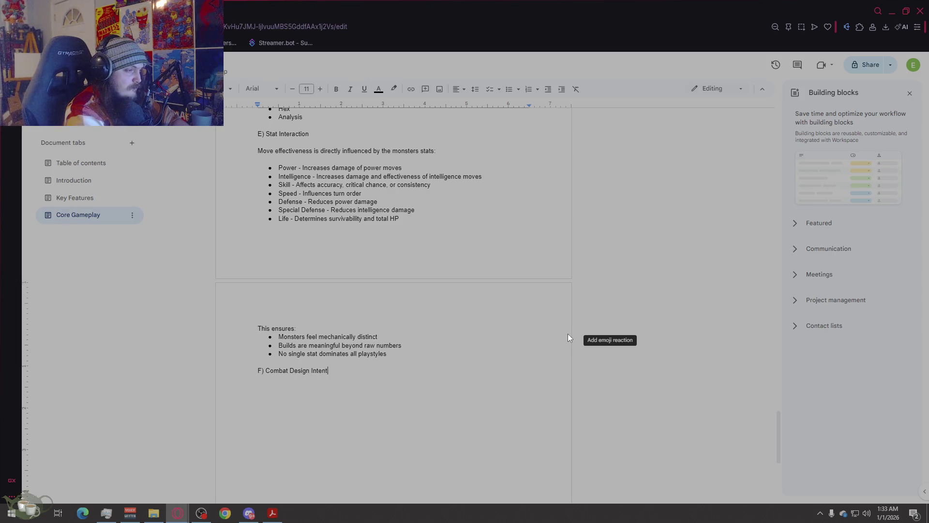
- Add 'Combat is designed to' with four bullets: move selection, monster identity, player expression, long-term decisions
{"action": "key", "text": "Return"}
{"action": "key", "text": "Return"}
{"action": "type", "text": "C"}
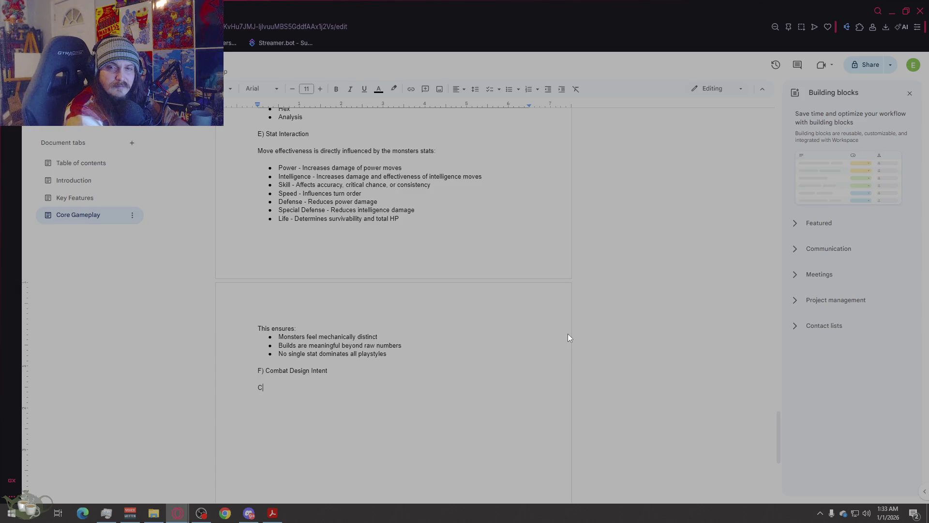
{"action": "type", "text": "ombat is designed to"}
{"action": "key", "text": "Return"}
{"action": "left_click", "coordinate": [509, 94]}
{"action": "type", "text": "Reward thoughtful move selection"}
{"action": "key", "text": "Return"}
{"action": "type", "text": "Emphas"}
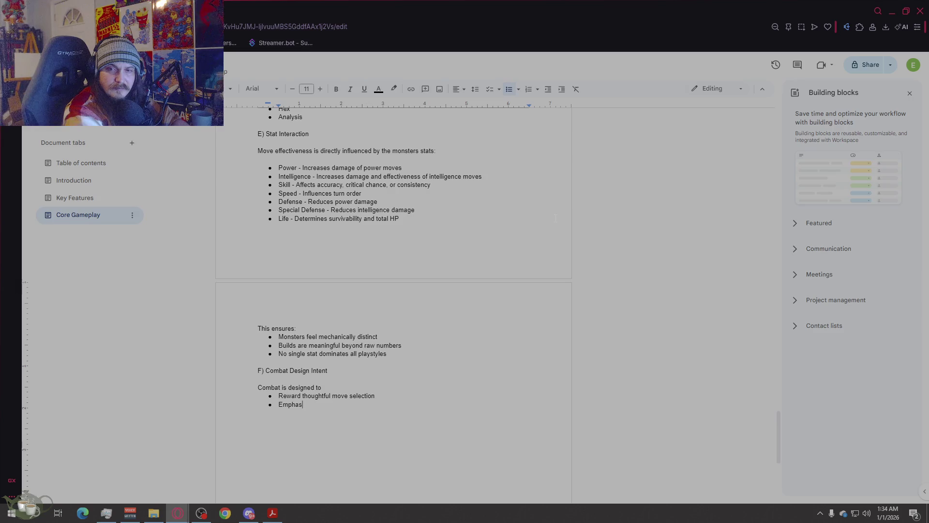
{"action": "type", "text": "ize monster ide"}
{"action": "type", "text": "ntity through st"}
{"action": "type", "text": "ats and moves"}
{"action": "key", "text": "Return"}
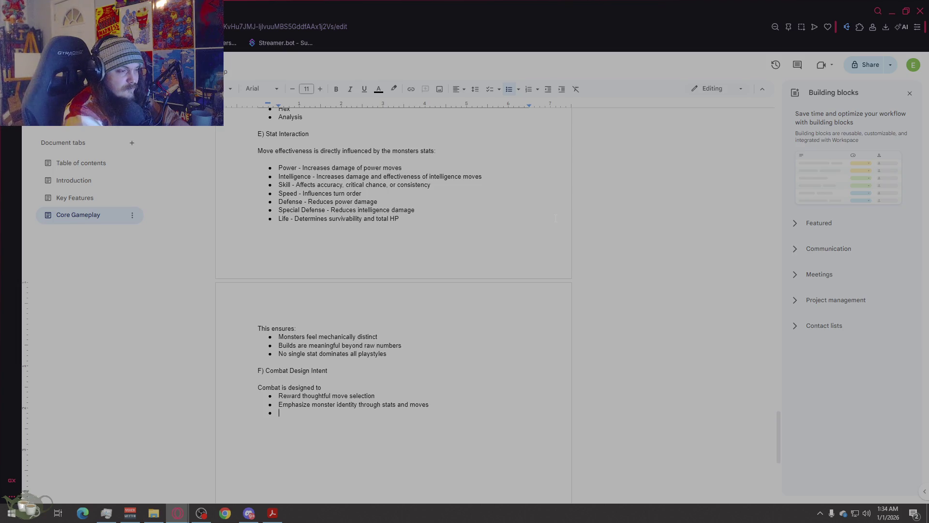
{"action": "type", "text": "Allow "}
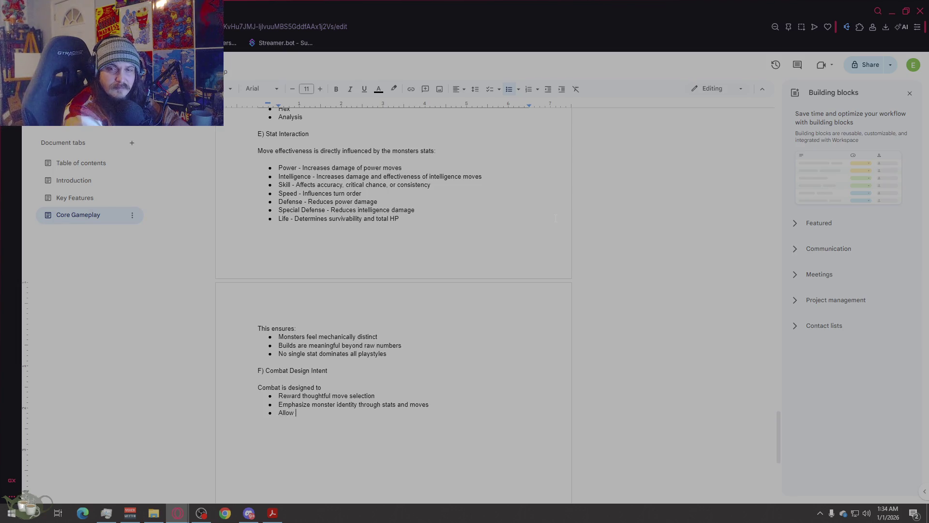
{"action": "type", "text": "player expression wi"}
{"action": "type", "text": "thin constrain"}
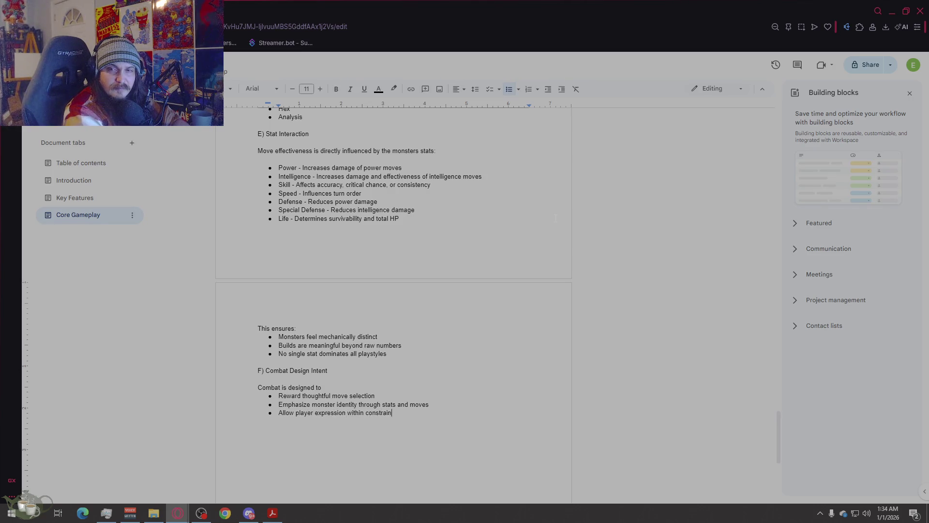
{"action": "type", "text": "ed systems"}
{"action": "key", "text": "Return"}
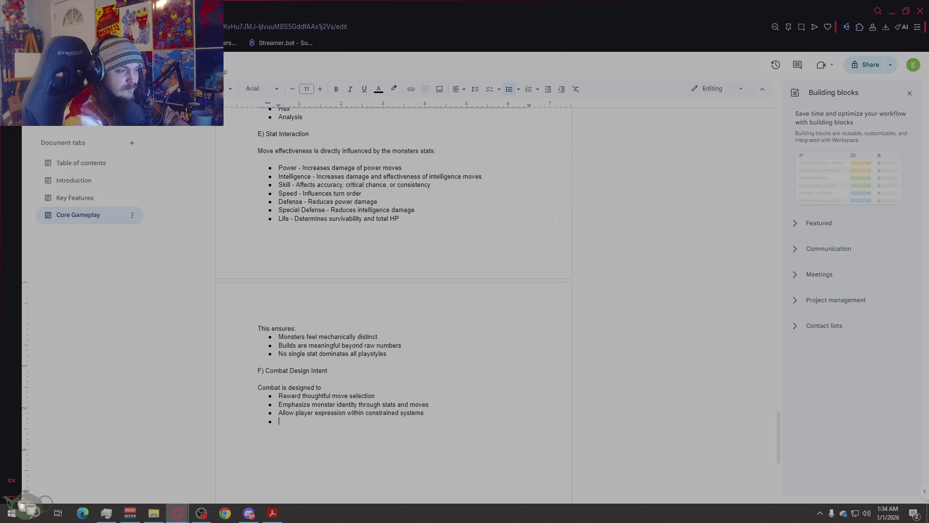
{"action": "type", "text": "Re"}
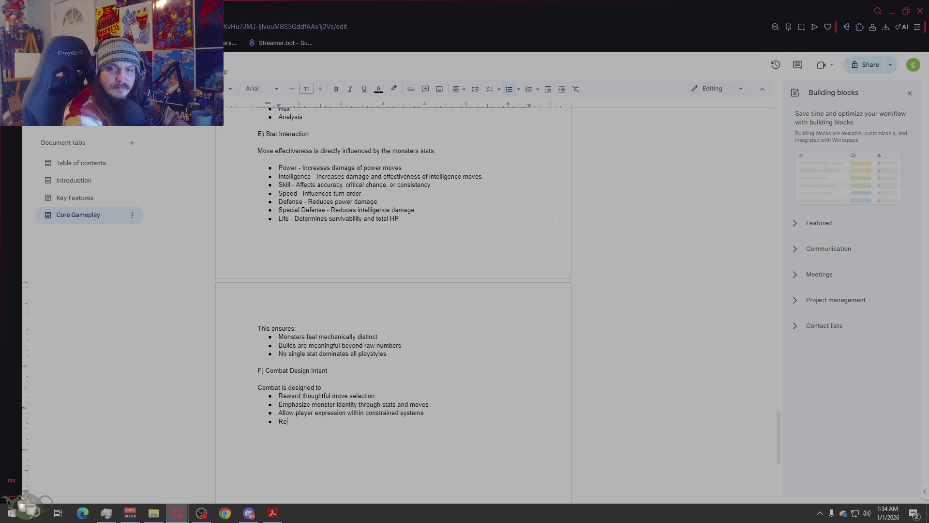
{"action": "type", "text": "flect long term "}
{"action": "type", "text": "decisions made d"}
{"action": "type", "text": "uring"}
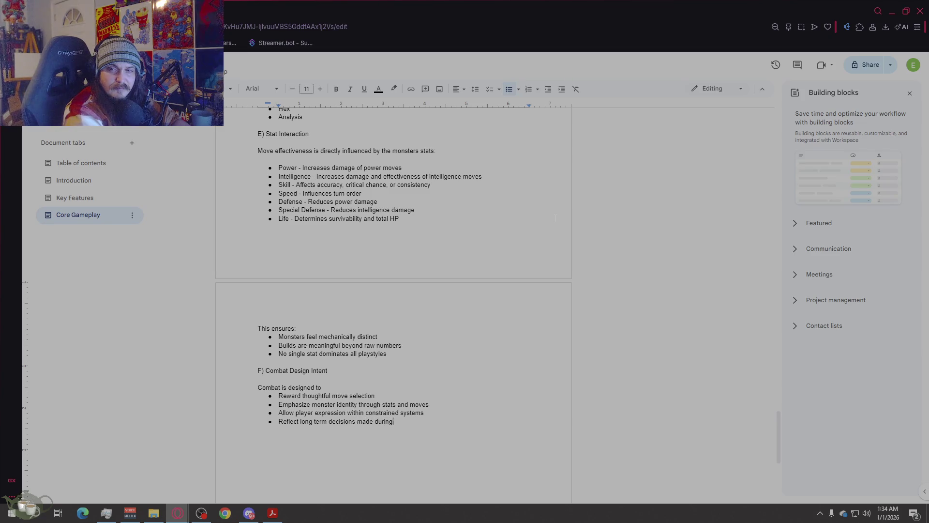
{"action": "type", "text": " breeding and training"}
- Close the list with 'Battles are not meant to be reflex heavy, but decision heavy.'
{"action": "key", "text": "Return"}
{"action": "key", "text": "Return"}
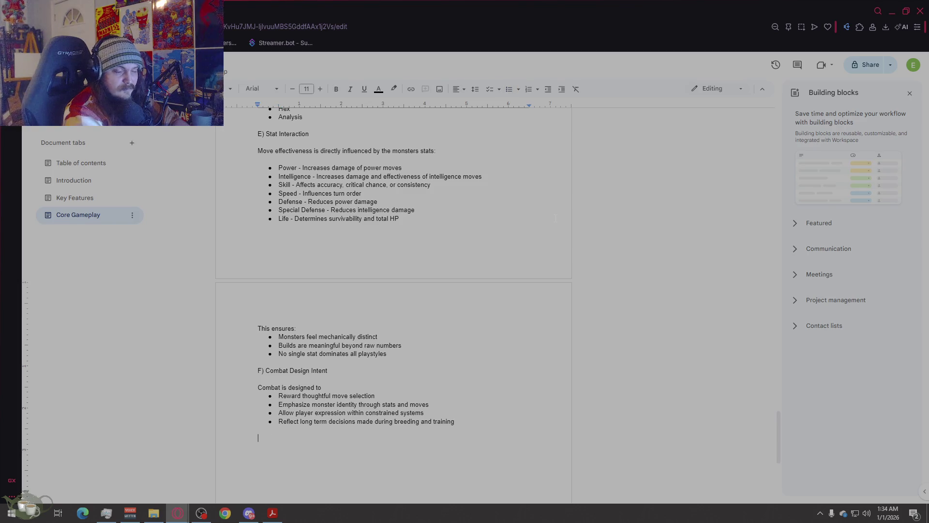
{"action": "type", "text": "Battles are not "}
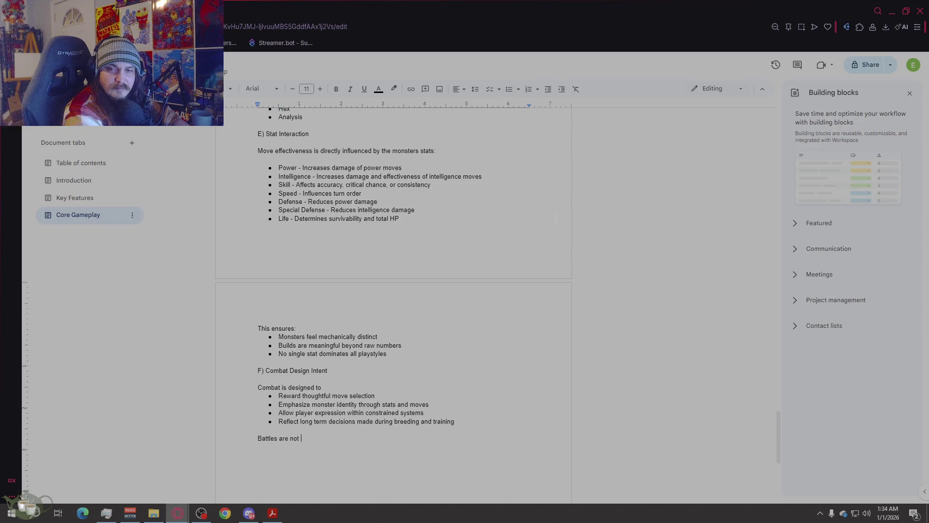
{"action": "type", "text": "meant to be re"}
{"action": "key", "text": "BackSpace"}
{"action": "key", "text": "BackSpace"}
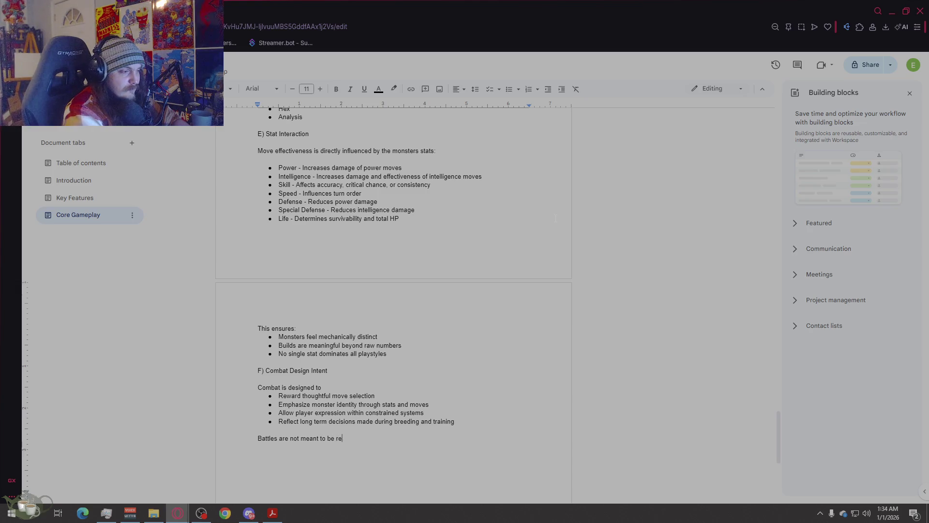
{"action": "type", "text": "lex "}
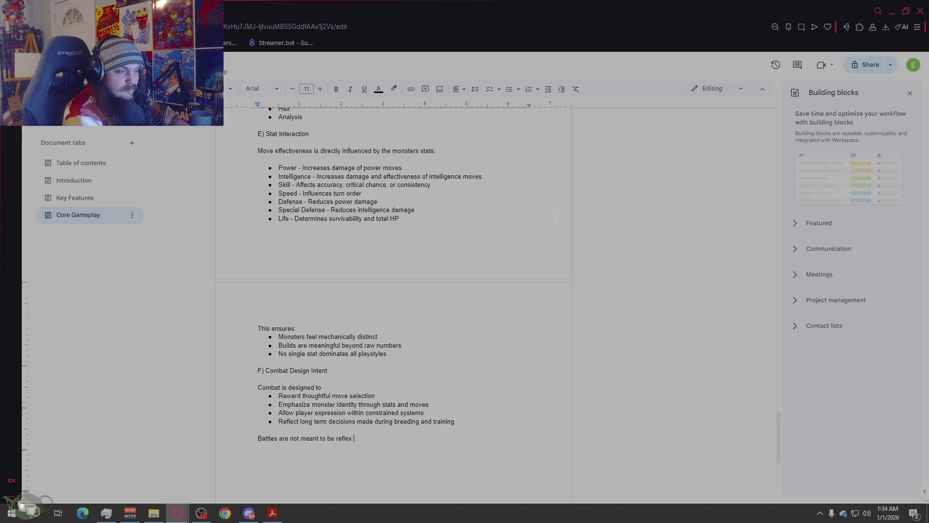
{"action": "type", "text": "heavy, but "}
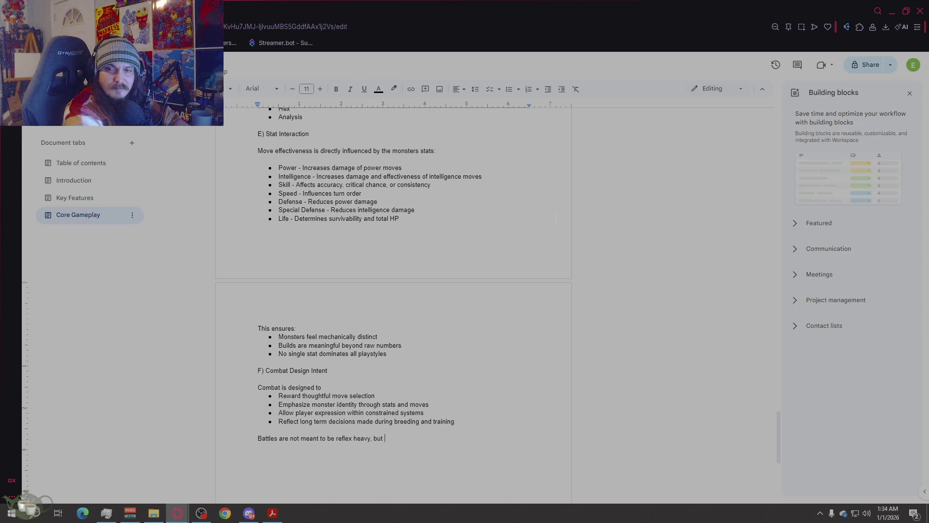
{"action": "type", "text": "decision heavy."}
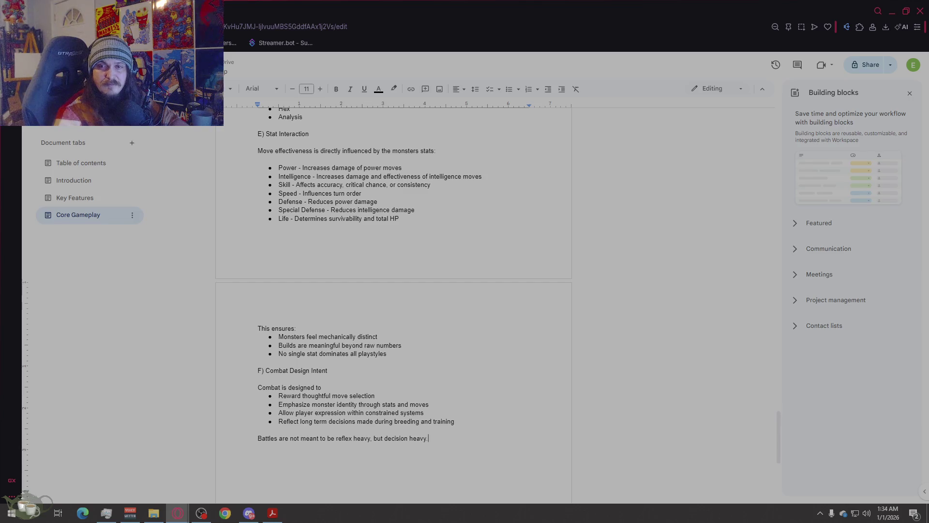
{"action": "scroll", "coordinate": [572, 428], "scroll_direction": "down", "scroll_amount": 1}
{"action": "scroll", "coordinate": [573, 427], "scroll_direction": "down", "scroll_amount": 1}
{"action": "left_click", "coordinate": [509, 435]}
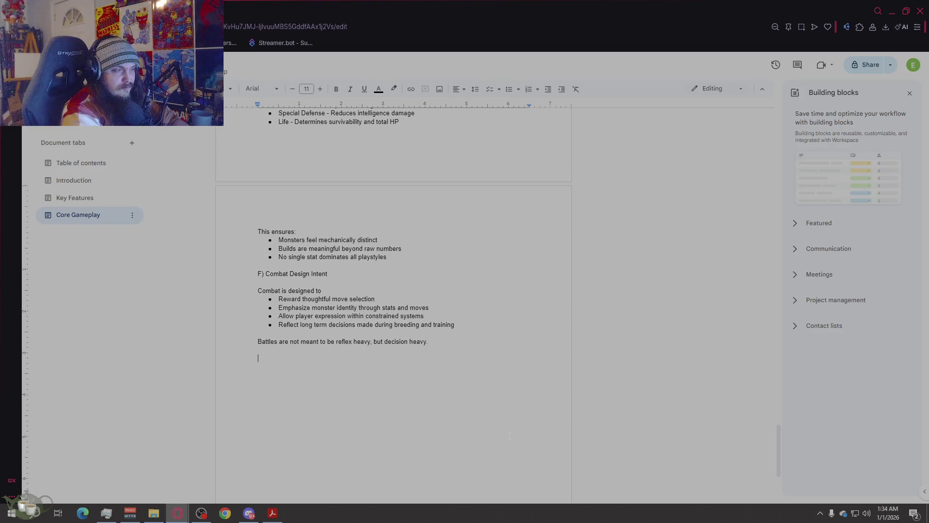
- Add heading 'G) Integration with weekly loop' with bullets on weekly actions, injuries/fatigue and repeated-battle risk
{"action": "type", "text": "G"}
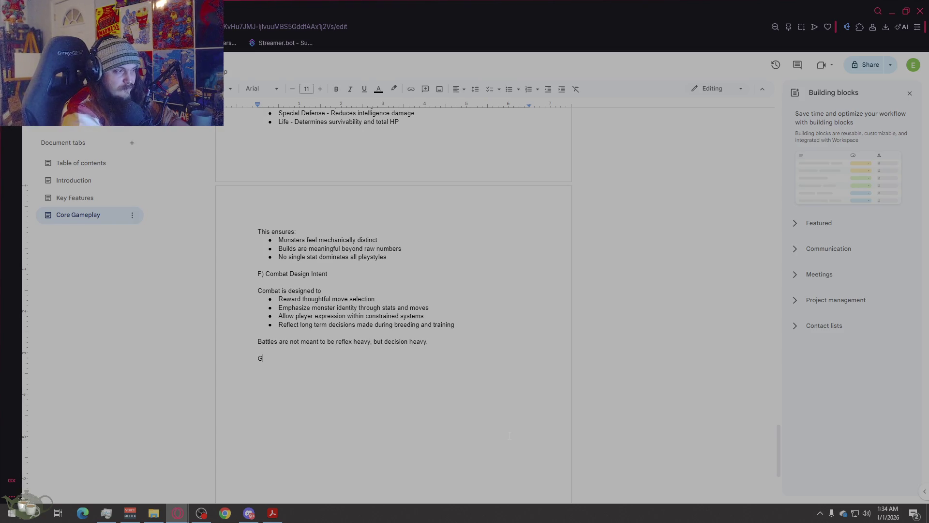
{"action": "type", "text": ") Inter"}
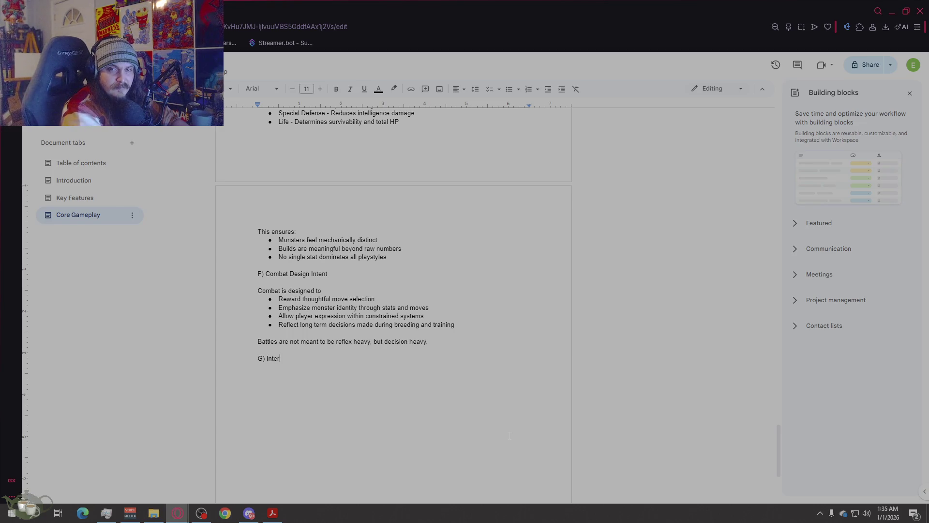
{"action": "type", "text": "gration withweekly loop"}
{"action": "key", "text": "Return"}
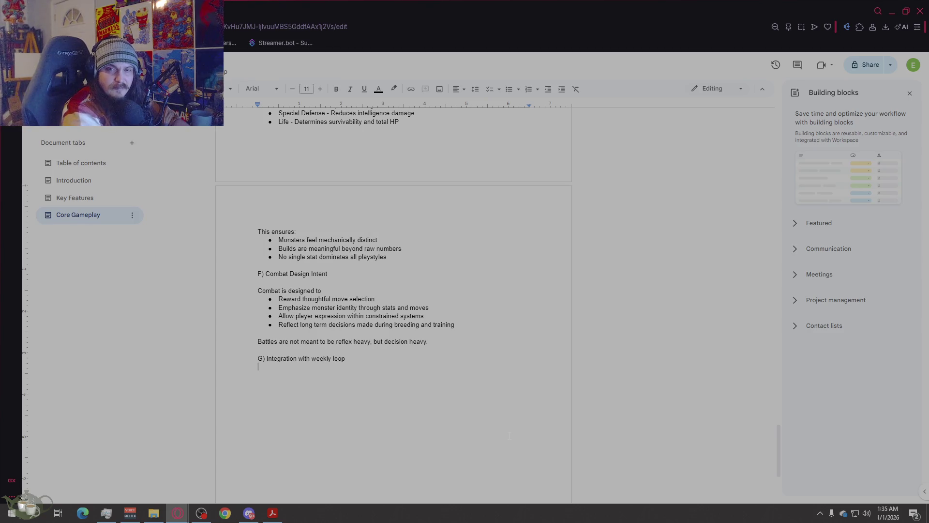
{"action": "left_click", "coordinate": [509, 89]}
{"action": "type", "text": "En"}
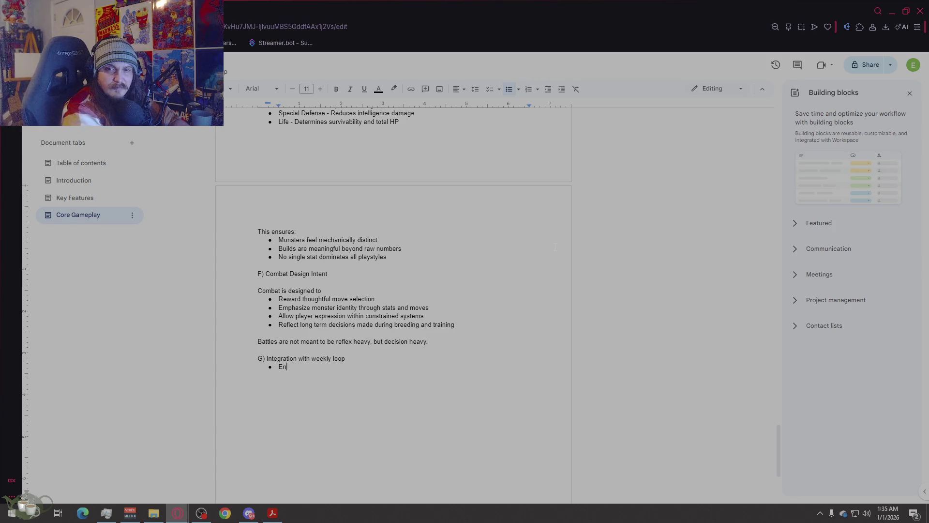
{"action": "type", "text": "tering a battle consumes a monsters weekly action"}
{"action": "key", "text": "Return"}
{"action": "type", "text": "Injuries and fartigue are determined by combat out"}
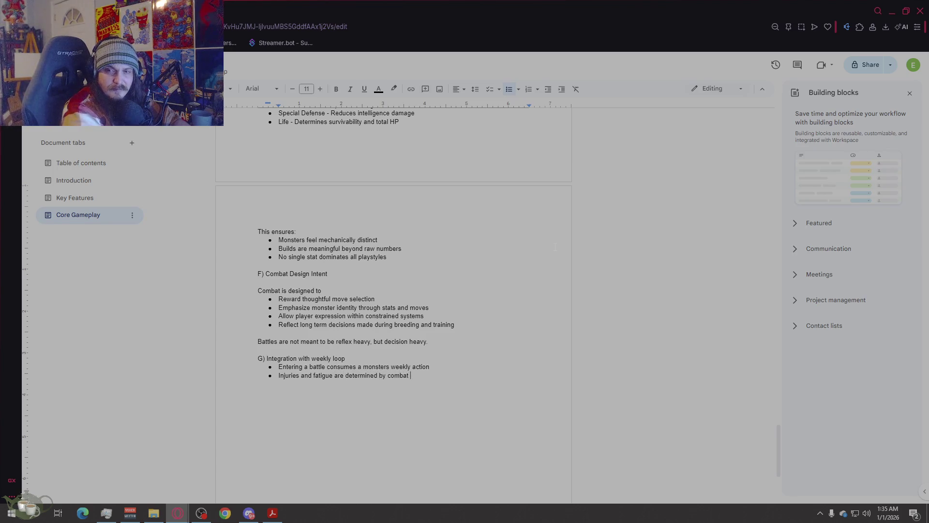
{"action": "type", "text": "tcomes"}
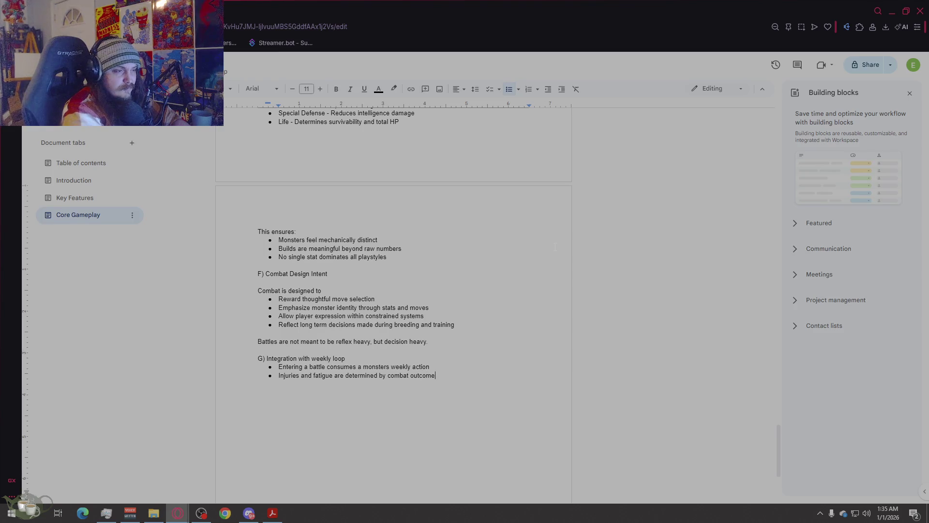
{"action": "key", "text": "Return"}
{"action": "type", "text": "Repe"}
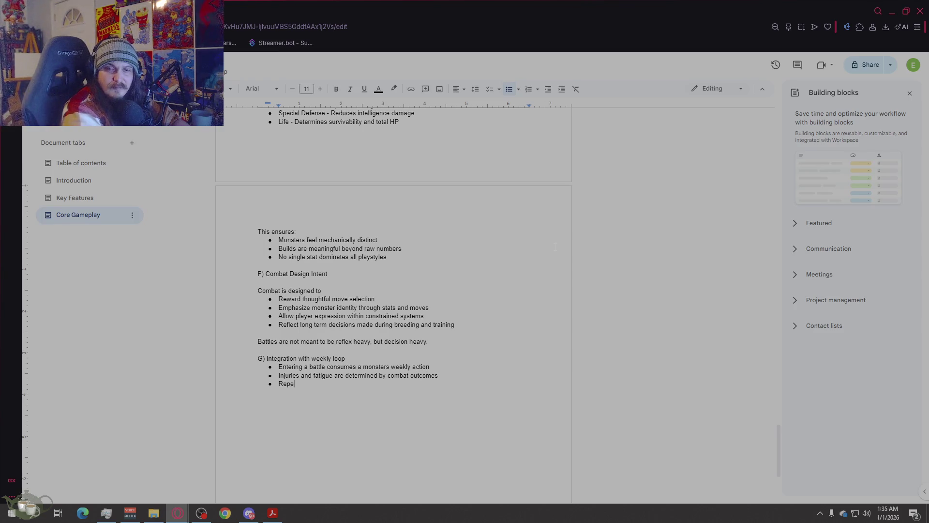
{"action": "type", "text": "ated battles witho"}
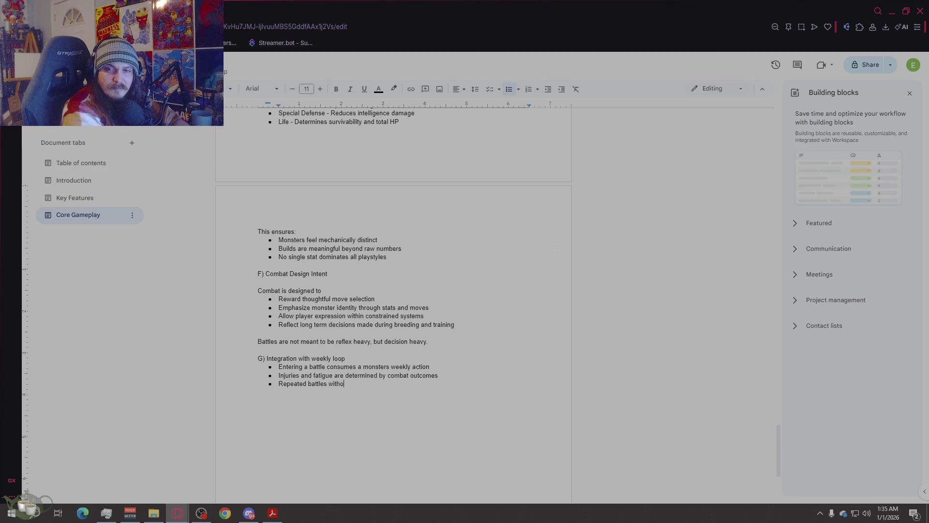
{"action": "type", "text": "ut rest increase risk"}
- Add the bullet 'Tournament battles may involve multiple consecutive fights' and correct the spelling of Tournament
{"action": "key", "text": "Return"}
{"action": "type", "text": "Tournm"}
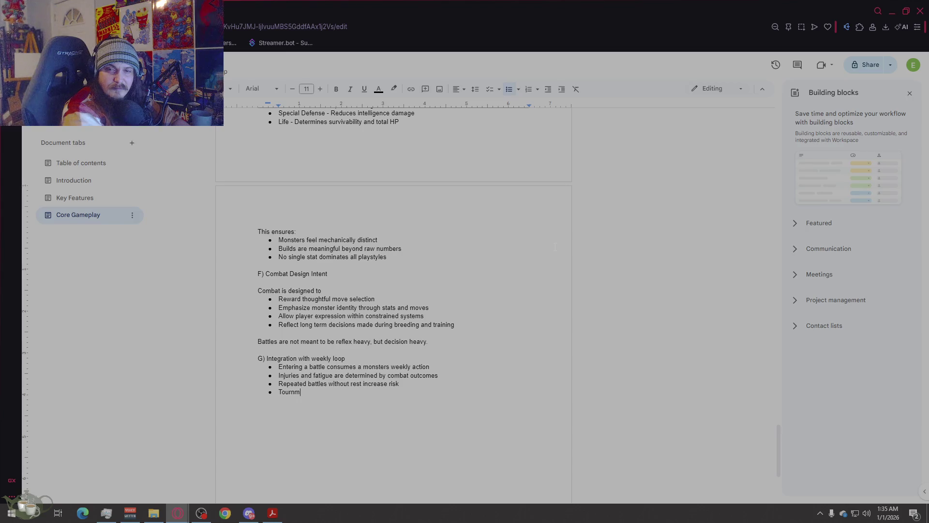
{"action": "type", "text": "anet battles may inv"}
{"action": "type", "text": "olve mu"}
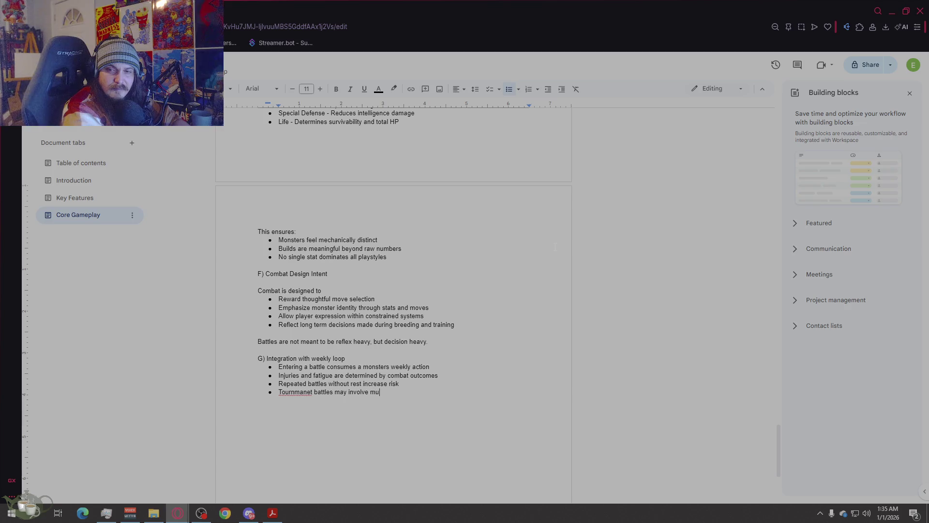
{"action": "type", "text": "ltiple consecutri"}
{"action": "key", "text": "BackSpace"}
{"action": "key", "text": "BackSpace"}
{"action": "type", "text": "ive fights"}
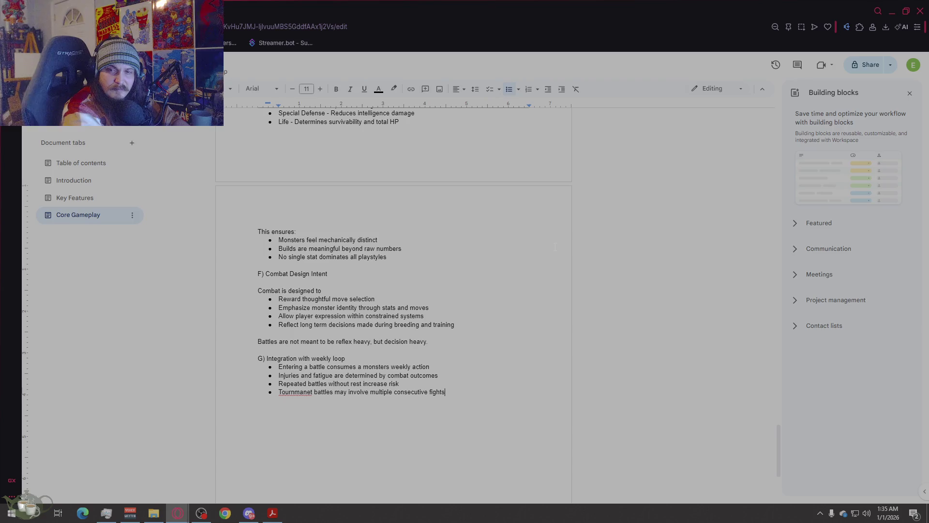
{"action": "key", "text": "Return"}
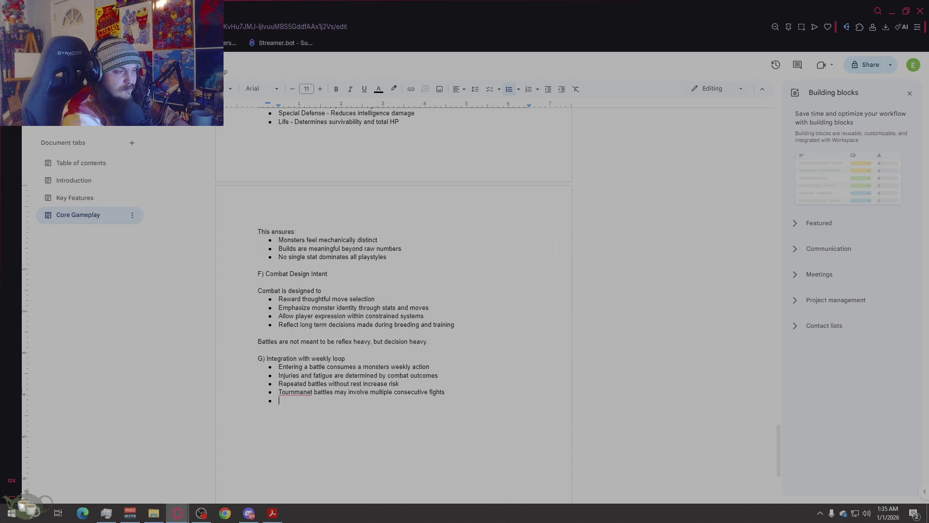
{"action": "key", "text": "BackSpace"}
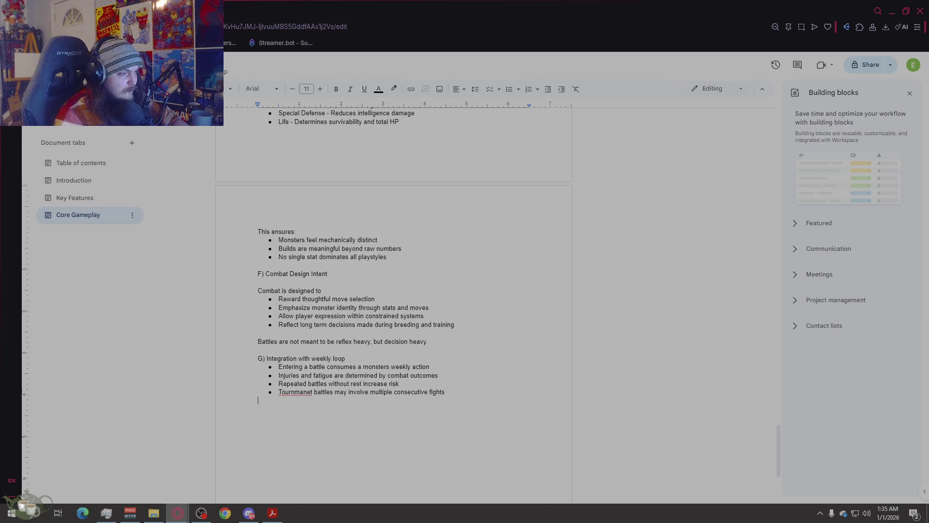
{"action": "right_click", "coordinate": [291, 391]}
{"action": "left_click", "coordinate": [324, 293]}
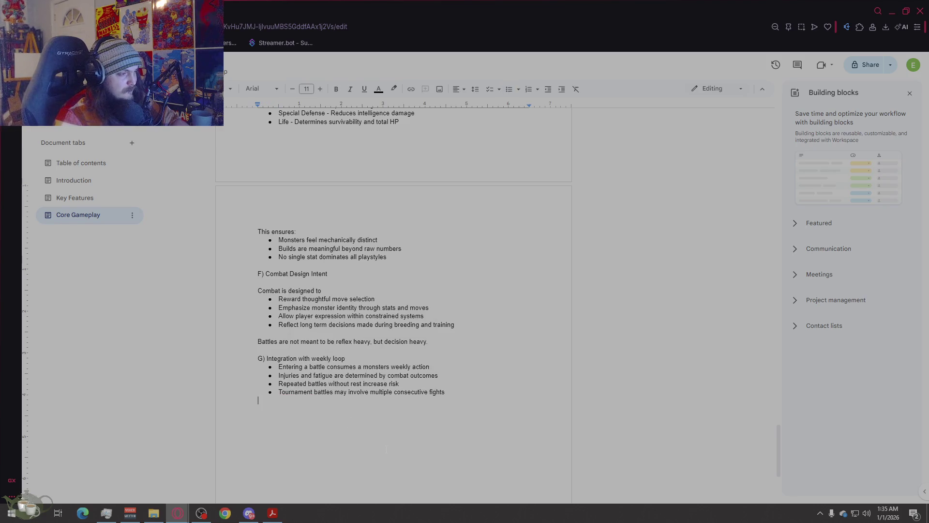
- Type the intro line 'This ties combat directly back into:'
{"action": "type", "text": "This ties combat "}
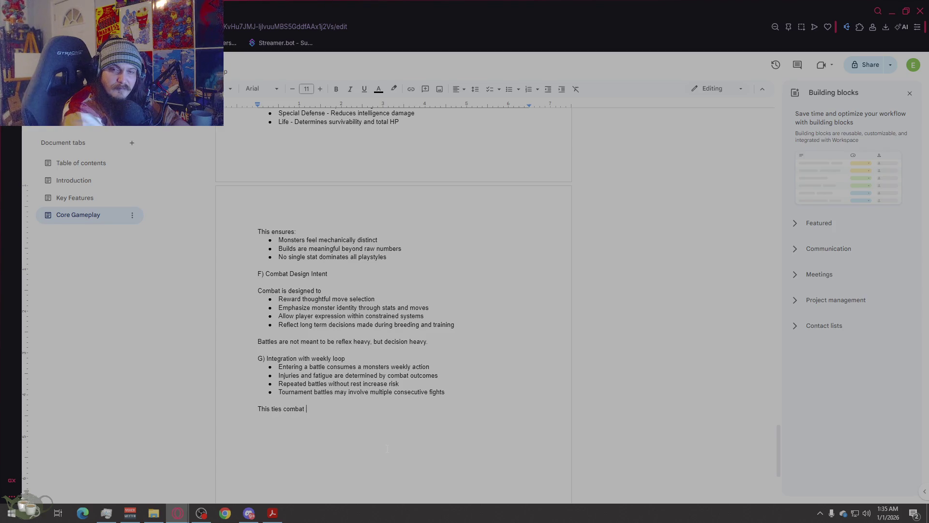
{"action": "type", "text": "di"}
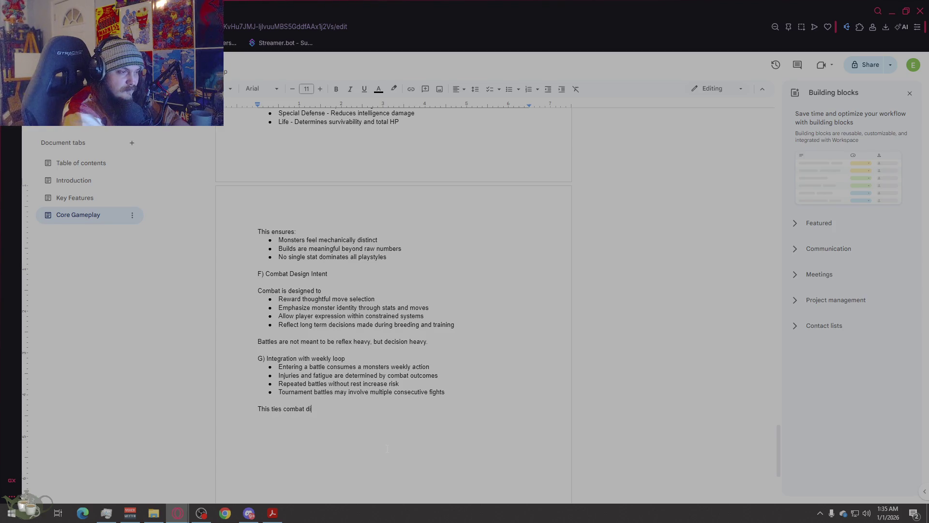
{"action": "type", "text": "rectly t"}
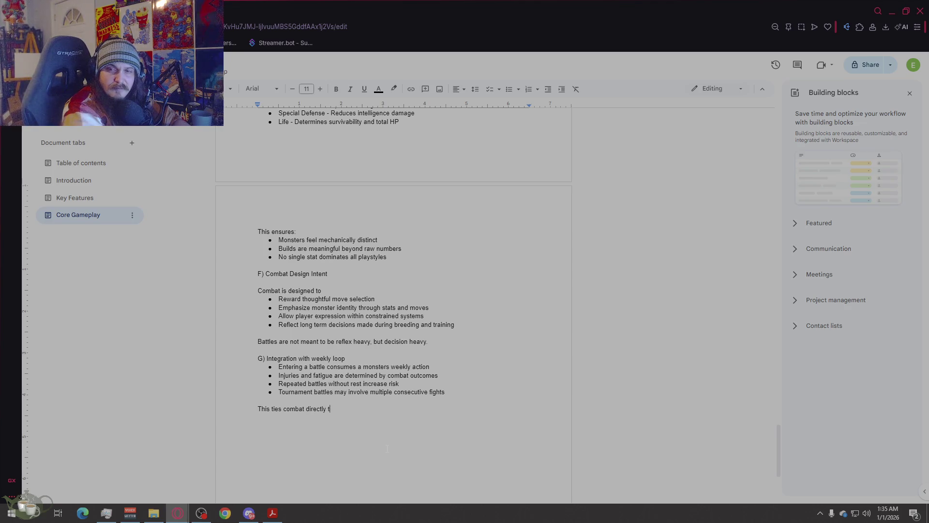
{"action": "key", "text": "BackSpace"}
{"action": "type", "text": "back into:"}
{"action": "key", "text": "Return"}
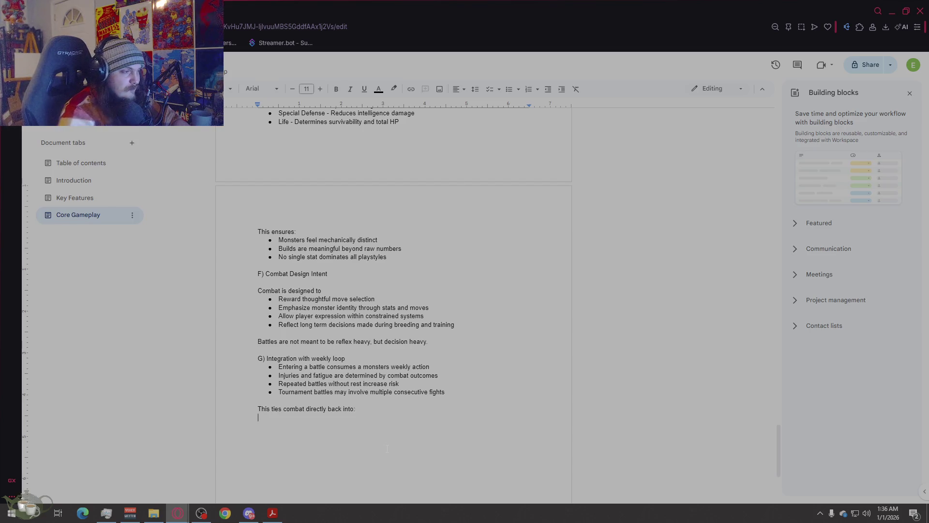
- Bullet Lifespan management, Training intensity, Decisions and Economic risk vs reward, then end the list
{"action": "left_click", "coordinate": [508, 89]}
{"action": "type", "text": "Lifespan managment"}
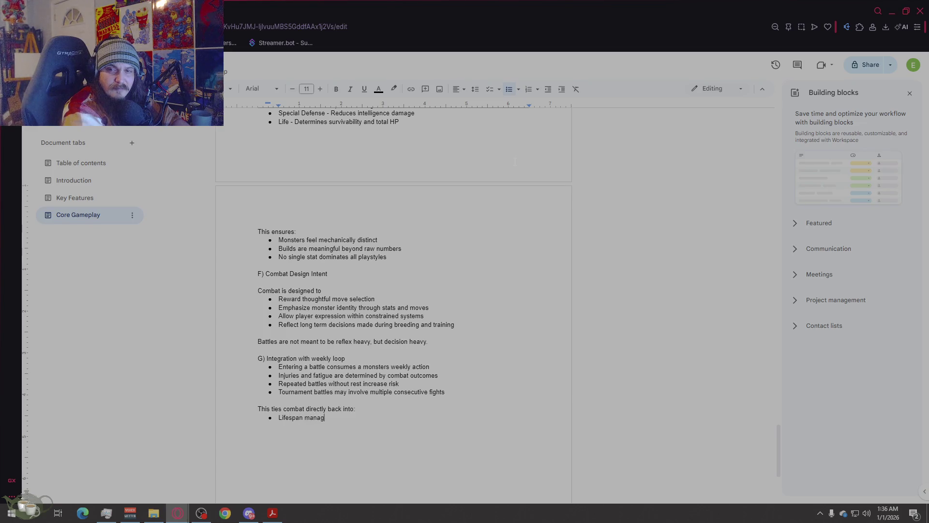
{"action": "key", "text": "Return"}
{"action": "type", "text": "Training inten"}
{"action": "type", "text": "sity"}
{"action": "key", "text": "Return"}
{"action": "type", "text": "Decisions"}
{"action": "key", "text": "Return"}
{"action": "type", "text": "Economic risk vs r"}
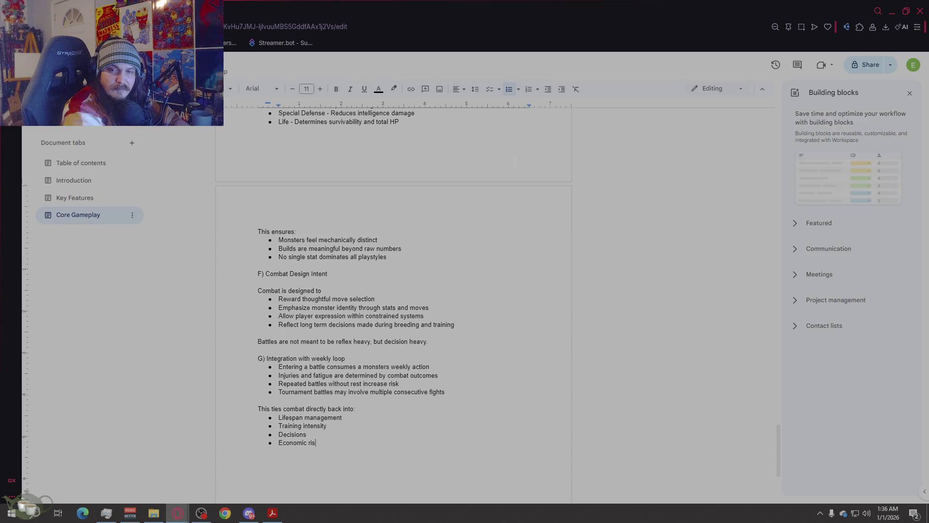
{"action": "type", "text": "eward"}
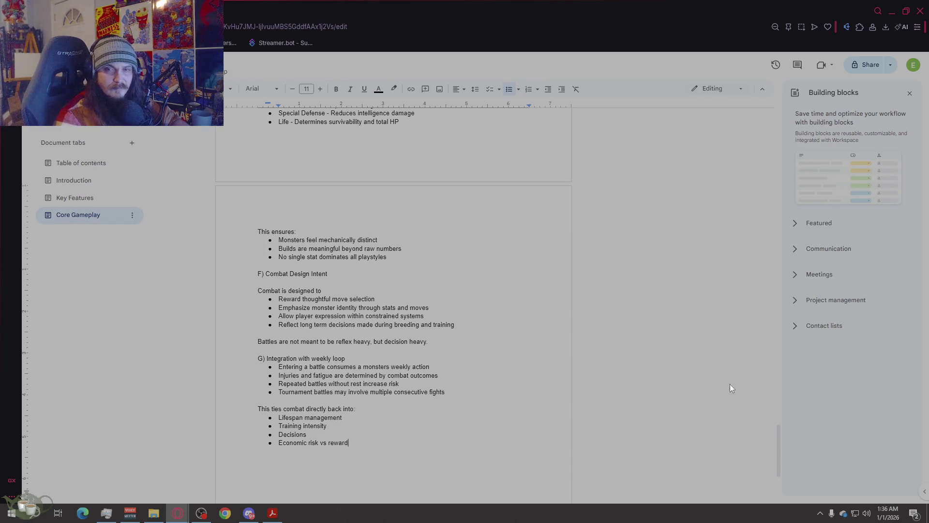
{"action": "scroll", "coordinate": [420, 352], "scroll_direction": "down", "scroll_amount": 2}
{"action": "key", "text": "Return"}
{"action": "key", "text": "Return"}
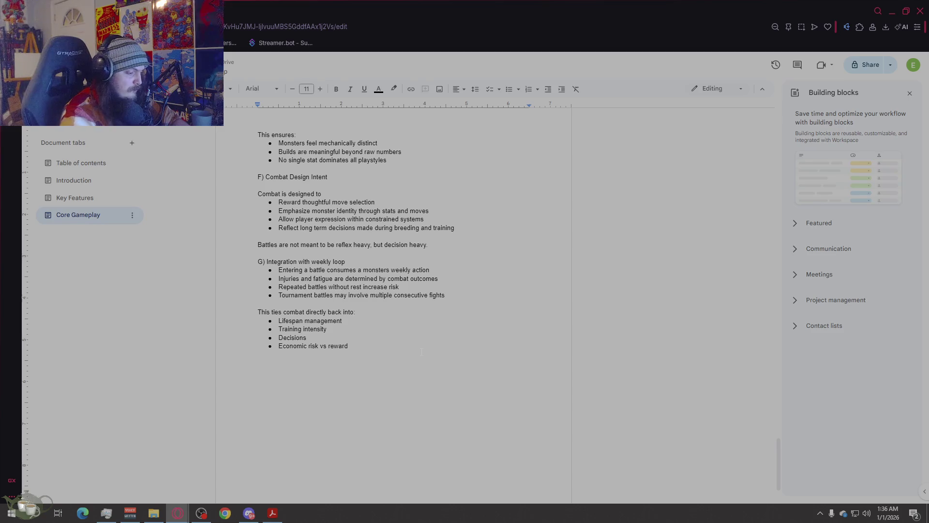
- Type the heading 'Notes for future expansion' followed by an indented line 'This system supports'
{"action": "type", "text": "Nor"}
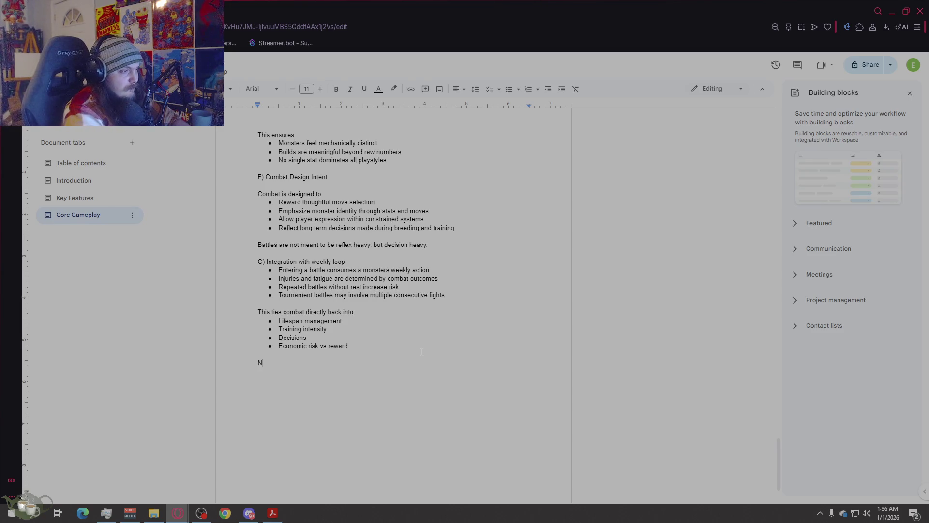
{"action": "key", "text": "BackSpace"}
{"action": "type", "text": "te"}
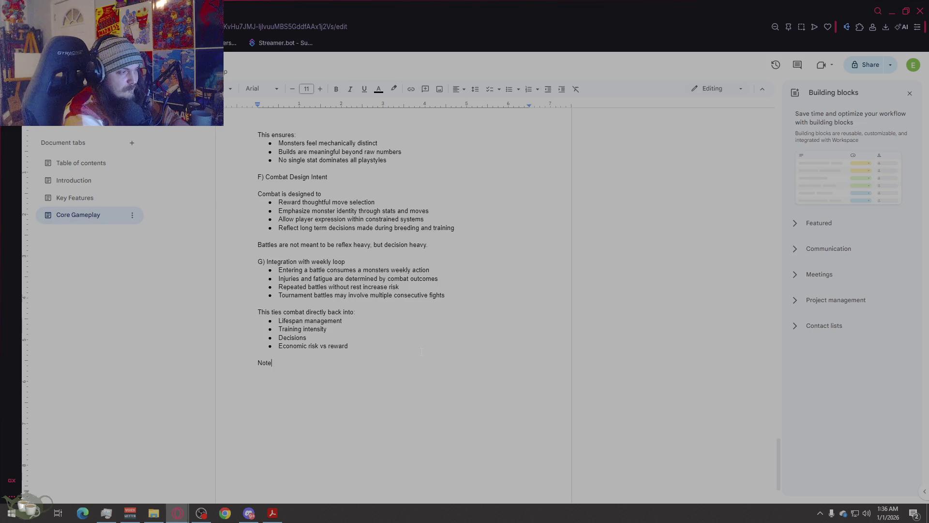
{"action": "type", "text": "s for furture expai"}
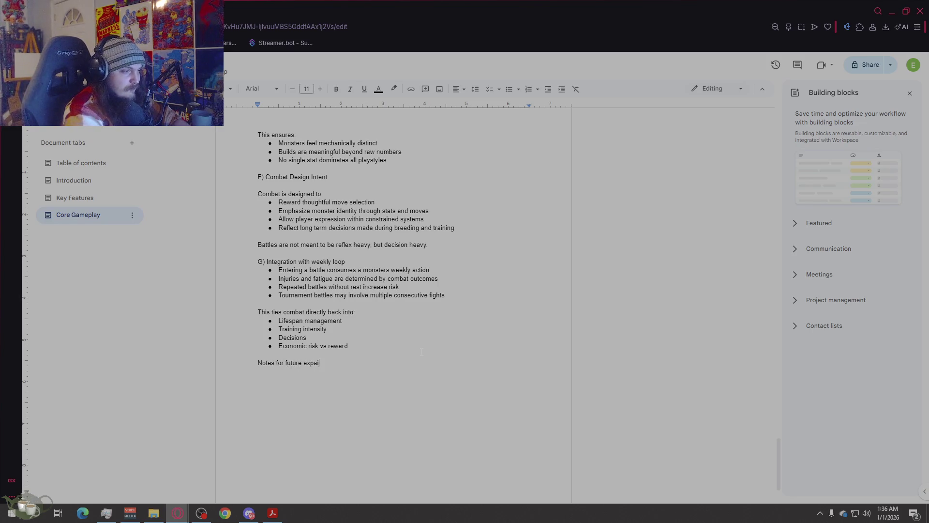
{"action": "key", "text": "BackSpace"}
{"action": "type", "text": "nsion"}
{"action": "key", "text": "Return"}
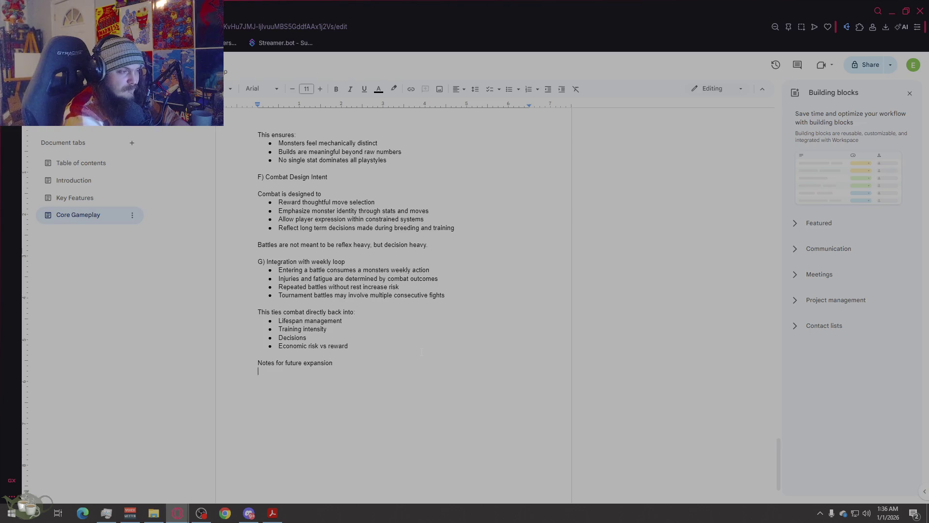
{"action": "left_click", "coordinate": [508, 89]}
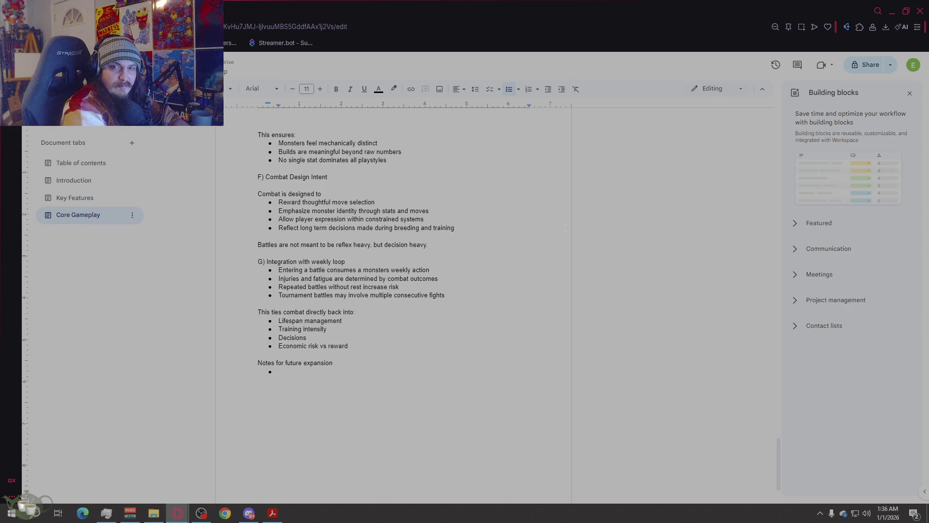
{"action": "key", "text": "BackSpace"}
{"action": "type", "text": "This"}
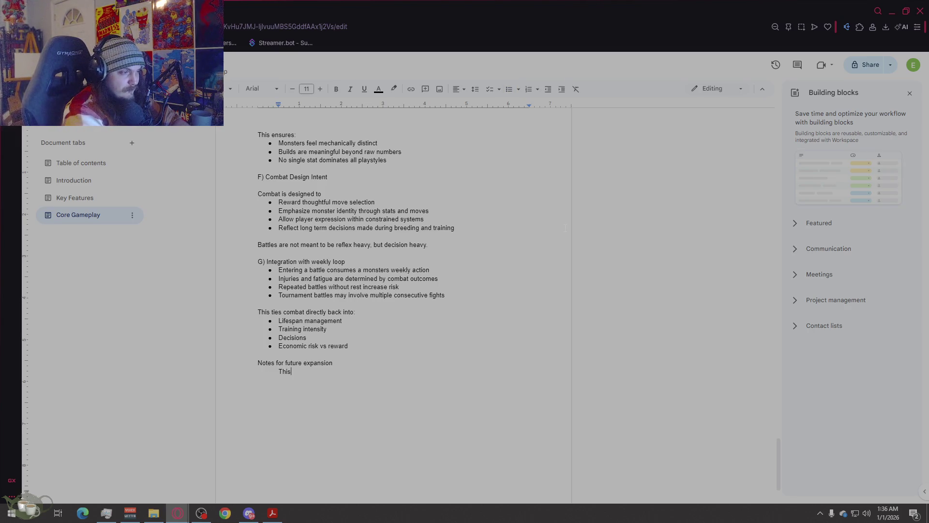
{"action": "type", "text": " system supports"}
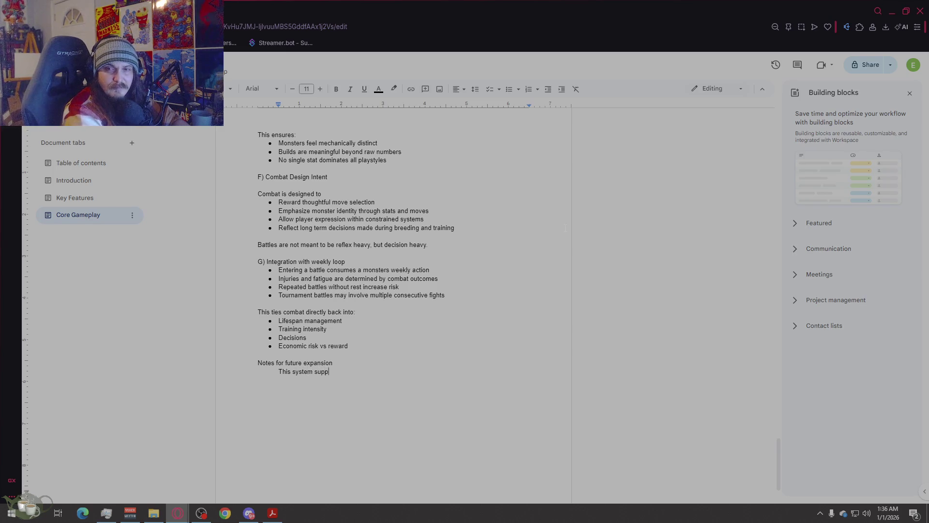
{"action": "key", "text": "Return"}
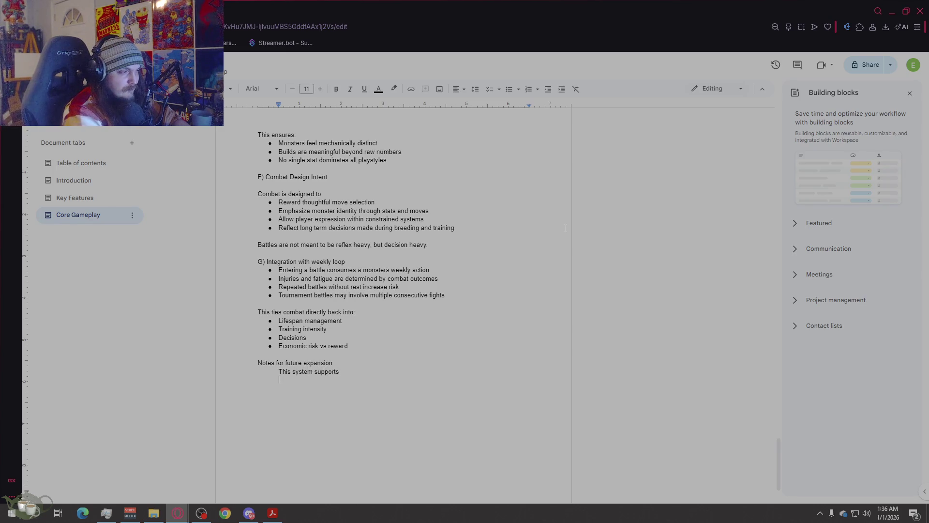
- Bullet Move inheritance through breeding, Rare or secret moves, Move evolution or mastery, Type based interactions
{"action": "left_click", "coordinate": [509, 89]}
{"action": "type", "text": "Move "}
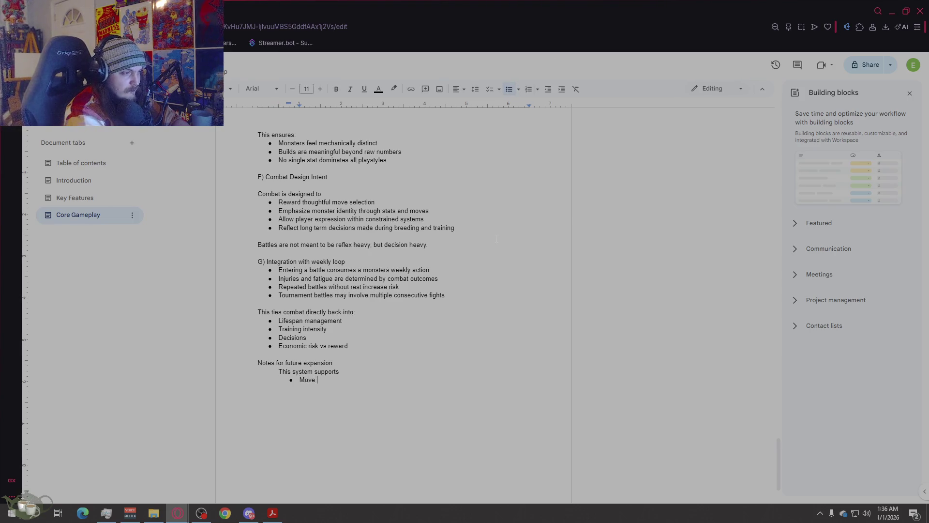
{"action": "type", "text": "inheritance t"}
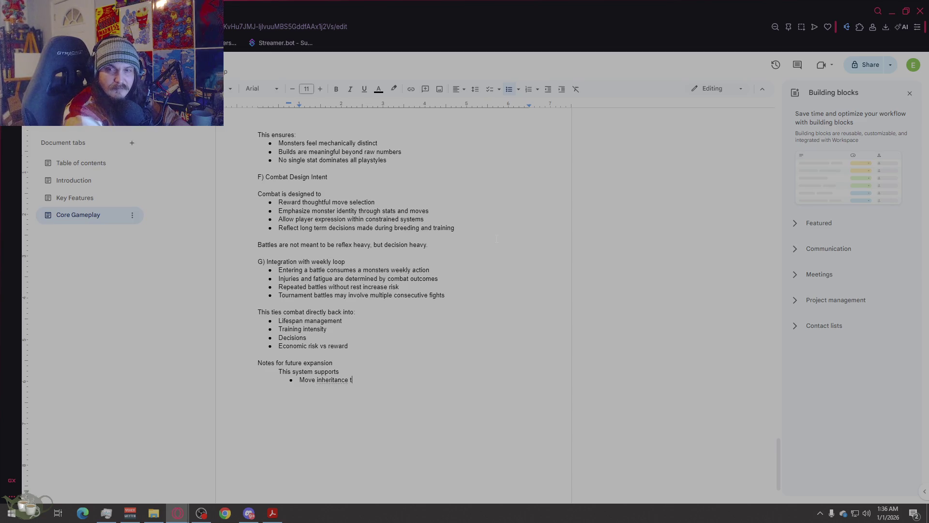
{"action": "type", "text": "hrough breeding"}
{"action": "key", "text": "Return"}
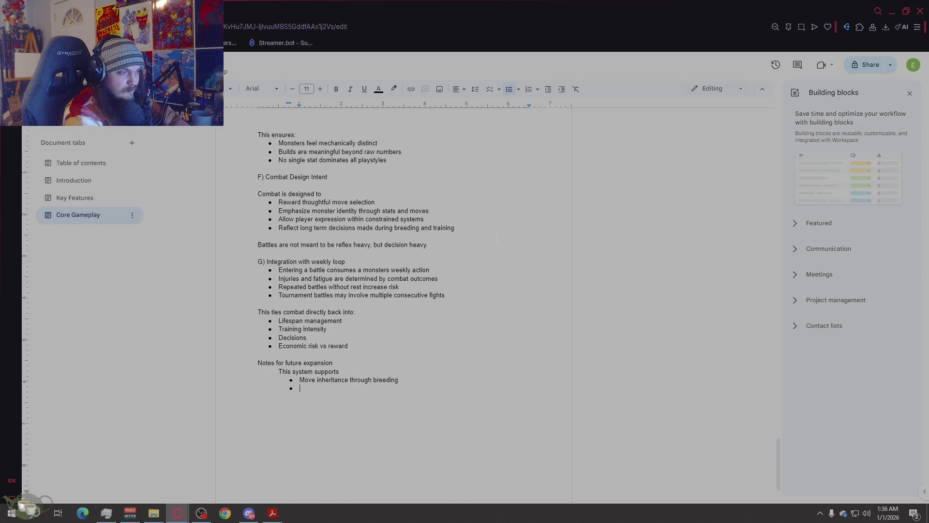
{"action": "type", "text": "Rare or"}
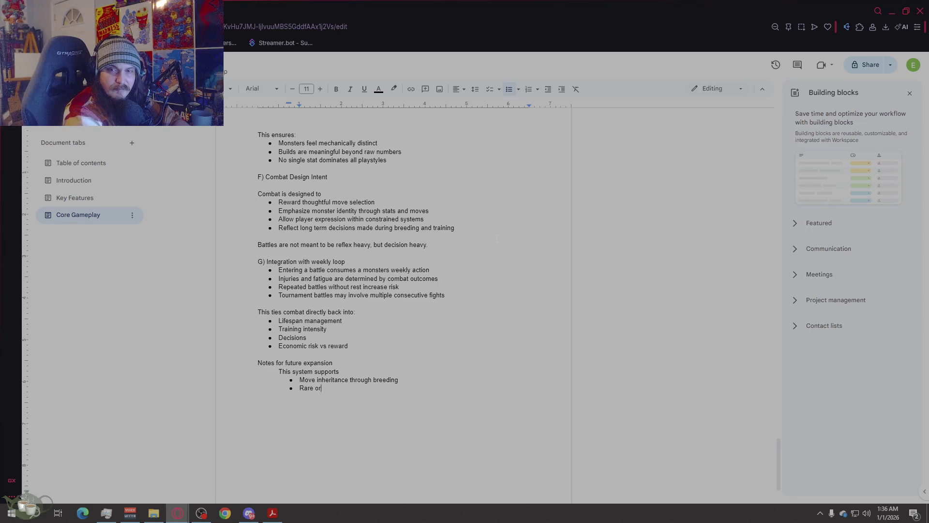
{"action": "type", "text": " secret moves"}
{"action": "key", "text": "Return"}
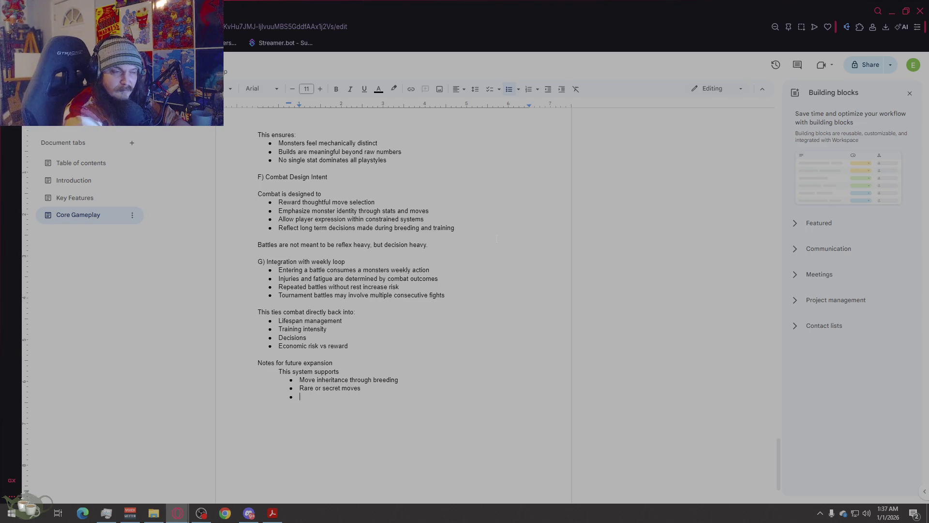
{"action": "type", "text": "Move "}
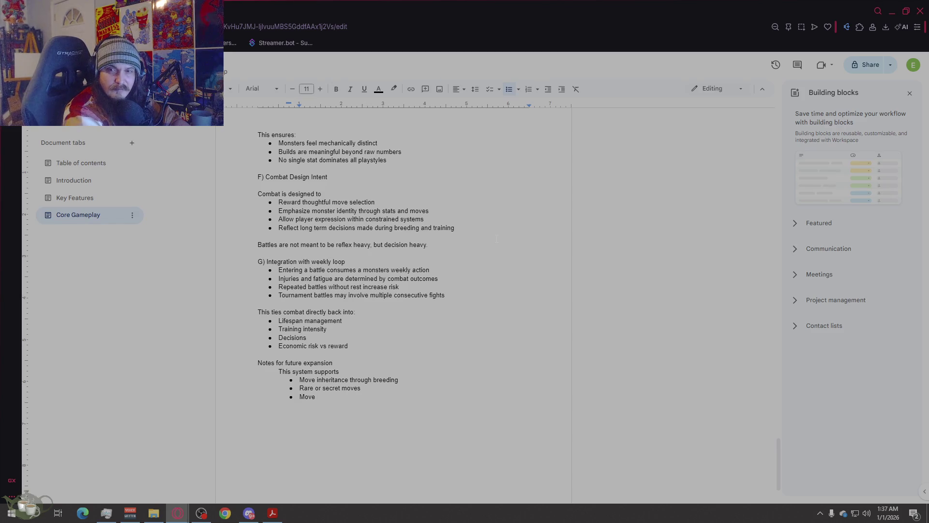
{"action": "type", "text": "evol"}
{"action": "type", "text": "ution or mastery"}
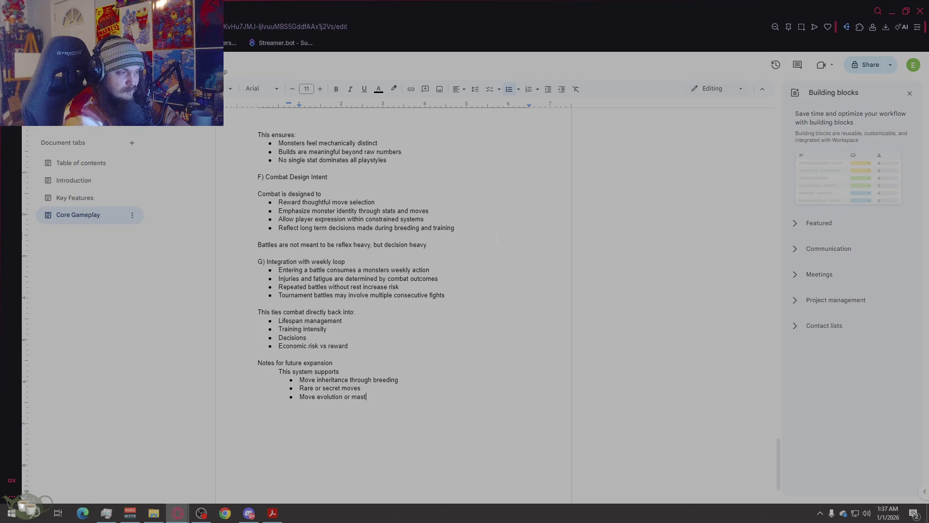
{"action": "key", "text": "Return"}
{"action": "type", "text": "Typ"}
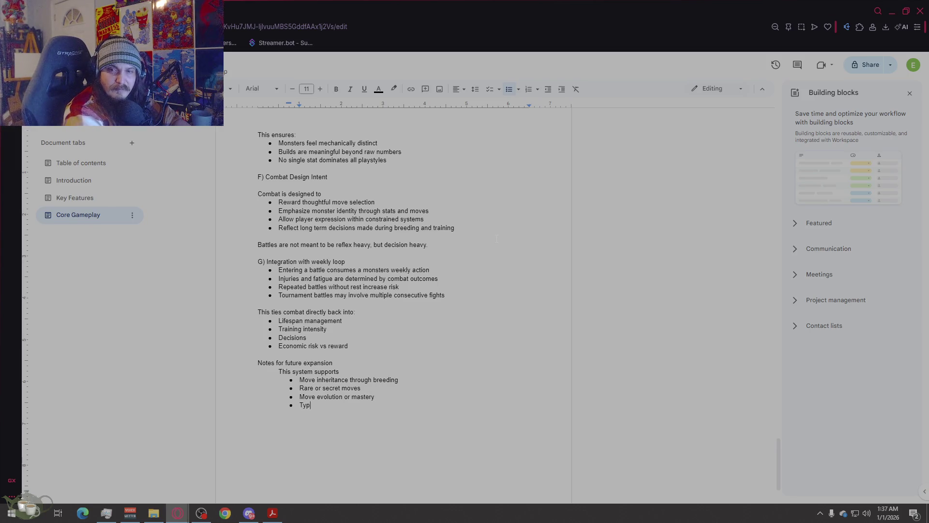
{"action": "type", "text": "e based inter"}
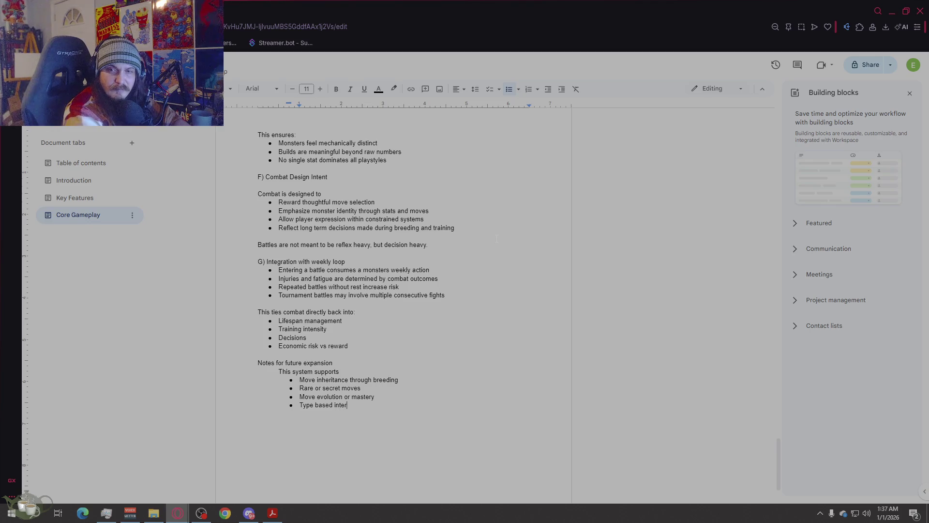
{"action": "type", "text": "actions"}
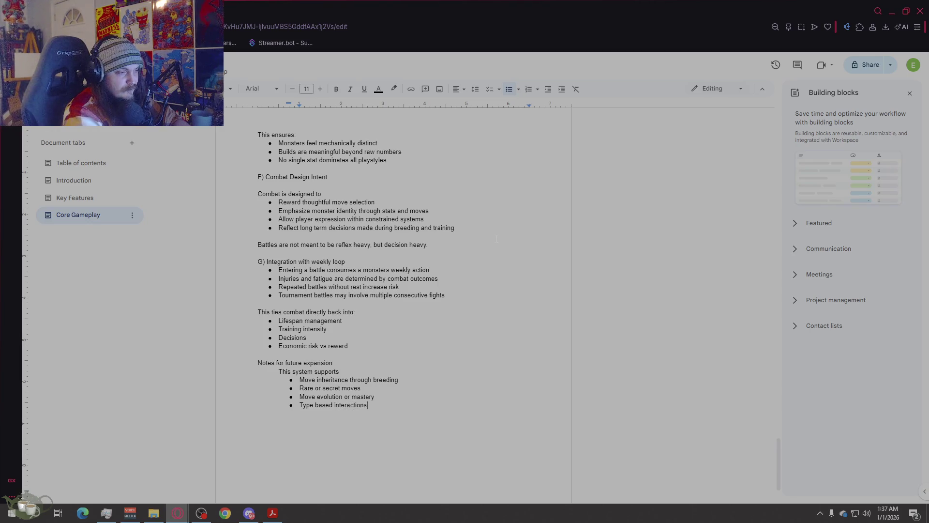
{"action": "scroll", "coordinate": [483, 371], "scroll_direction": "down", "scroll_amount": 3}
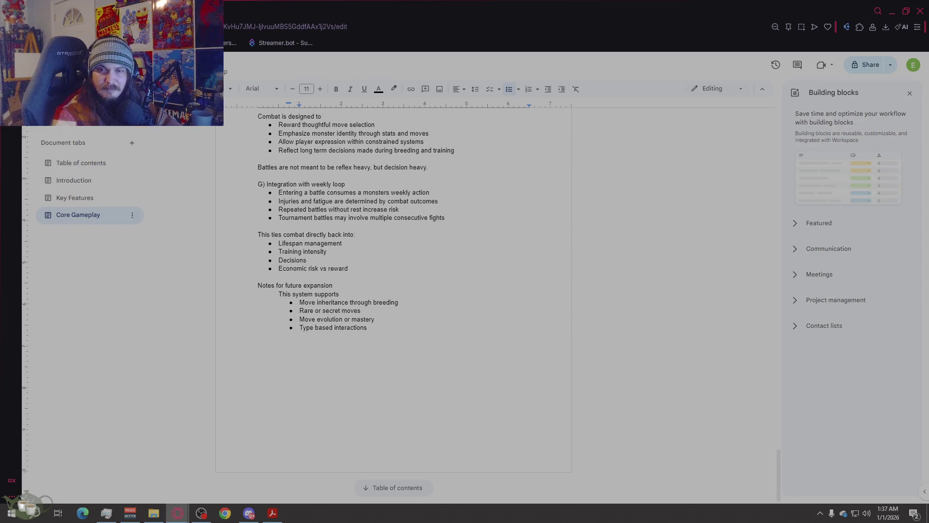
{"action": "scroll", "coordinate": [394, 290], "scroll_direction": "up", "scroll_amount": 8}
{"action": "scroll", "coordinate": [500, 358], "scroll_direction": "down", "scroll_amount": 2}
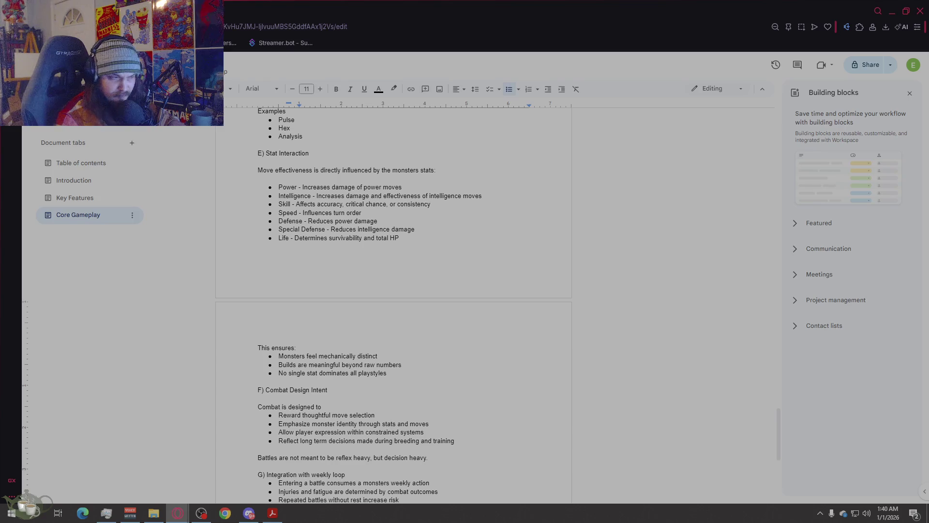
{"action": "scroll", "coordinate": [398, 297], "scroll_direction": "up", "scroll_amount": 4}
{"action": "scroll", "coordinate": [397, 298], "scroll_direction": "up", "scroll_amount": 3}
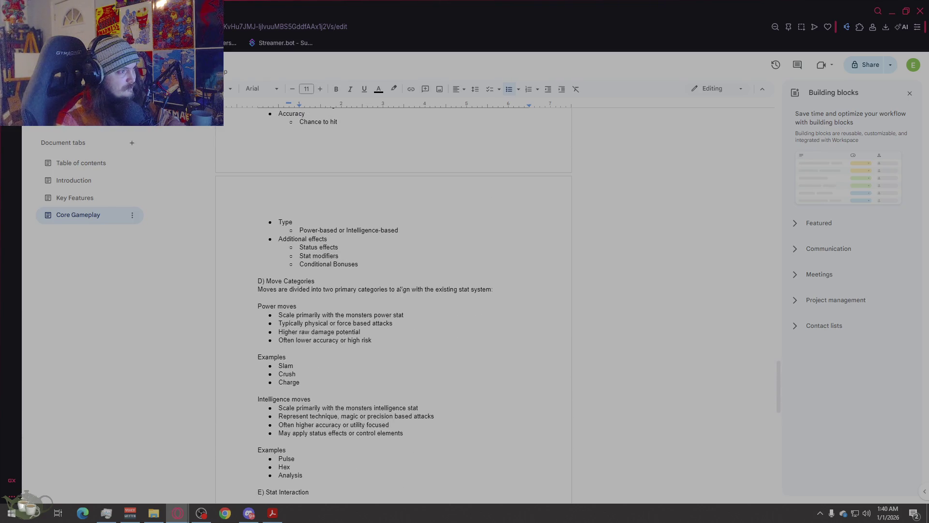
{"action": "scroll", "coordinate": [401, 289], "scroll_direction": "up", "scroll_amount": 4}
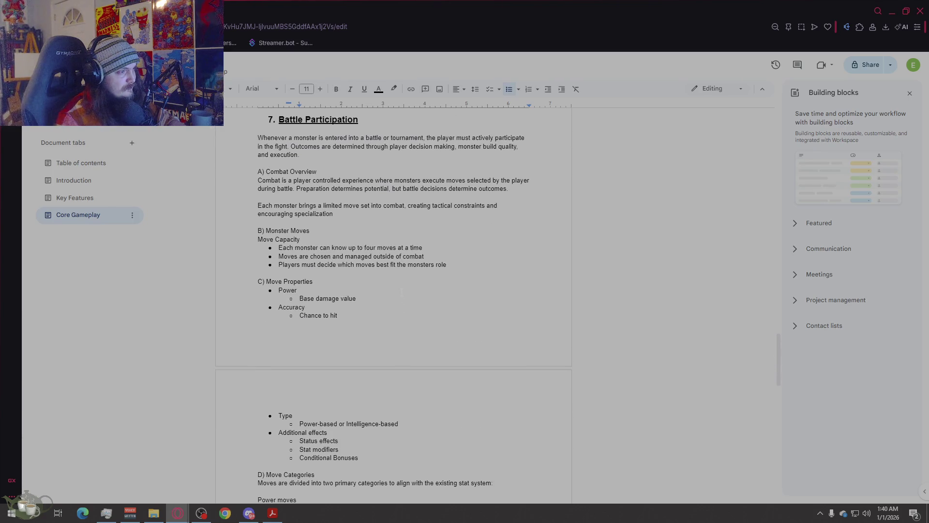
{"action": "scroll", "coordinate": [401, 292], "scroll_direction": "down", "scroll_amount": 3}
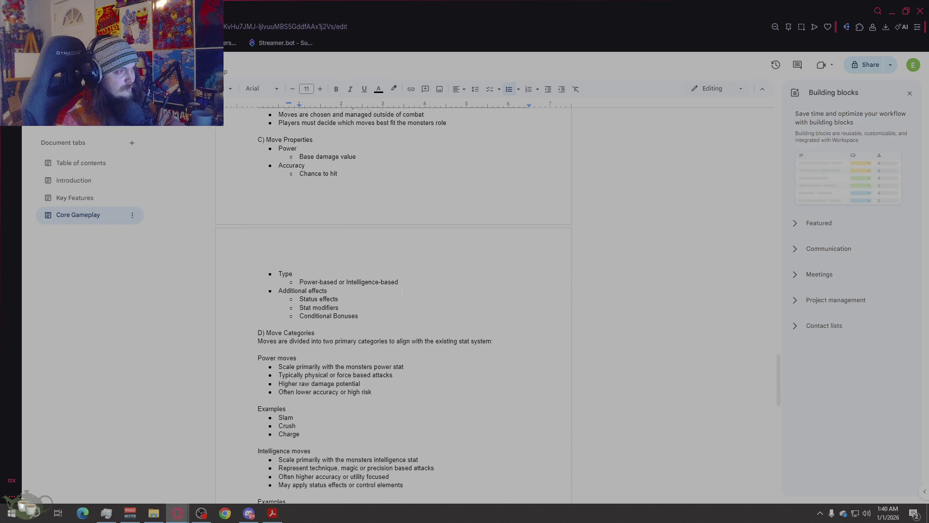
{"action": "scroll", "coordinate": [401, 291], "scroll_direction": "up", "scroll_amount": 1}
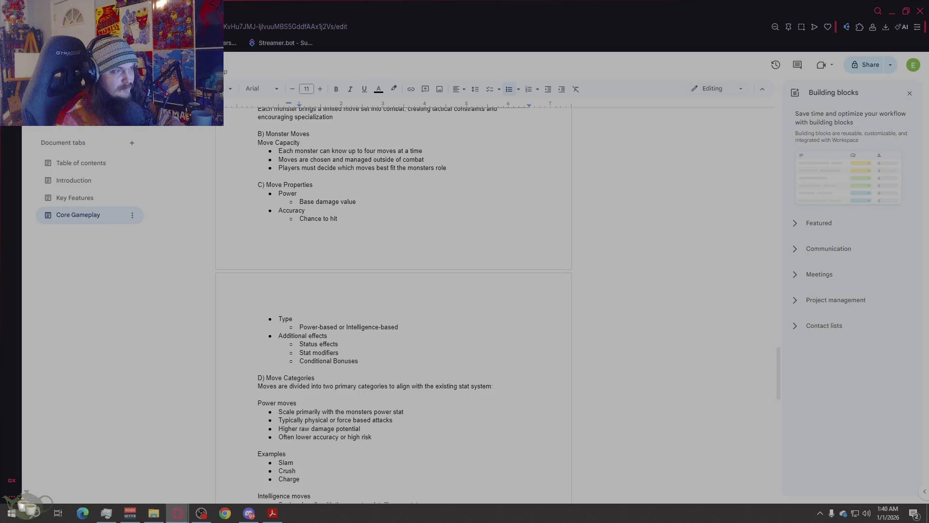
{"action": "left_click_drag", "start_coordinate": [321, 184], "coordinate": [298, 185]}
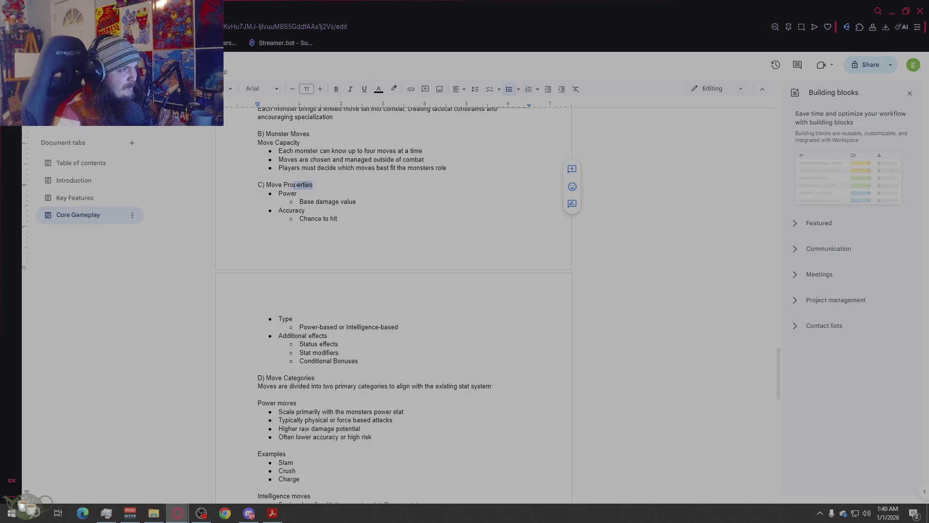
{"action": "key", "text": "Right"}
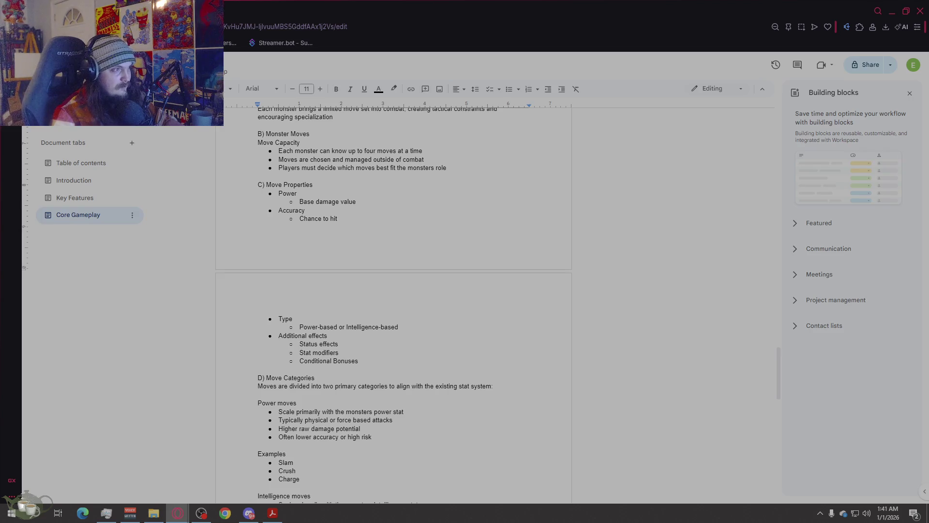
- Replace the Power/Accuracy/Type bullets under Move Properties with the pasted Offensive and Defensive Stats lists
{"action": "left_click", "coordinate": [361, 361]}
{"action": "mouse_move", "coordinate": [361, 361]}
{"action": "left_mouse_down"}
{"action": "mouse_move", "coordinate": [299, 344]}
{"action": "mouse_move", "coordinate": [299, 218]}
{"action": "left_mouse_up"}
{"action": "key", "text": "shift+Up"}
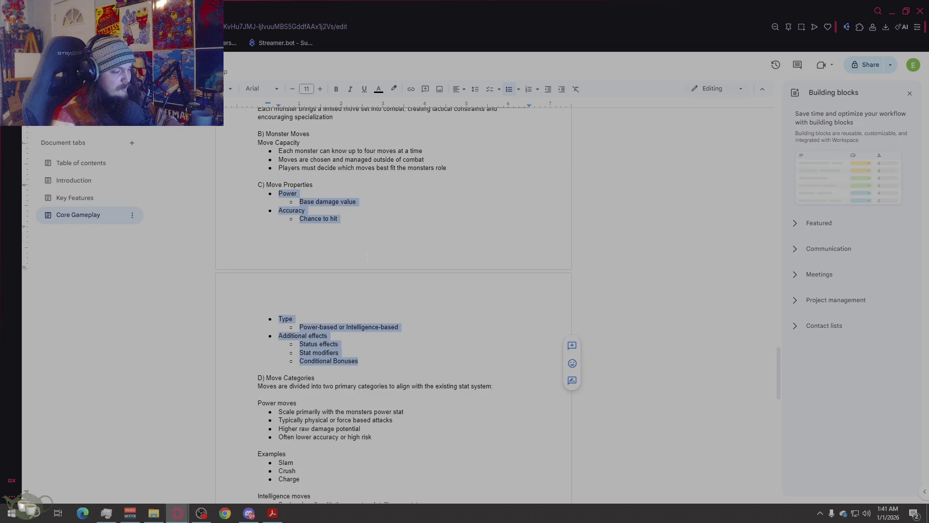
{"action": "key", "text": "ctrl+v"}
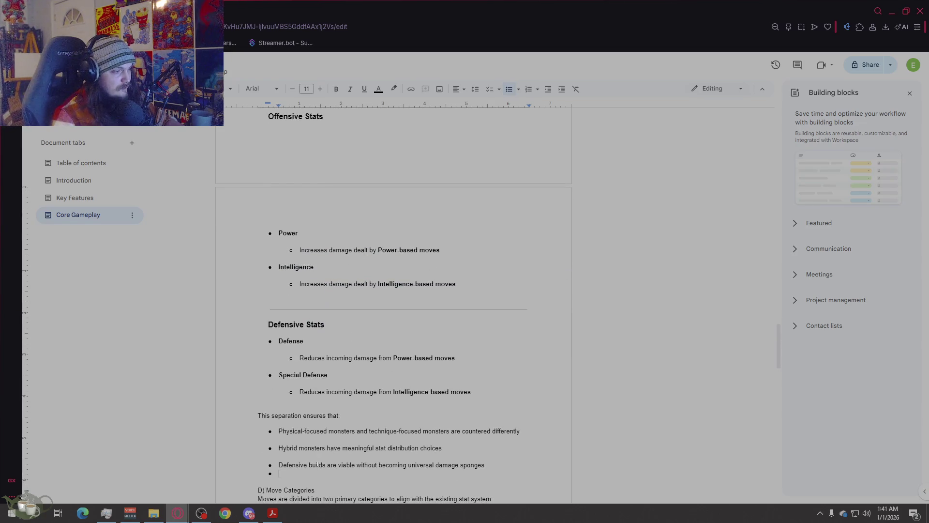
{"action": "key", "text": "Return"}
{"action": "key", "text": "BackSpace"}
{"action": "key", "text": "shift+Up"}
{"action": "key", "text": "shift+Up"}
{"action": "key", "text": "shift+Up"}
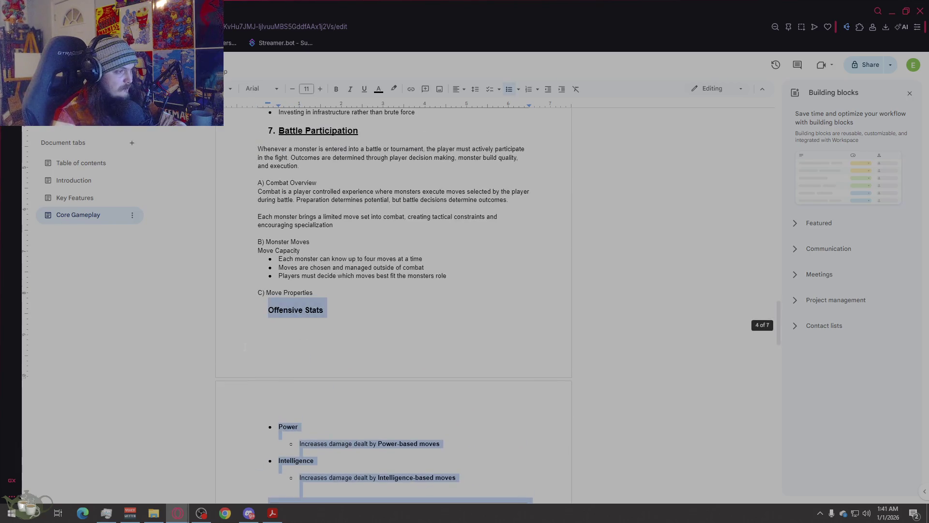
- Remove bold and underline from the pasted stats block and set it to 11 pt
{"action": "left_click", "coordinate": [365, 89]}
{"action": "left_click", "coordinate": [340, 90]}
{"action": "key", "text": "ctrl+backslash"}
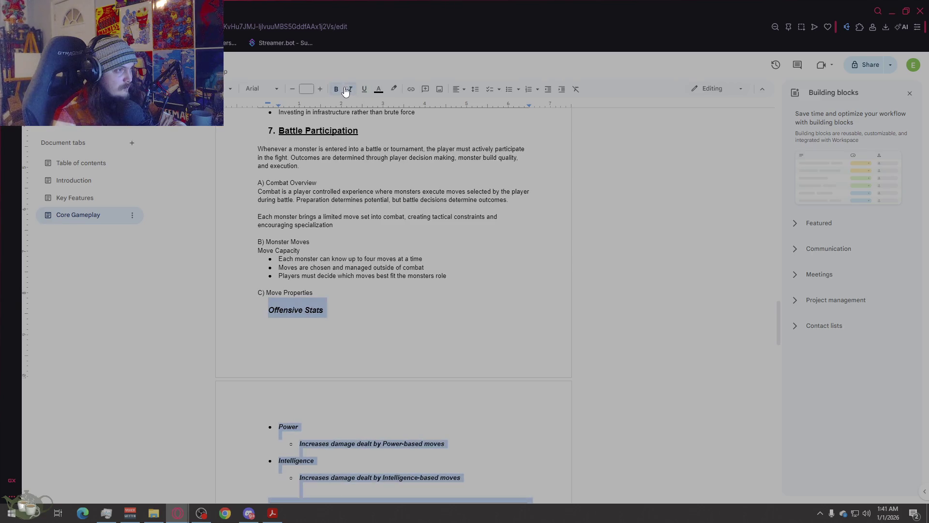
{"action": "left_click", "coordinate": [293, 90]}
{"action": "left_click", "coordinate": [293, 90]}
{"action": "left_click", "coordinate": [293, 90]}
{"action": "left_click", "coordinate": [293, 89]}
{"action": "left_click", "coordinate": [293, 89]}
{"action": "left_click", "coordinate": [292, 90]}
{"action": "left_click", "coordinate": [305, 89]}
{"action": "type", "text": "11"}
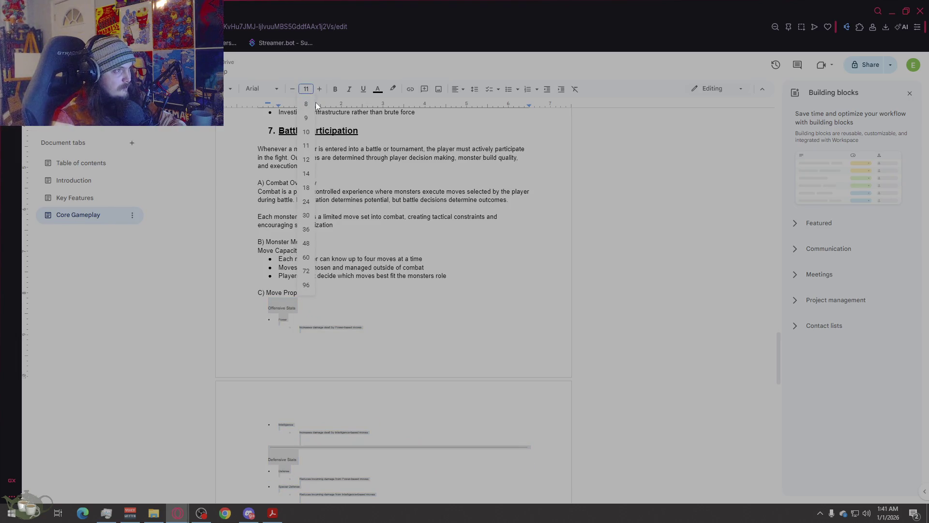
{"action": "key", "text": "Return"}
- Push the C) Move Properties heading down so the section starts on a fresh page
{"action": "left_click", "coordinate": [279, 426]}
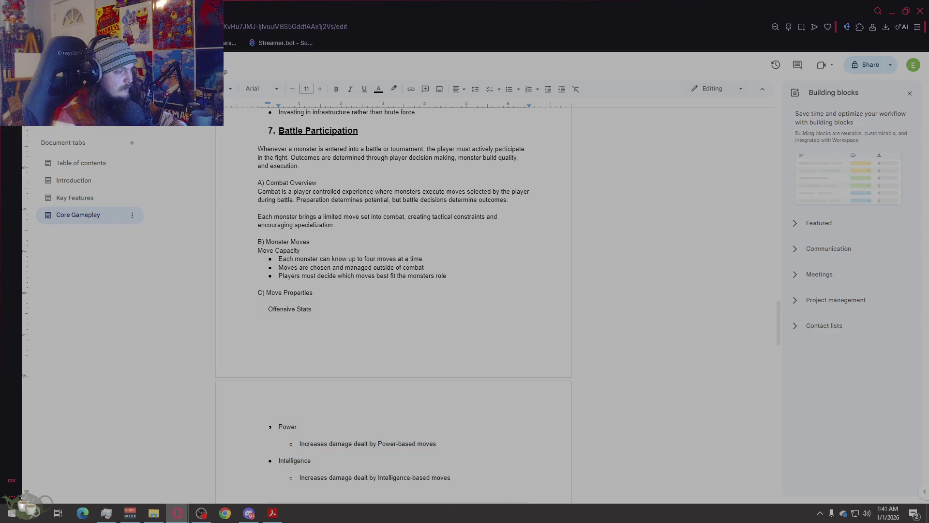
{"action": "left_click", "coordinate": [295, 309]}
{"action": "left_click", "coordinate": [268, 309]}
{"action": "key", "text": "End"}
{"action": "key", "text": "Down"}
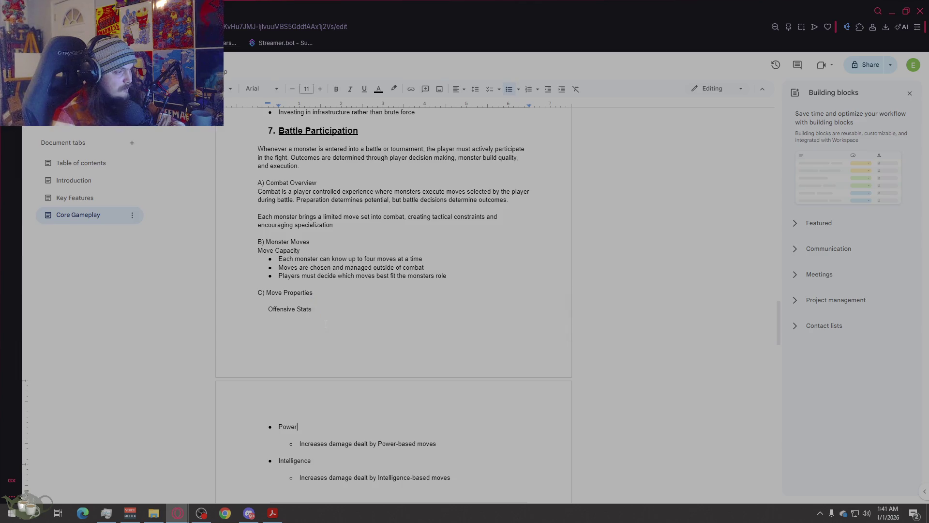
{"action": "left_click", "coordinate": [258, 293]}
{"action": "key", "text": "Return"}
{"action": "key", "text": "Return"}
{"action": "key", "text": "Return"}
{"action": "key", "text": "Return"}
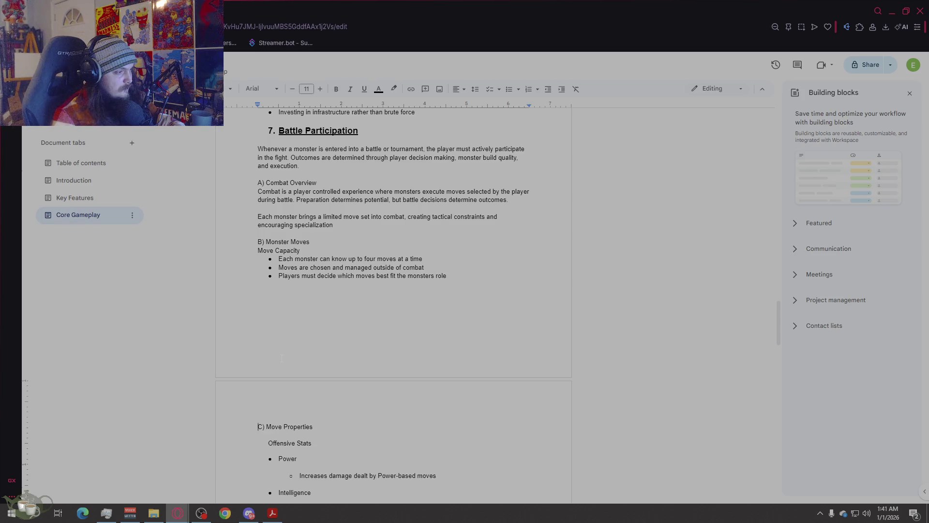
{"action": "scroll", "coordinate": [296, 310], "scroll_direction": "down", "scroll_amount": 3}
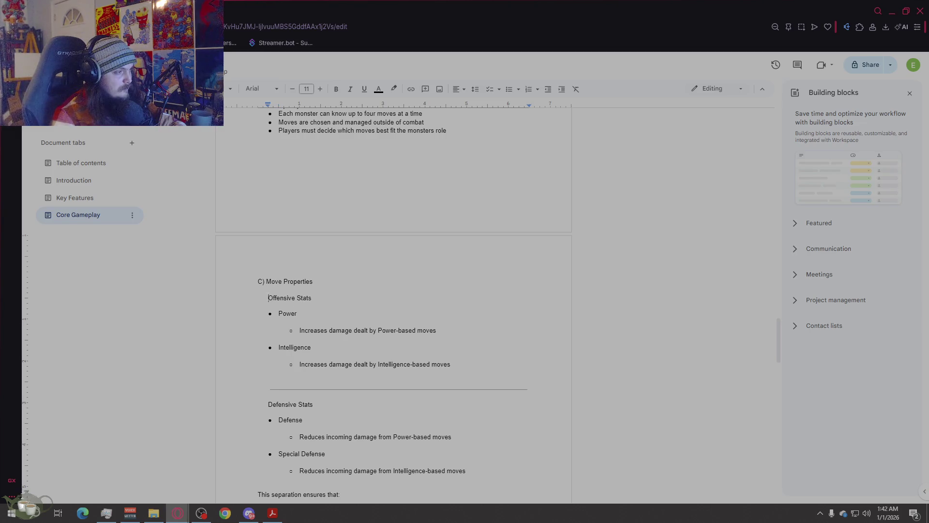
- Re-indent the Offensive Stats subheading and remove the blank lines under Power and Intelligence
{"action": "key", "text": "BackSpace"}
{"action": "key", "text": "BackSpace"}
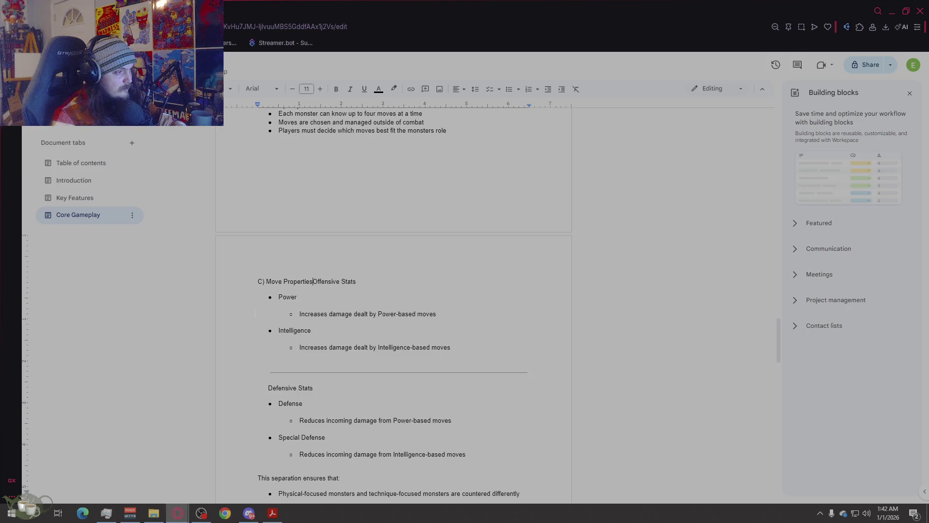
{"action": "key", "text": "Return"}
{"action": "key", "text": "Tab"}
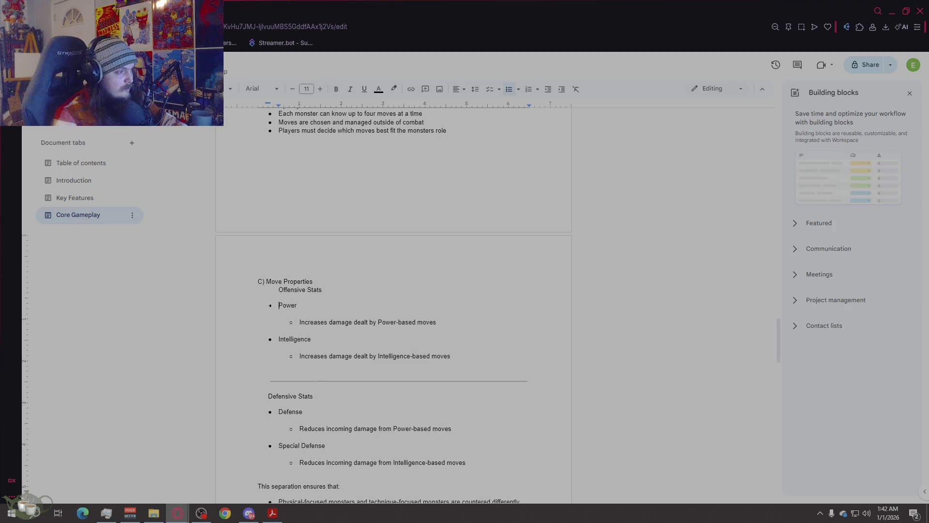
{"action": "left_click", "coordinate": [315, 314]}
{"action": "key", "text": "BackSpace"}
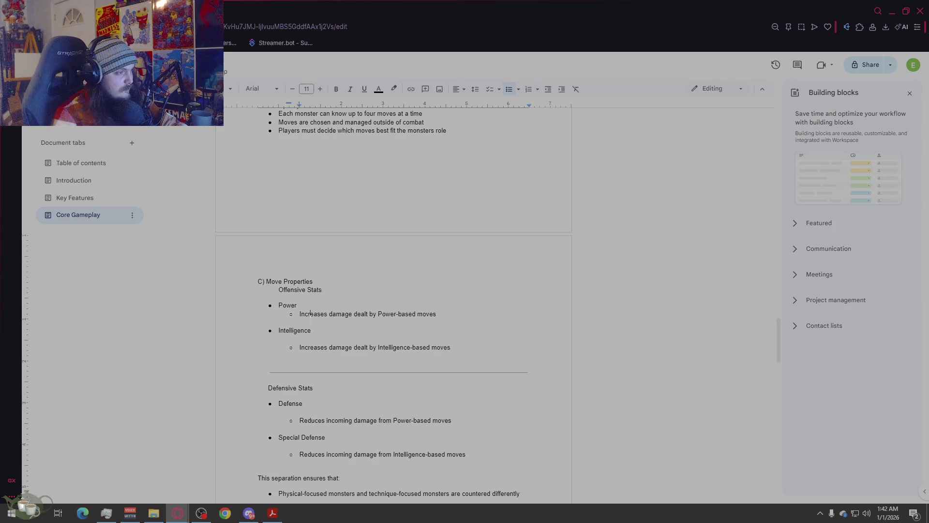
{"action": "left_click", "coordinate": [300, 339]}
{"action": "key", "text": "BackSpace"}
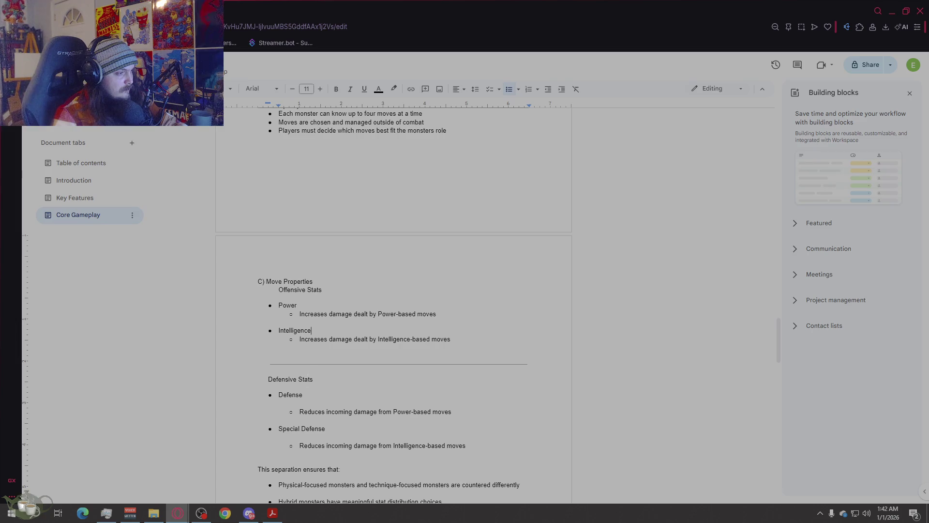
- Delete the divider above Defensive Stats and the blank lines under Defense and Special Defense
{"action": "mouse_move", "coordinate": [546, 366]}
{"action": "left_mouse_down"}
{"action": "mouse_move", "coordinate": [303, 380]}
{"action": "mouse_move", "coordinate": [270, 363]}
{"action": "left_mouse_up"}
{"action": "key", "text": "BackSpace"}
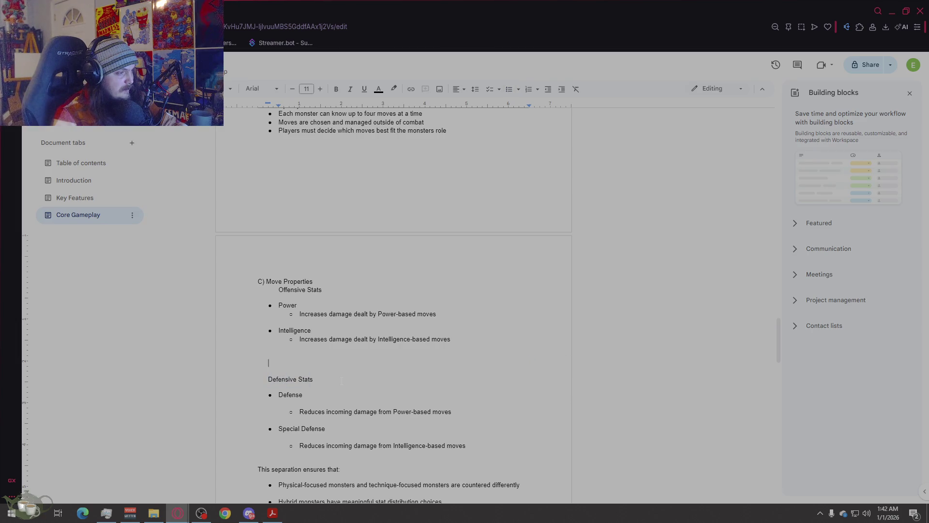
{"action": "key", "text": "BackSpace"}
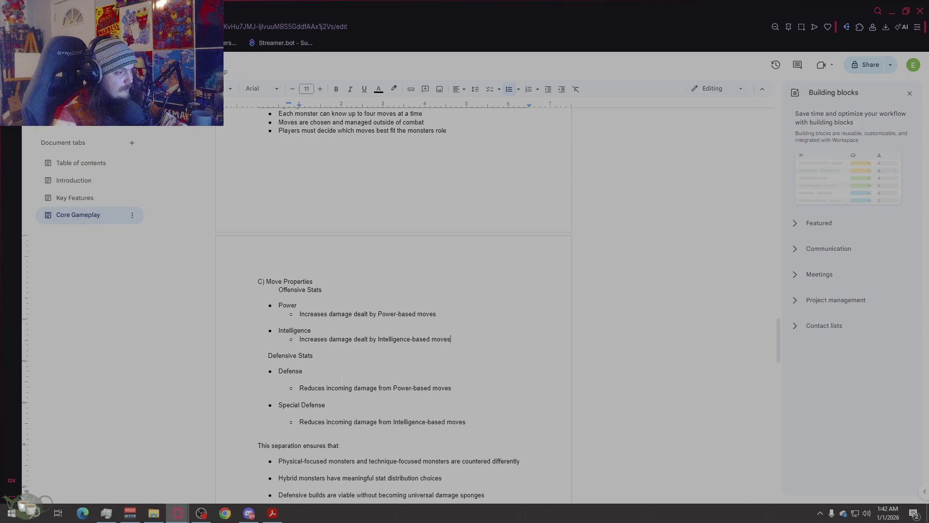
{"action": "scroll", "coordinate": [310, 353], "scroll_direction": "down", "scroll_amount": 1}
{"action": "left_click", "coordinate": [299, 340]}
{"action": "key", "text": "BackSpace"}
{"action": "key", "text": "BackSpace"}
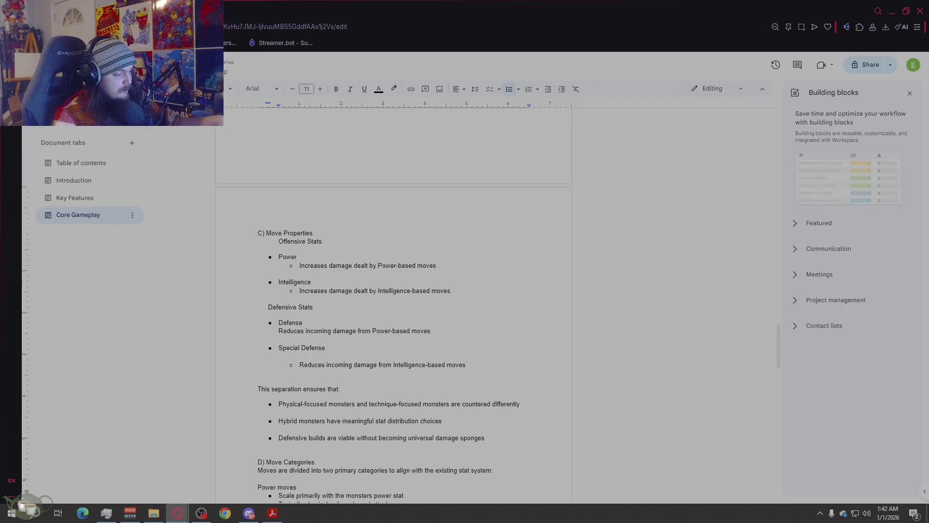
{"action": "key", "text": "ctrl+z"}
{"action": "key", "text": "BackSpace"}
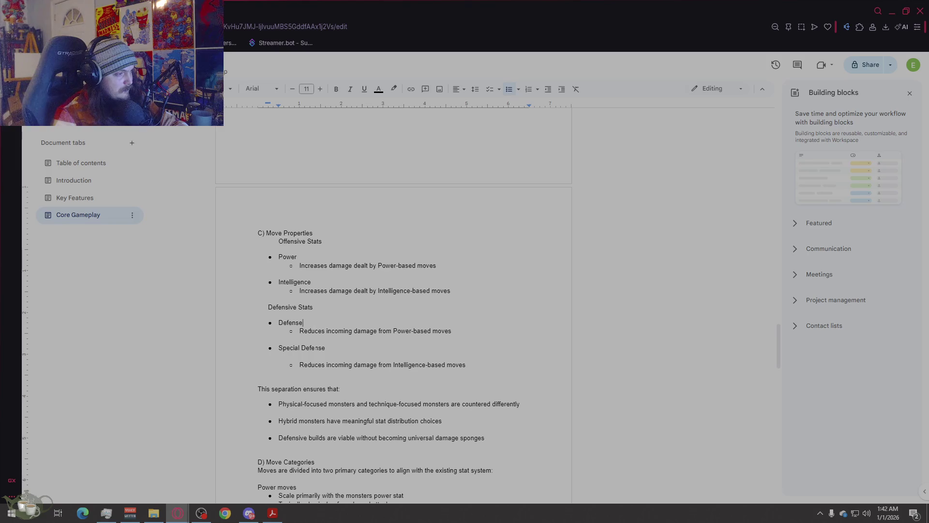
{"action": "left_click", "coordinate": [324, 356]}
{"action": "key", "text": "BackSpace"}
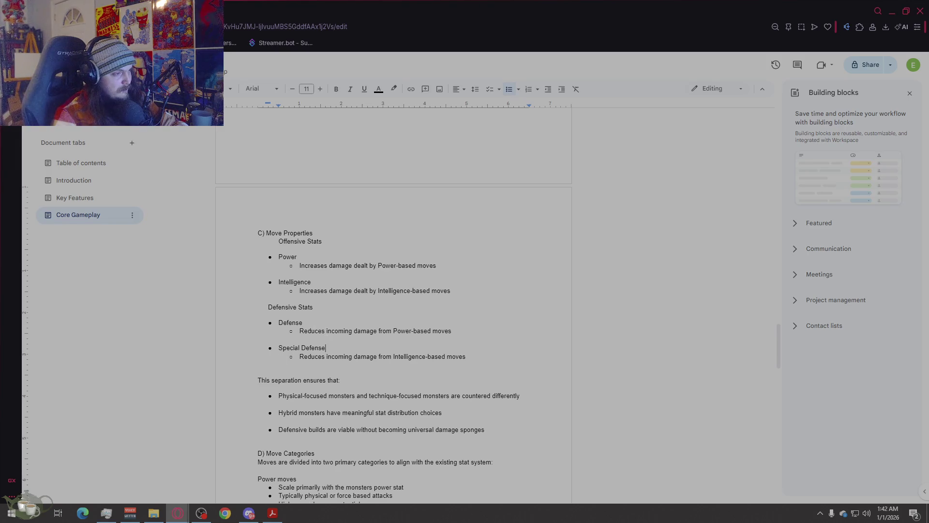
- Move the Offensive Stats and Defensive Stats subheadings flush to the left margin
{"action": "left_click", "coordinate": [294, 307]}
{"action": "left_click", "coordinate": [314, 308]}
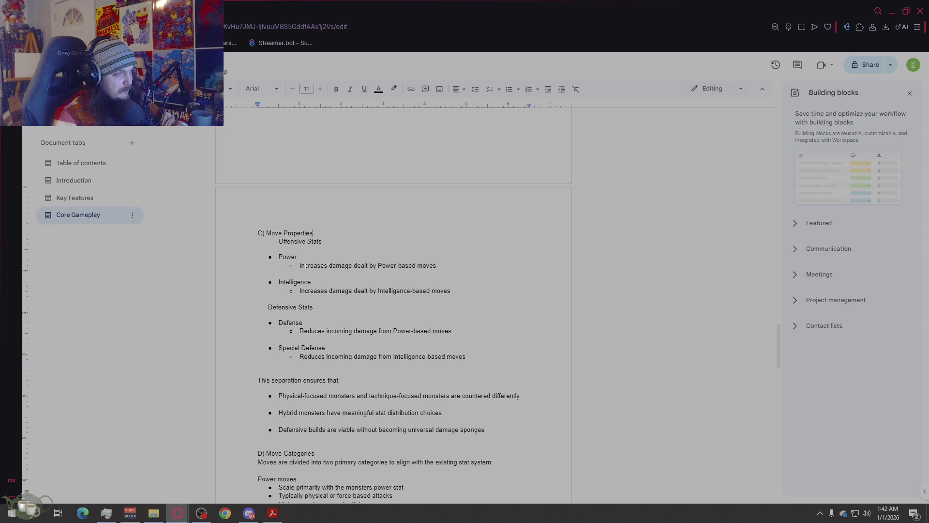
{"action": "key", "text": "Return"}
{"action": "key", "text": "Delete"}
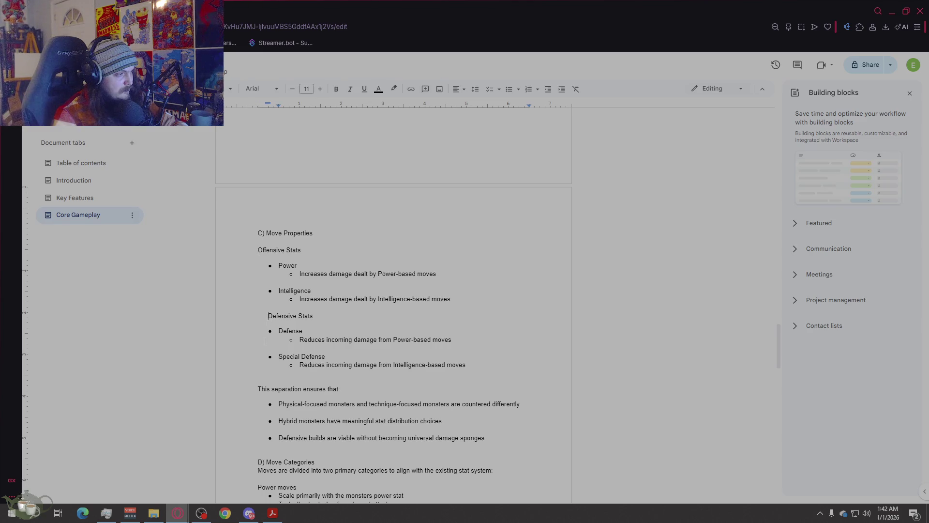
{"action": "key", "text": "BackSpace"}
- Remove the empty lines before Hybrid monsters, Defensive builds and D) Move Categories
{"action": "scroll", "coordinate": [394, 310], "scroll_direction": "down", "scroll_amount": 2}
{"action": "scroll", "coordinate": [393, 290], "scroll_direction": "down", "scroll_amount": 1}
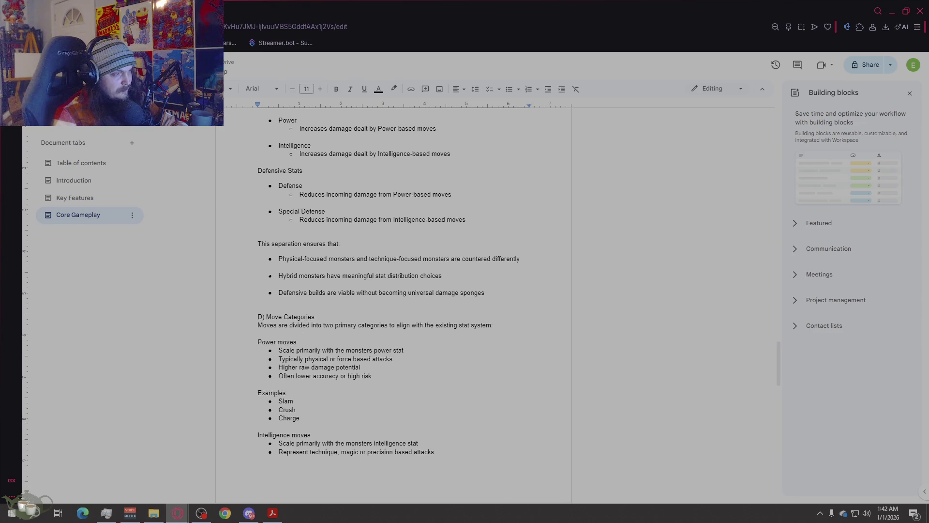
{"action": "left_click", "coordinate": [520, 258]}
{"action": "key", "text": "Delete"}
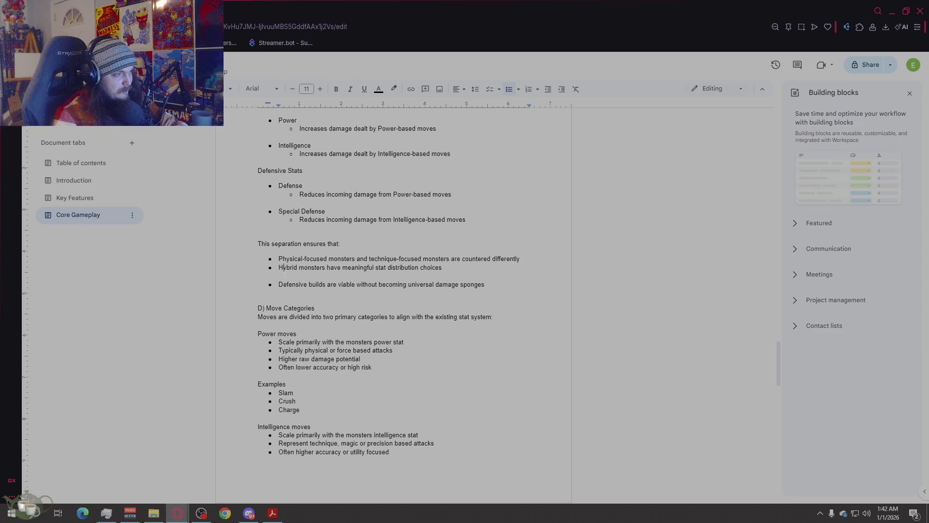
{"action": "key", "text": "Down"}
{"action": "key", "text": "Delete"}
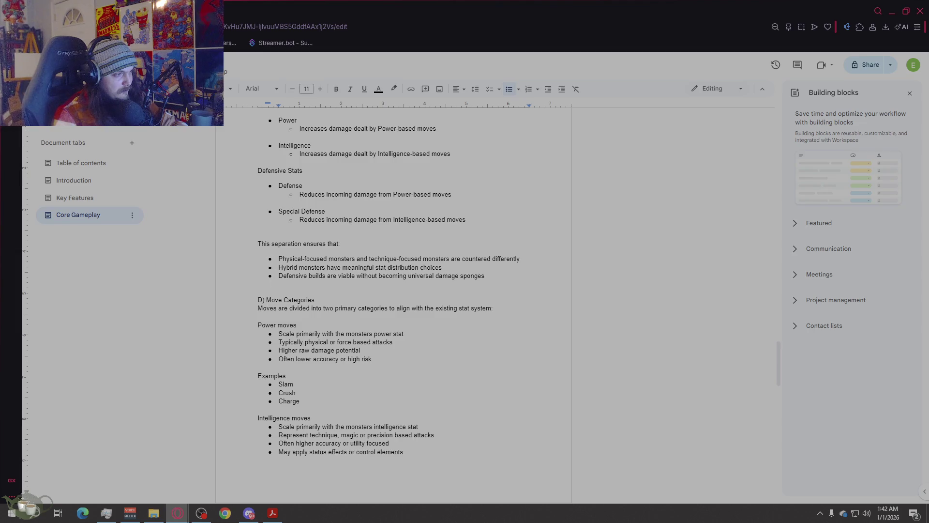
{"action": "key", "text": "BackSpace"}
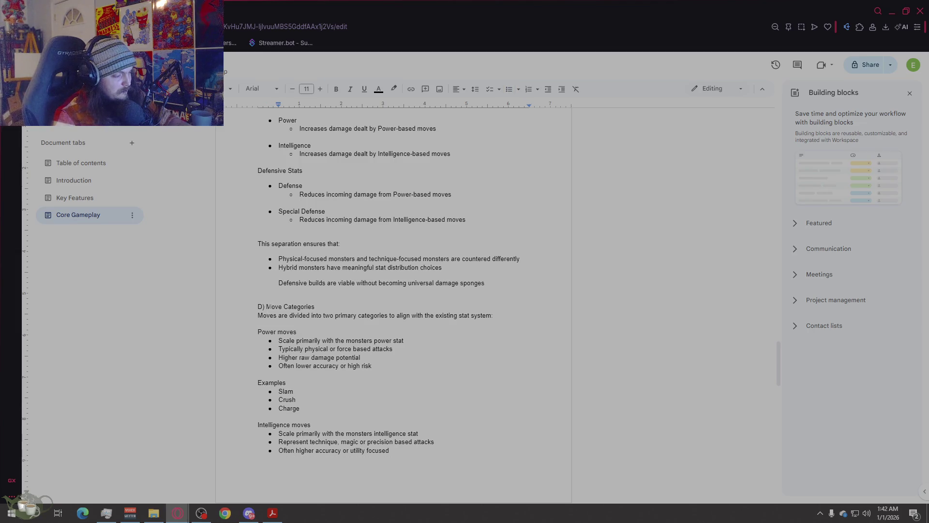
{"action": "key", "text": "ctrl+z"}
- Delete the leftover empty line under the Special Defense description and verify the bullet formatting
{"action": "left_click", "coordinate": [425, 377]}
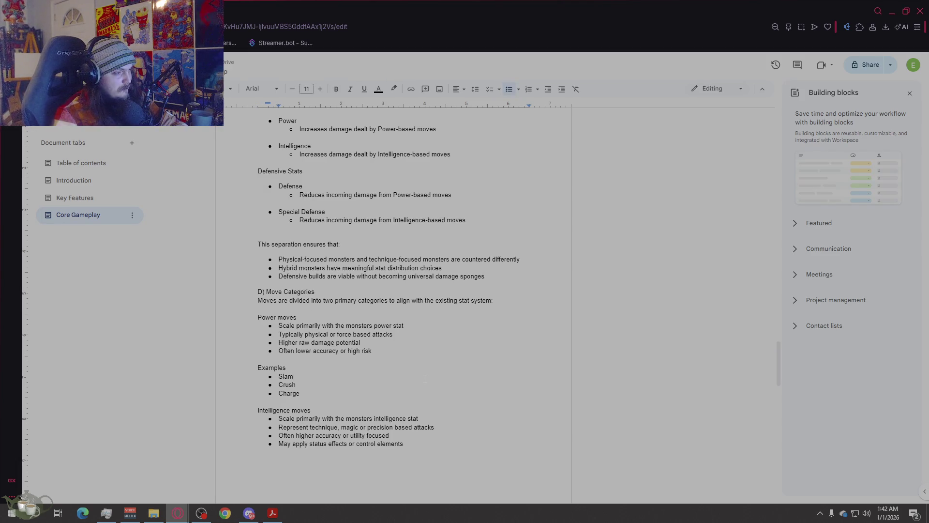
{"action": "scroll", "coordinate": [425, 378], "scroll_direction": "up", "scroll_amount": 1}
{"action": "scroll", "coordinate": [425, 378], "scroll_direction": "up", "scroll_amount": 2}
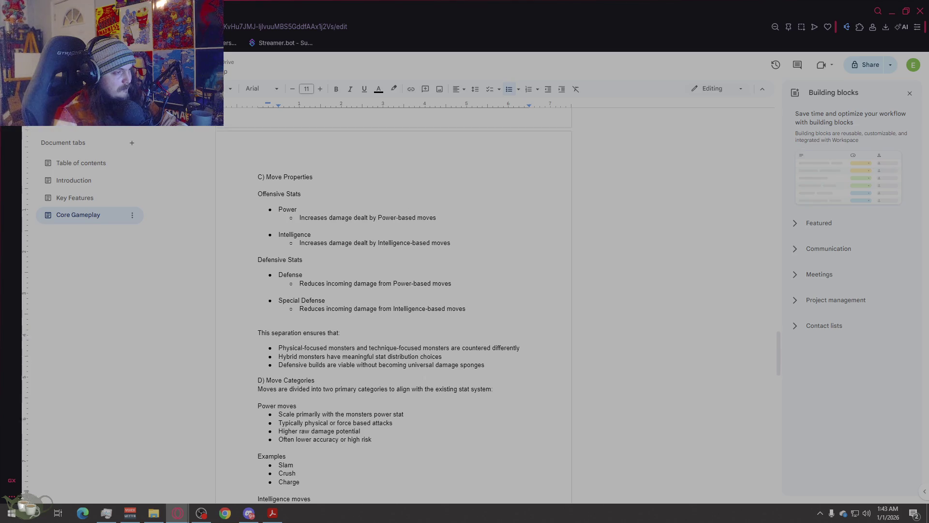
{"action": "double_click", "coordinate": [315, 381]}
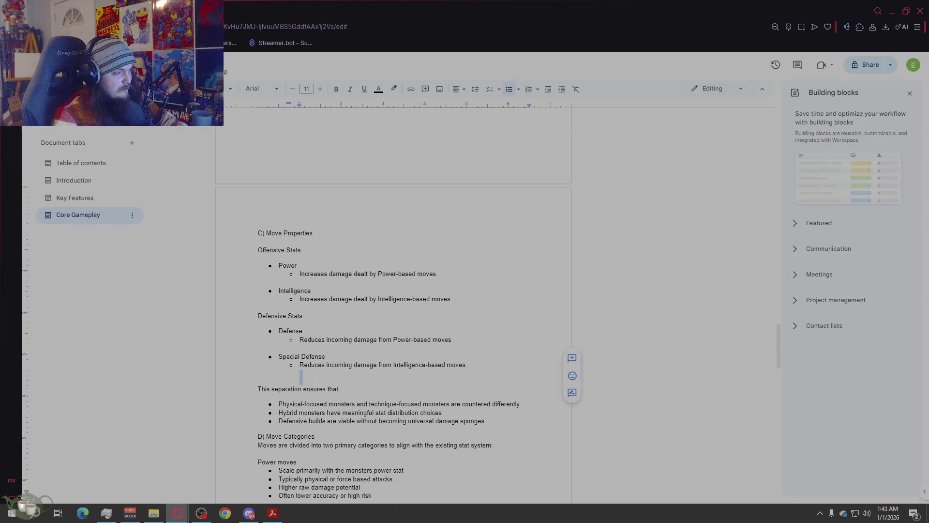
{"action": "key", "text": "BackSpace"}
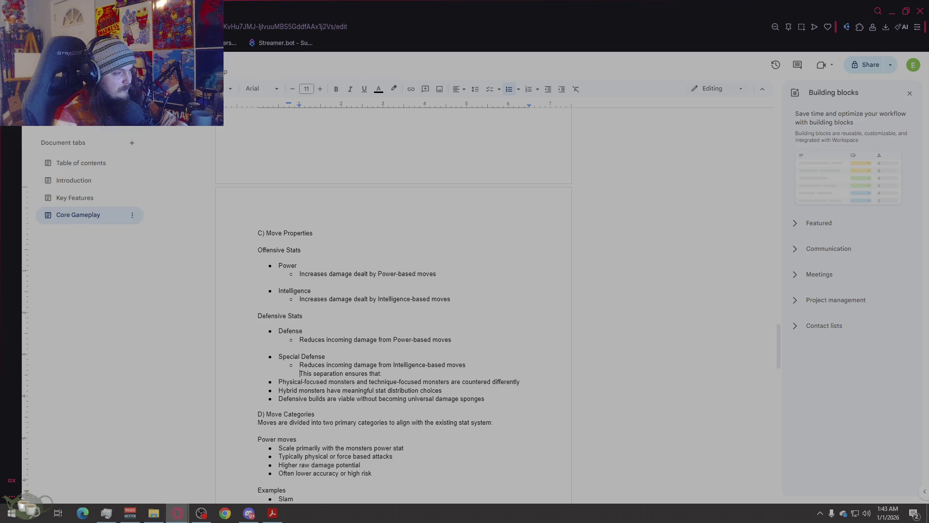
{"action": "key", "text": "ctrl+z"}
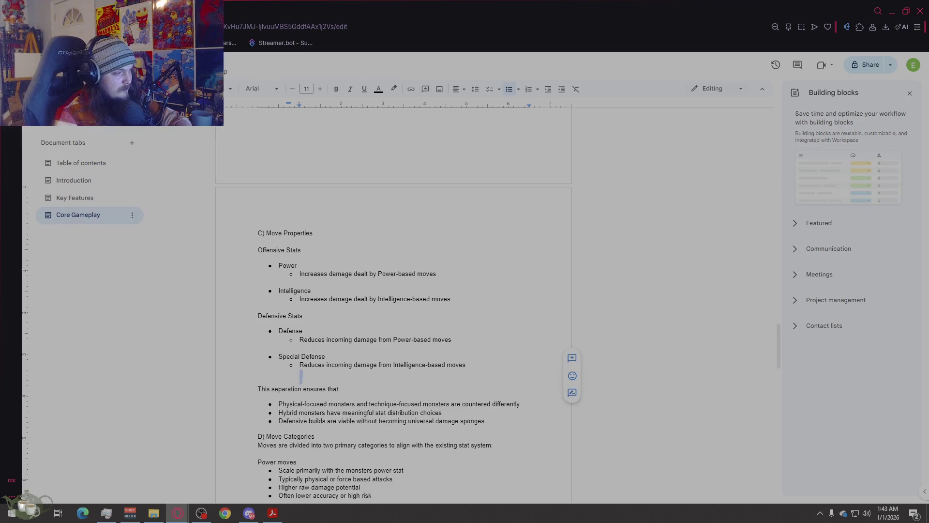
{"action": "key", "text": "BackSpace"}
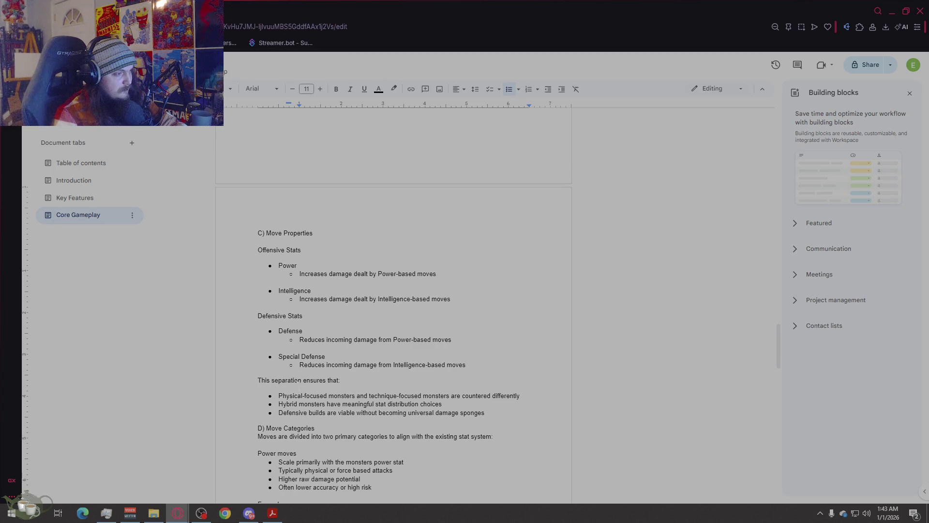
{"action": "left_click", "coordinate": [295, 330]}
{"action": "left_click", "coordinate": [293, 316]}
{"action": "left_click", "coordinate": [275, 353]}
{"action": "scroll", "coordinate": [465, 387], "scroll_direction": "down", "scroll_amount": 4}
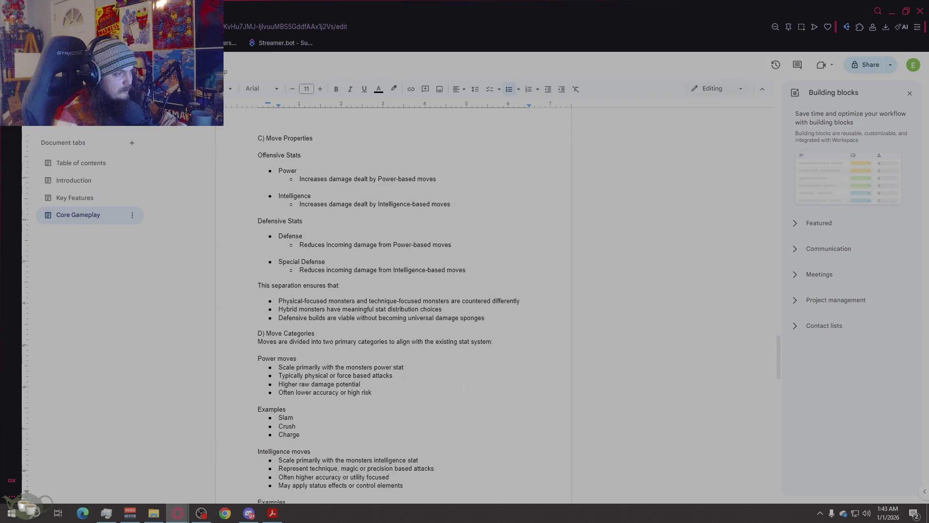
- Add a plain, unbulleted empty line after the Intelligence moves list
{"action": "left_click", "coordinate": [461, 387]}
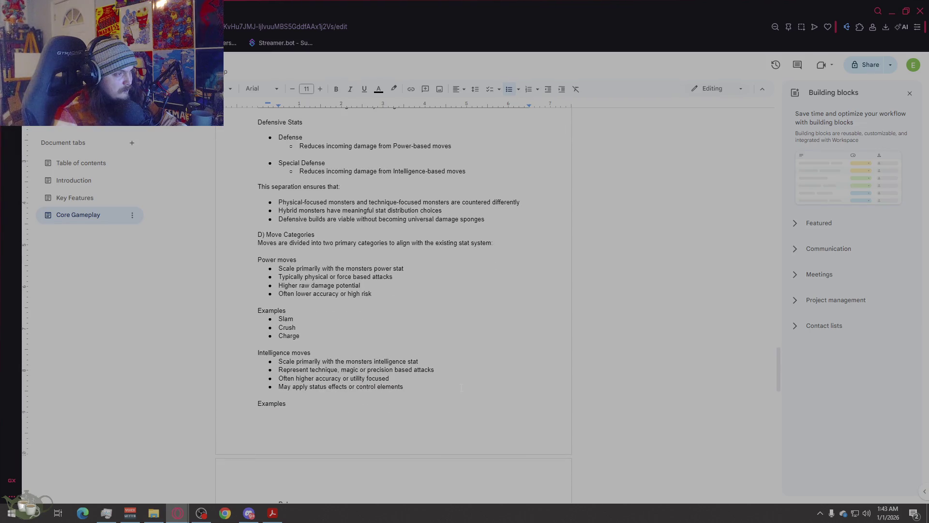
{"action": "scroll", "coordinate": [461, 387], "scroll_direction": "down", "scroll_amount": 4}
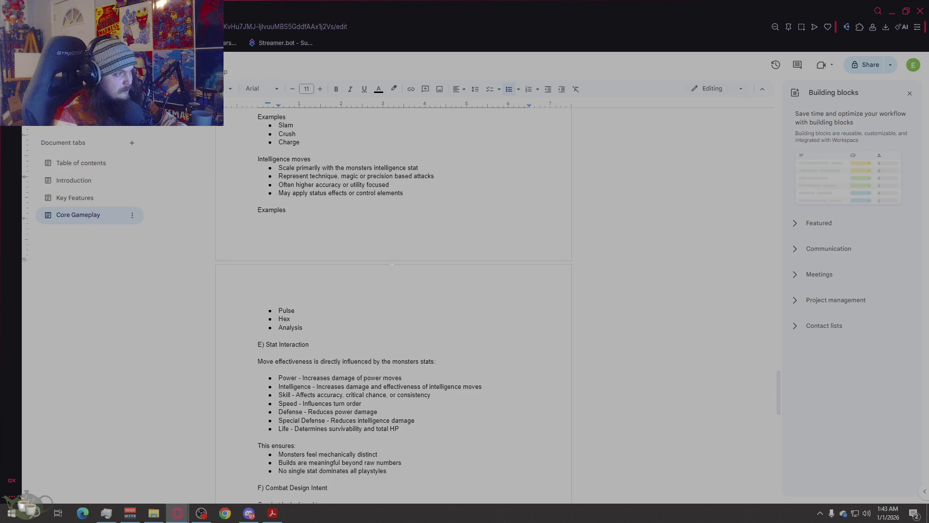
{"action": "scroll", "coordinate": [446, 318], "scroll_direction": "up", "scroll_amount": 3}
{"action": "key", "text": "Return"}
{"action": "scroll", "coordinate": [446, 318], "scroll_direction": "up", "scroll_amount": 2}
{"action": "key", "text": "BackSpace"}
{"action": "scroll", "coordinate": [446, 319], "scroll_direction": "down", "scroll_amount": 3}
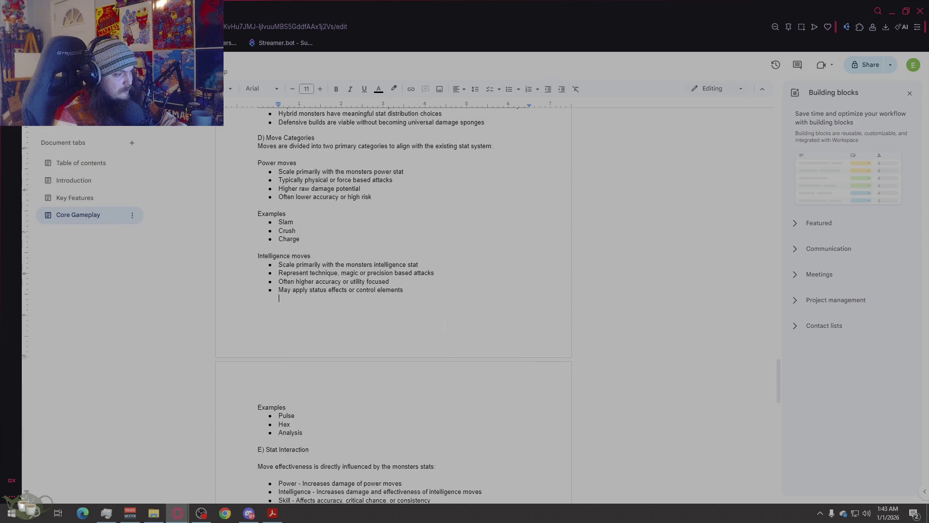
{"action": "scroll", "coordinate": [439, 353], "scroll_direction": "up", "scroll_amount": 15}
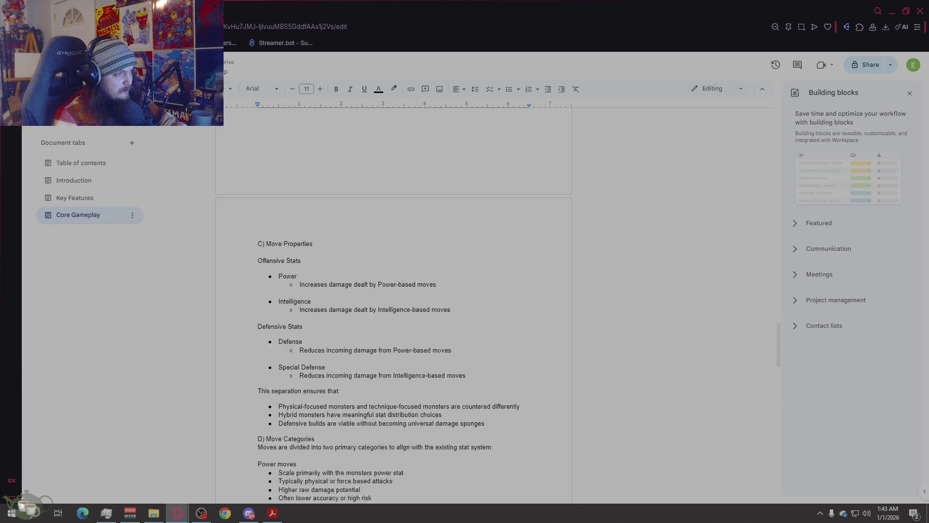
{"action": "scroll", "coordinate": [439, 352], "scroll_direction": "up", "scroll_amount": 5}
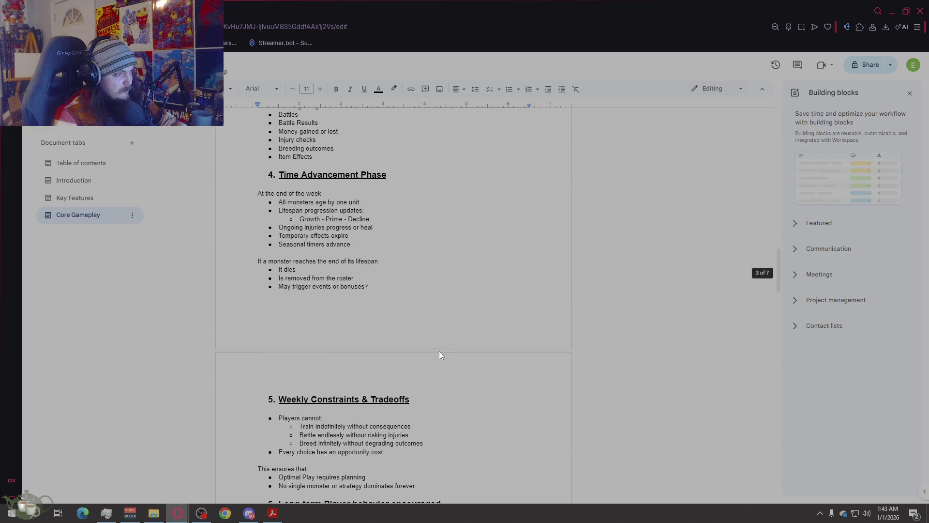
{"action": "scroll", "coordinate": [438, 348], "scroll_direction": "down", "scroll_amount": 20}
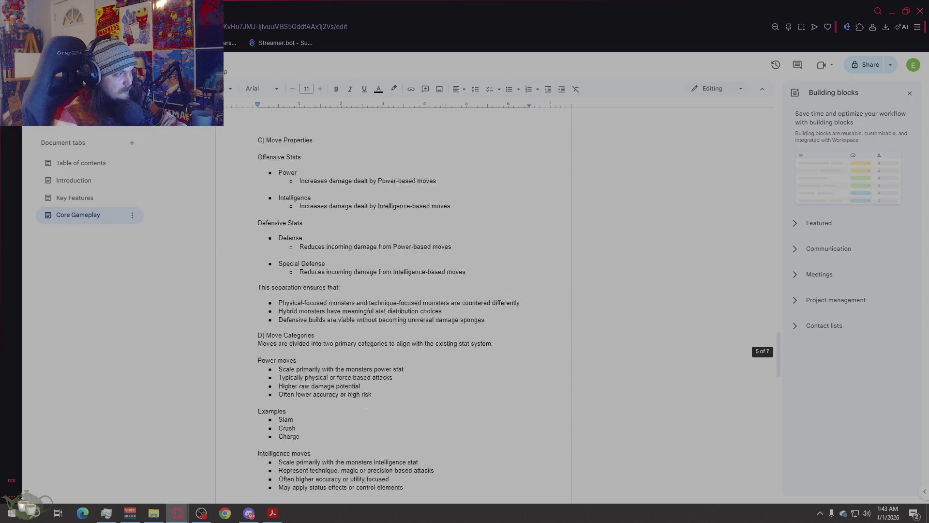
{"action": "scroll", "coordinate": [366, 401], "scroll_direction": "down", "scroll_amount": 5}
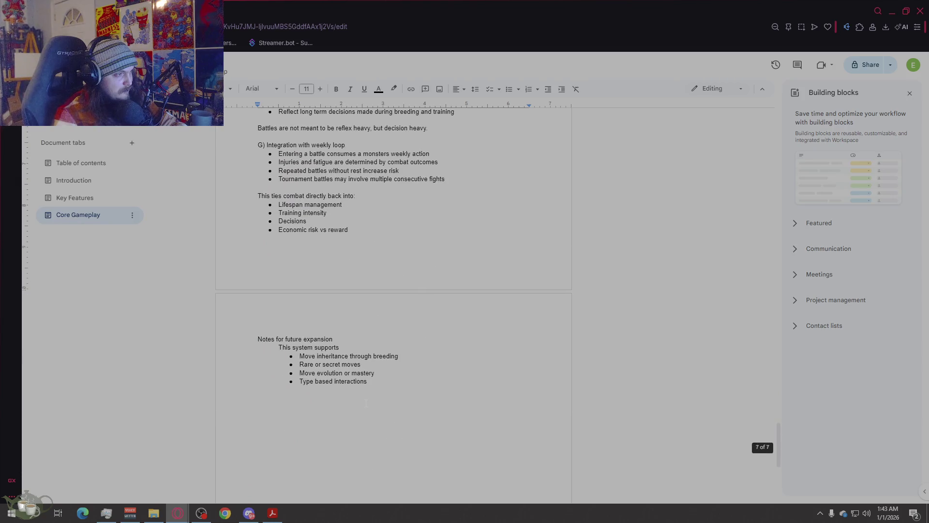
{"action": "scroll", "coordinate": [367, 402], "scroll_direction": "up", "scroll_amount": 5}
{"action": "scroll", "coordinate": [366, 403], "scroll_direction": "up", "scroll_amount": 5}
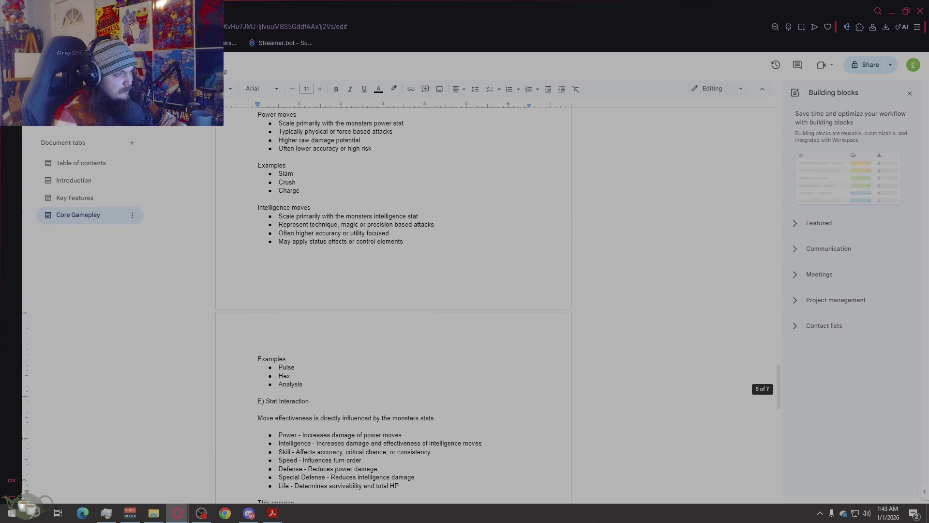
{"action": "scroll", "coordinate": [366, 402], "scroll_direction": "up", "scroll_amount": 6}
{"action": "scroll", "coordinate": [366, 402], "scroll_direction": "up", "scroll_amount": 10}
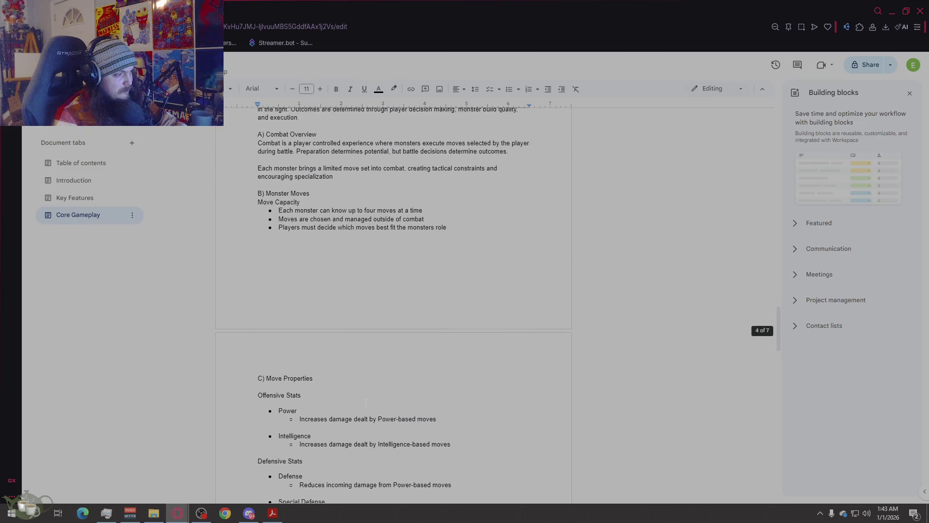
{"action": "scroll", "coordinate": [366, 402], "scroll_direction": "up", "scroll_amount": 12}
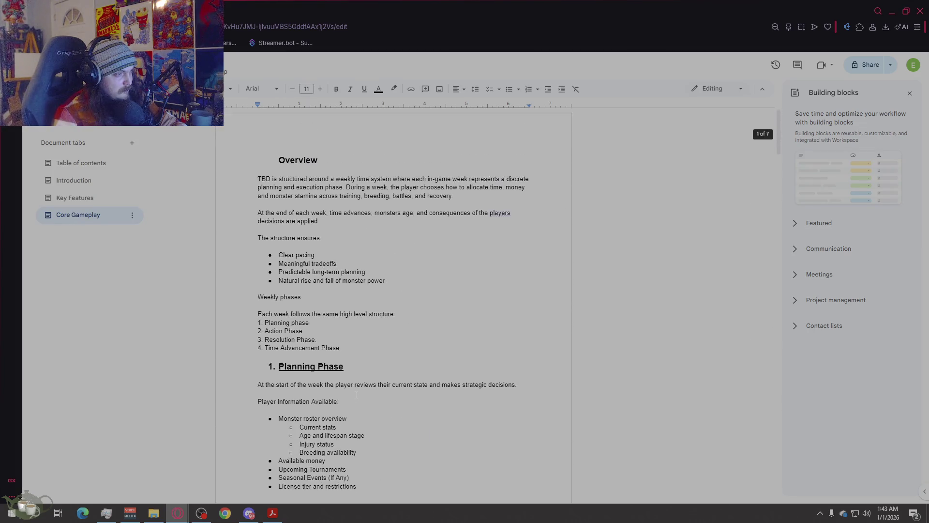
{"action": "scroll", "coordinate": [356, 402], "scroll_direction": "down", "scroll_amount": 2}
{"action": "scroll", "coordinate": [355, 402], "scroll_direction": "down", "scroll_amount": 3}
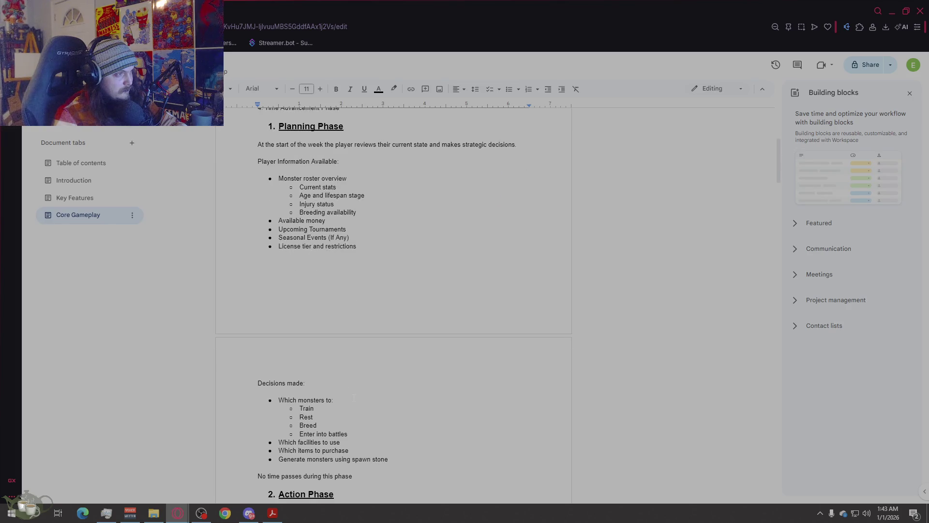
{"action": "scroll", "coordinate": [353, 397], "scroll_direction": "down", "scroll_amount": 2}
{"action": "scroll", "coordinate": [353, 398], "scroll_direction": "up", "scroll_amount": 6}
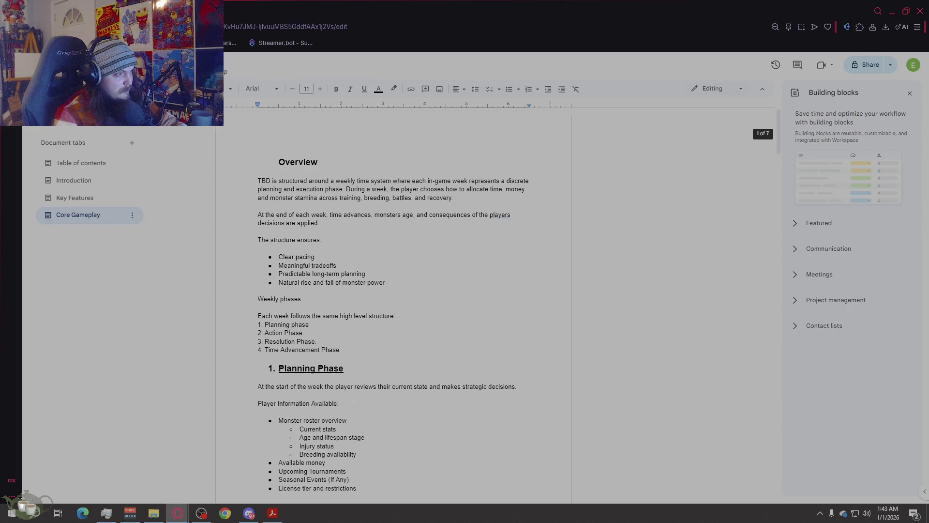
{"action": "scroll", "coordinate": [354, 398], "scroll_direction": "down", "scroll_amount": 1}
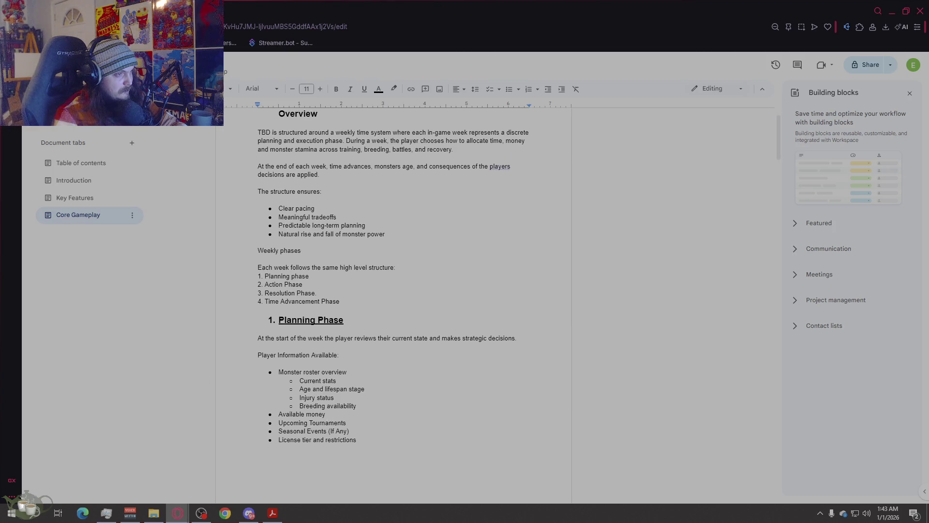
{"action": "left_click", "coordinate": [499, 166]}
{"action": "left_click", "coordinate": [502, 158]}
{"action": "scroll", "coordinate": [409, 327], "scroll_direction": "down", "scroll_amount": 10}
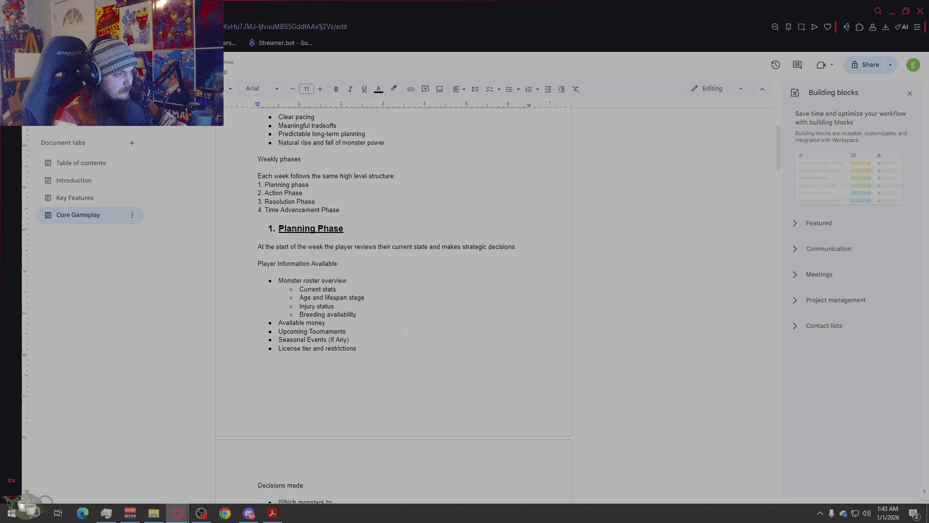
{"action": "scroll", "coordinate": [404, 331], "scroll_direction": "down", "scroll_amount": 20}
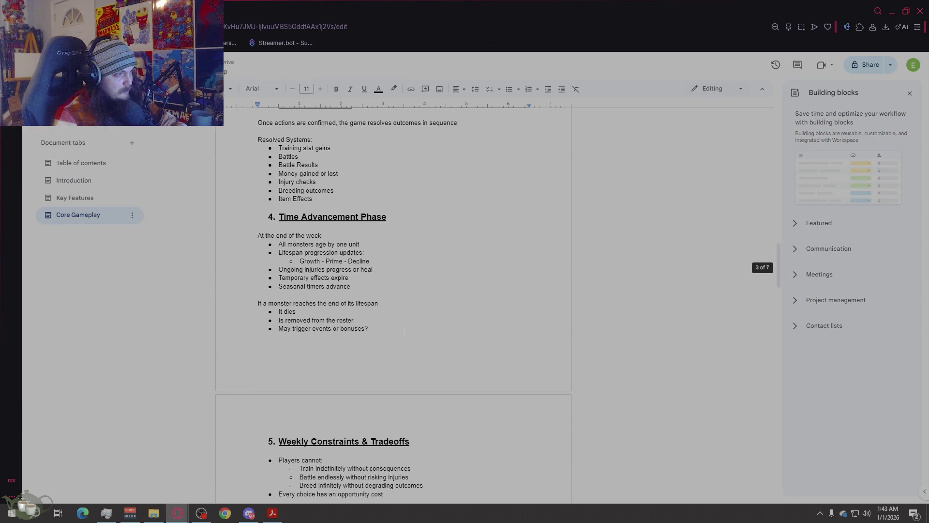
{"action": "scroll", "coordinate": [398, 366], "scroll_direction": "down", "scroll_amount": 13}
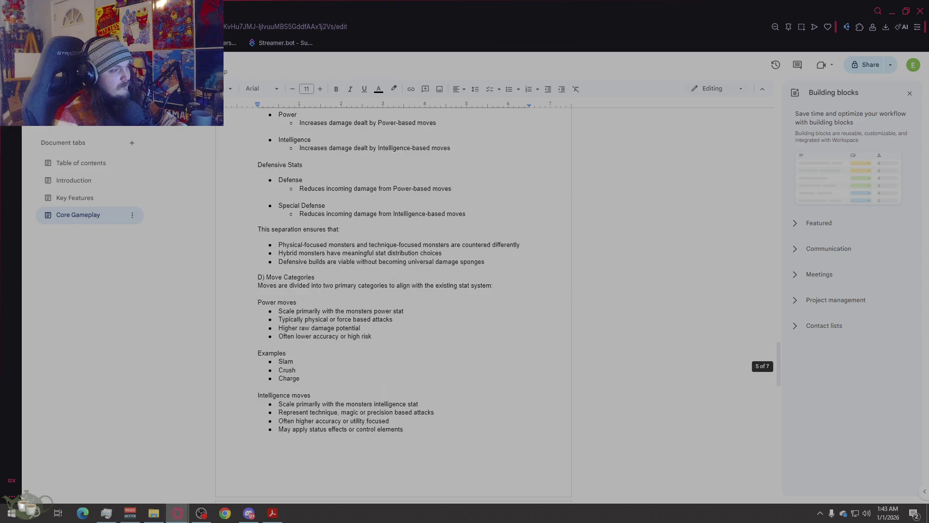
{"action": "scroll", "coordinate": [377, 388], "scroll_direction": "down", "scroll_amount": 7}
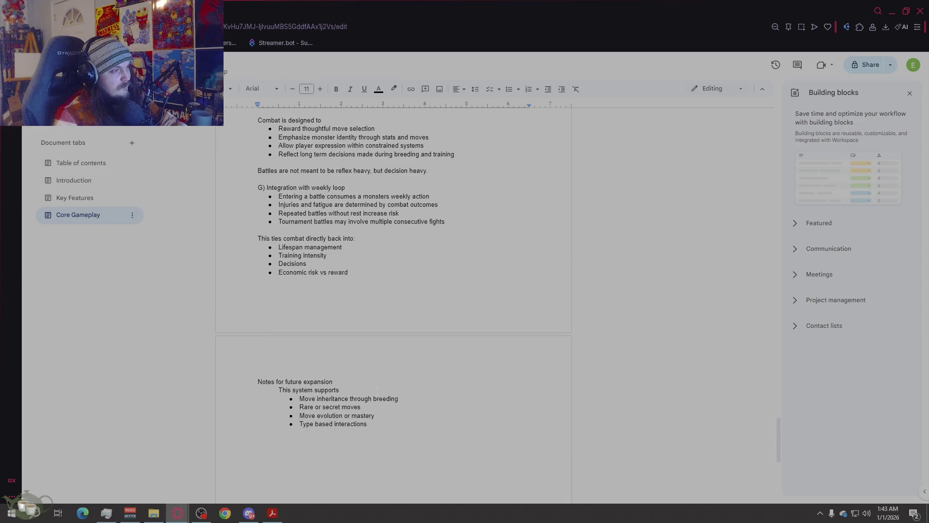
{"action": "scroll", "coordinate": [377, 390], "scroll_direction": "up", "scroll_amount": 12}
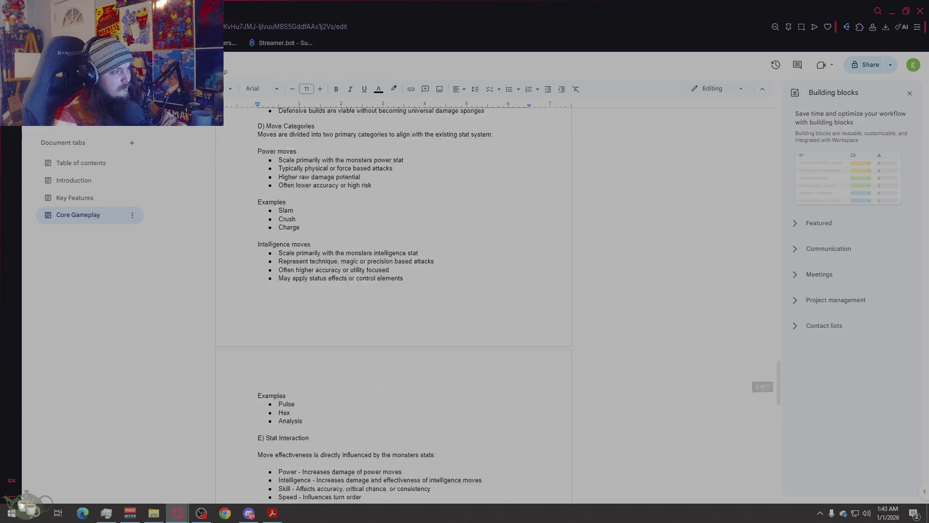
{"action": "scroll", "coordinate": [375, 390], "scroll_direction": "up", "scroll_amount": 6}
{"action": "scroll", "coordinate": [376, 390], "scroll_direction": "down", "scroll_amount": 4}
{"action": "scroll", "coordinate": [375, 390], "scroll_direction": "down", "scroll_amount": 1}
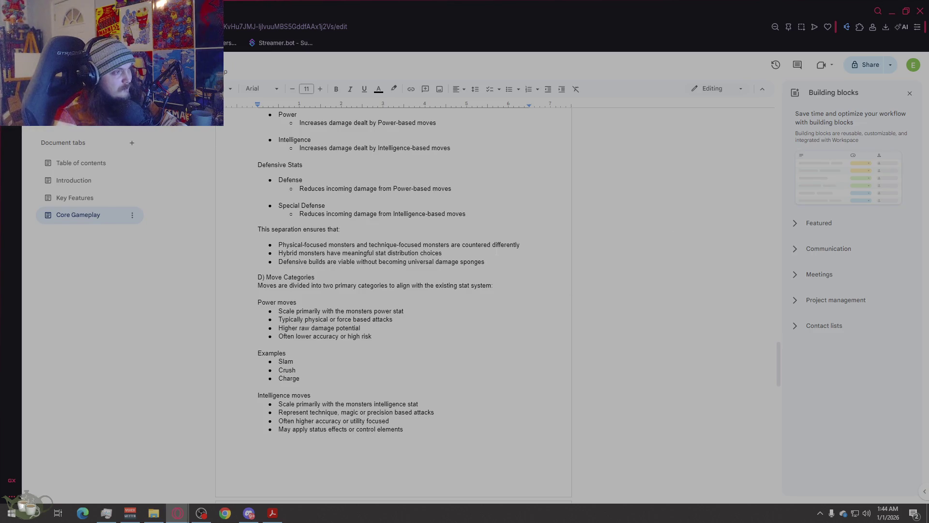
{"action": "scroll", "coordinate": [497, 251], "scroll_direction": "up", "scroll_amount": 10}
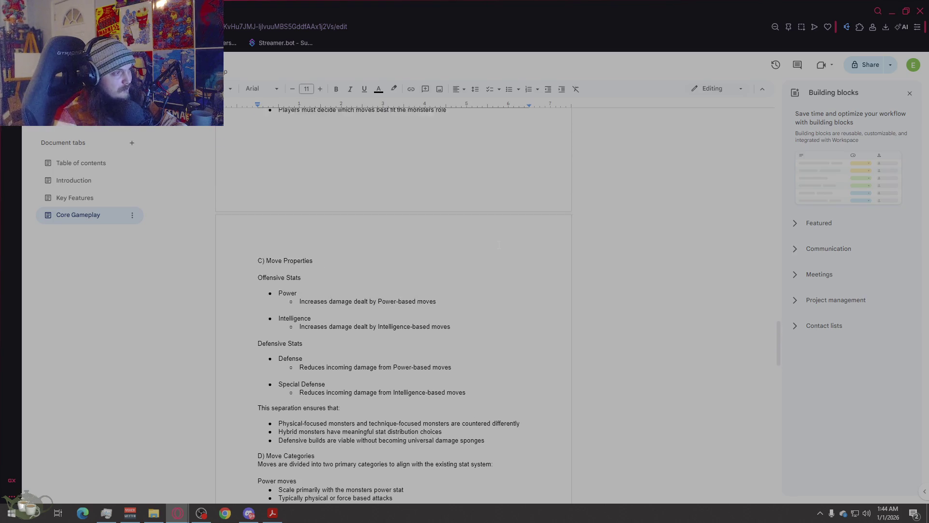
{"action": "scroll", "coordinate": [498, 244], "scroll_direction": "down", "scroll_amount": 6}
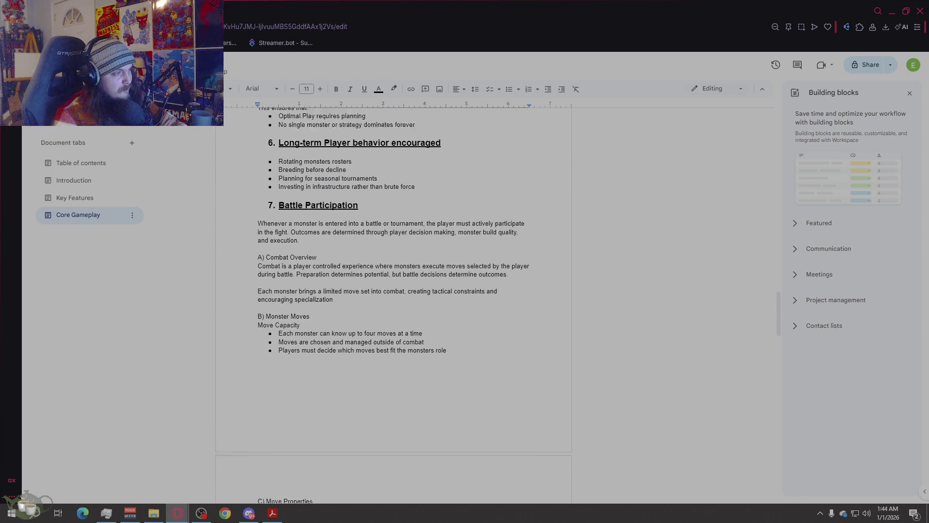
{"action": "scroll", "coordinate": [498, 243], "scroll_direction": "up", "scroll_amount": 3}
{"action": "scroll", "coordinate": [497, 244], "scroll_direction": "down", "scroll_amount": 7}
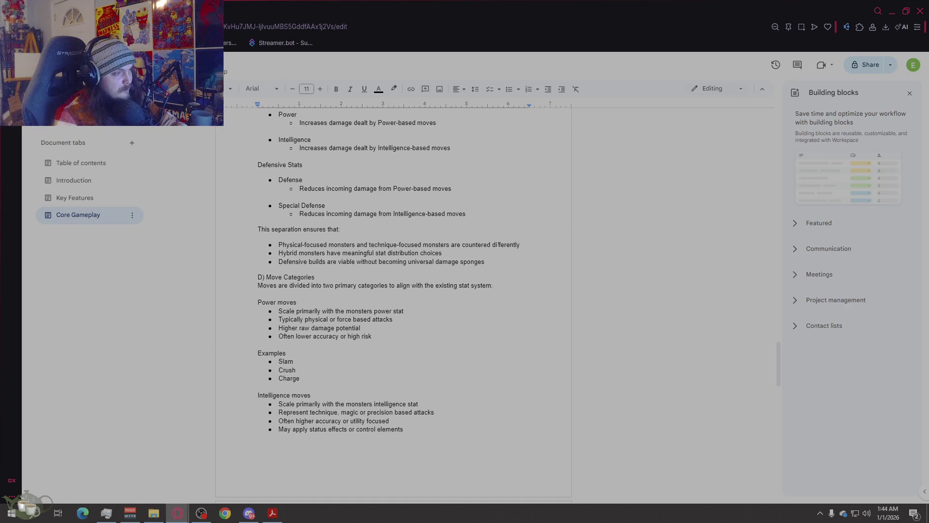
{"action": "scroll", "coordinate": [497, 244], "scroll_direction": "down", "scroll_amount": 9}
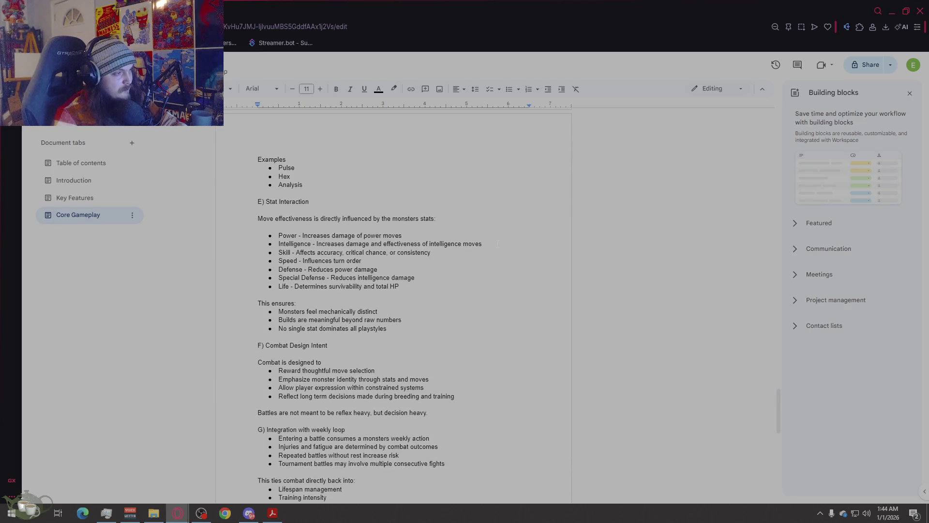
{"action": "scroll", "coordinate": [498, 244], "scroll_direction": "up", "scroll_amount": 7}
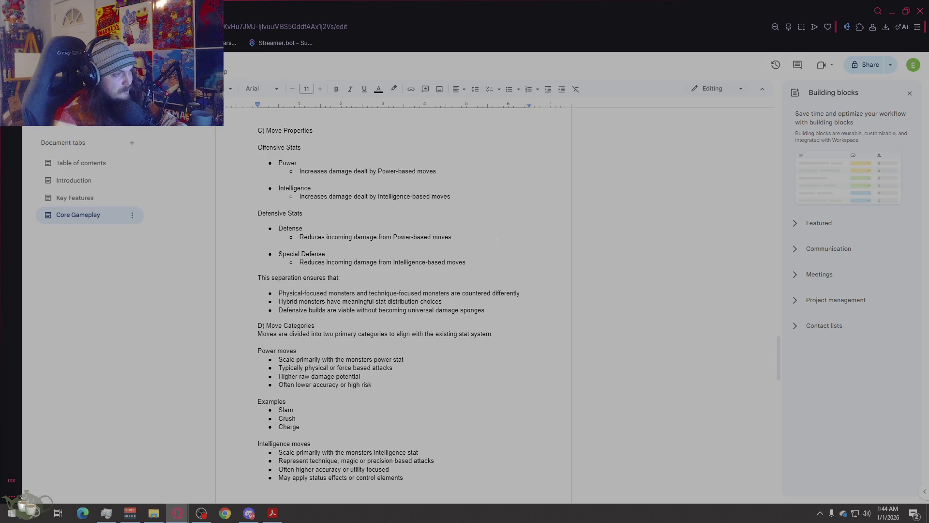
{"action": "scroll", "coordinate": [497, 241], "scroll_direction": "up", "scroll_amount": 7}
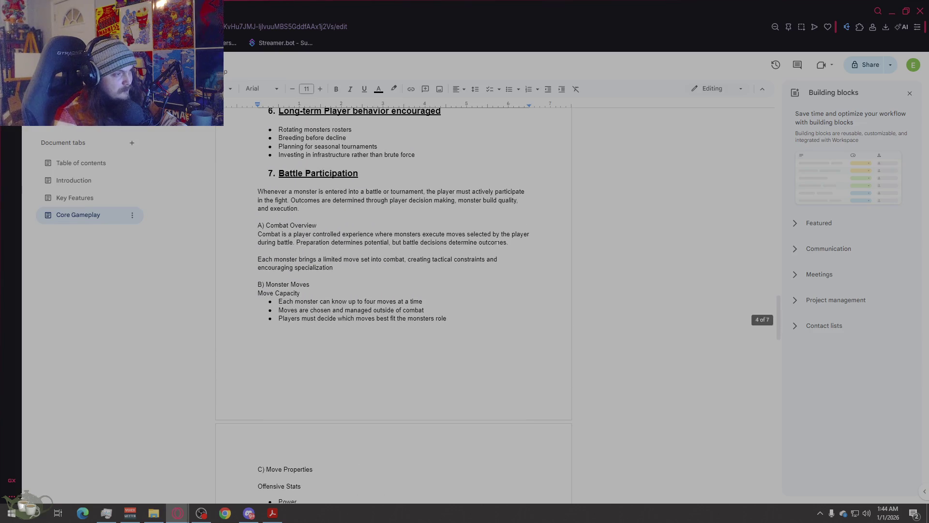
{"action": "scroll", "coordinate": [497, 244], "scroll_direction": "down", "scroll_amount": 6}
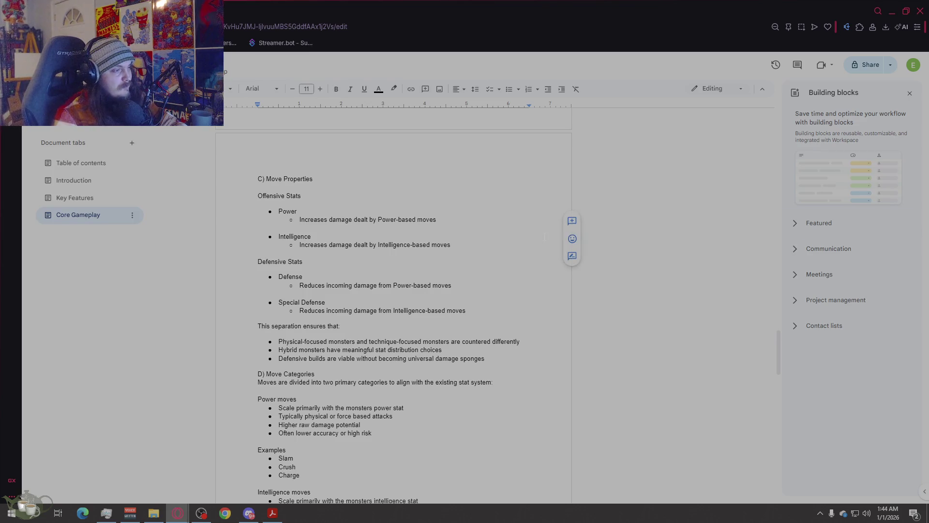
{"action": "scroll", "coordinate": [544, 237], "scroll_direction": "down", "scroll_amount": 3}
{"action": "scroll", "coordinate": [544, 237], "scroll_direction": "down", "scroll_amount": 3}
{"action": "scroll", "coordinate": [544, 236], "scroll_direction": "down", "scroll_amount": 3}
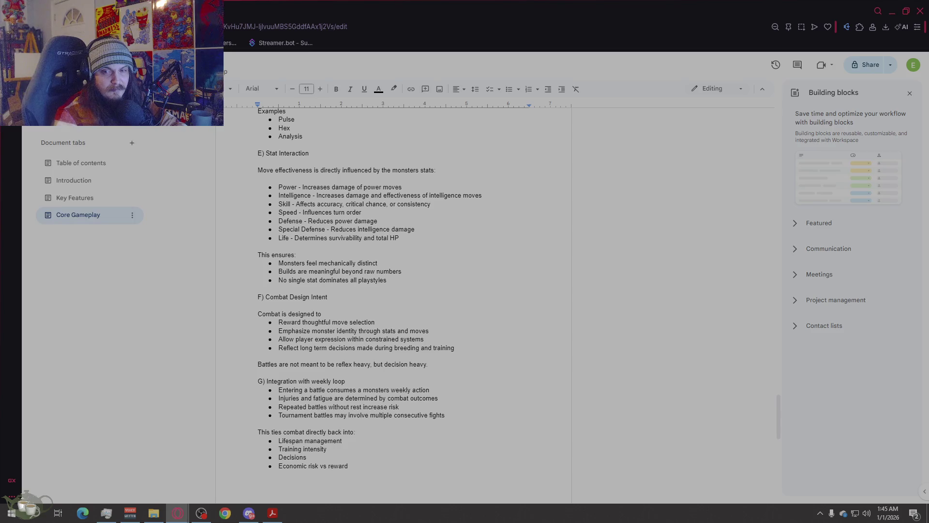
{"action": "left_click", "coordinate": [403, 271]}
{"action": "scroll", "coordinate": [403, 271], "scroll_direction": "up", "scroll_amount": 3}
{"action": "scroll", "coordinate": [491, 202], "scroll_direction": "up", "scroll_amount": 8}
{"action": "scroll", "coordinate": [491, 203], "scroll_direction": "up", "scroll_amount": 4}
{"action": "scroll", "coordinate": [433, 206], "scroll_direction": "down", "scroll_amount": 5}
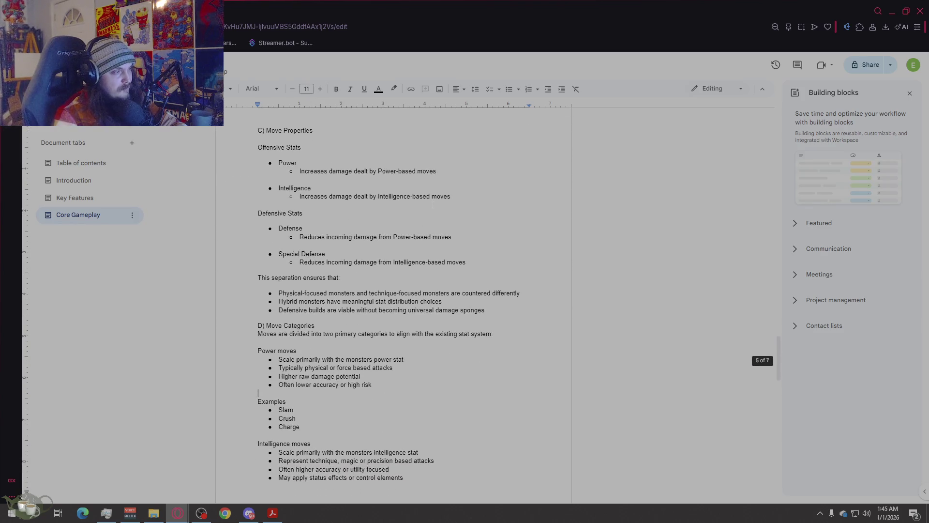
{"action": "scroll", "coordinate": [567, 233], "scroll_direction": "up", "scroll_amount": 1}
{"action": "left_click", "coordinate": [567, 232]}
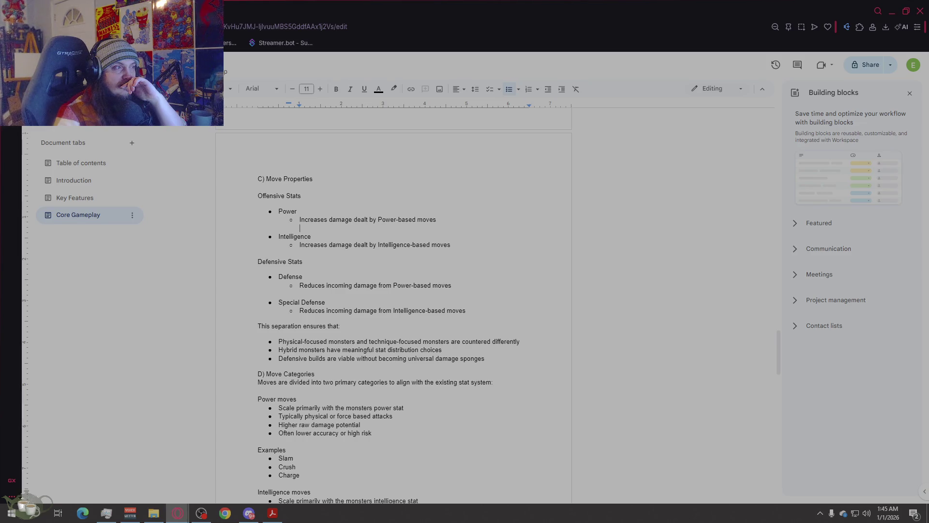
{"action": "left_click", "coordinate": [283, 178]}
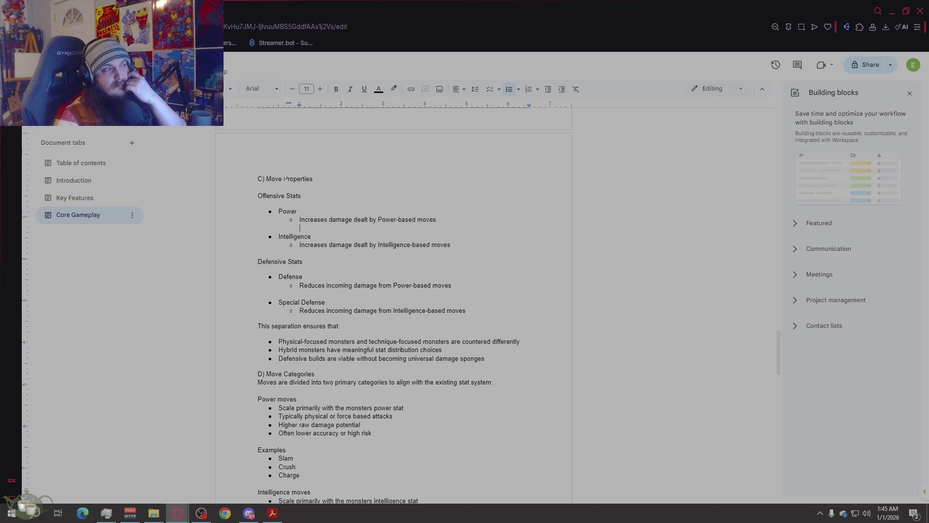
{"action": "left_click_drag", "start_coordinate": [283, 178], "coordinate": [276, 179]}
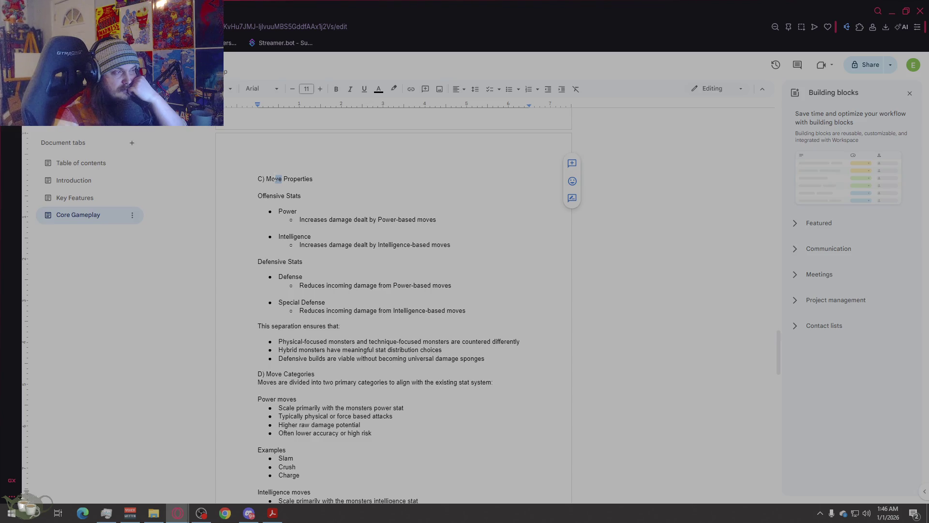
{"action": "left_click", "coordinate": [475, 225]}
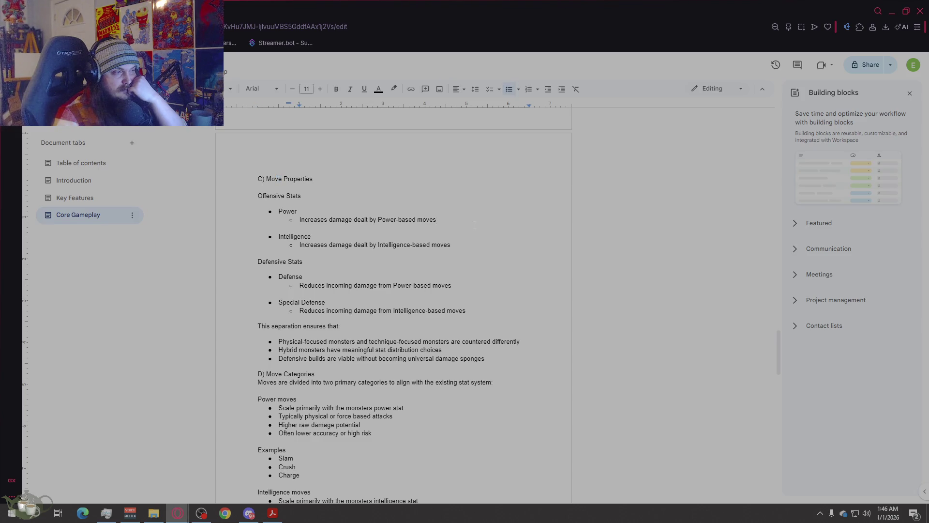
{"action": "scroll", "coordinate": [371, 236], "scroll_direction": "up", "scroll_amount": 4}
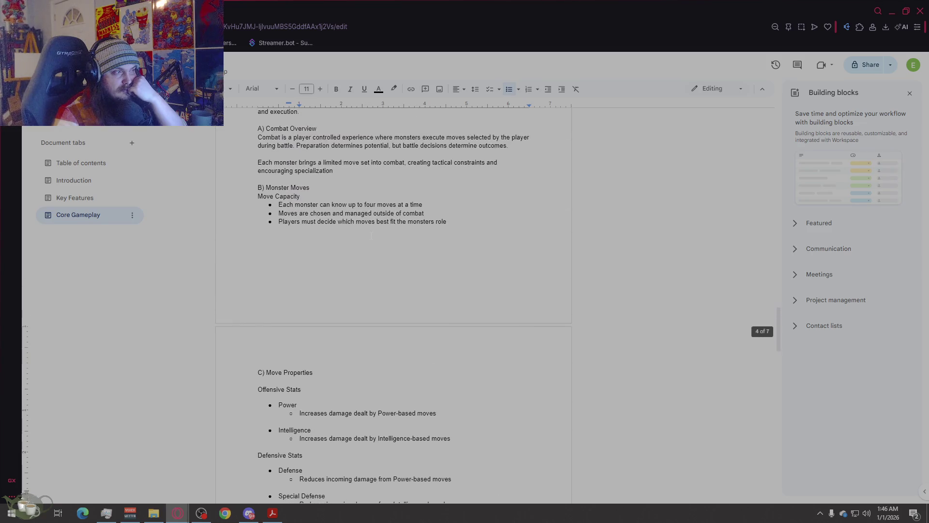
{"action": "scroll", "coordinate": [372, 235], "scroll_direction": "down", "scroll_amount": 4}
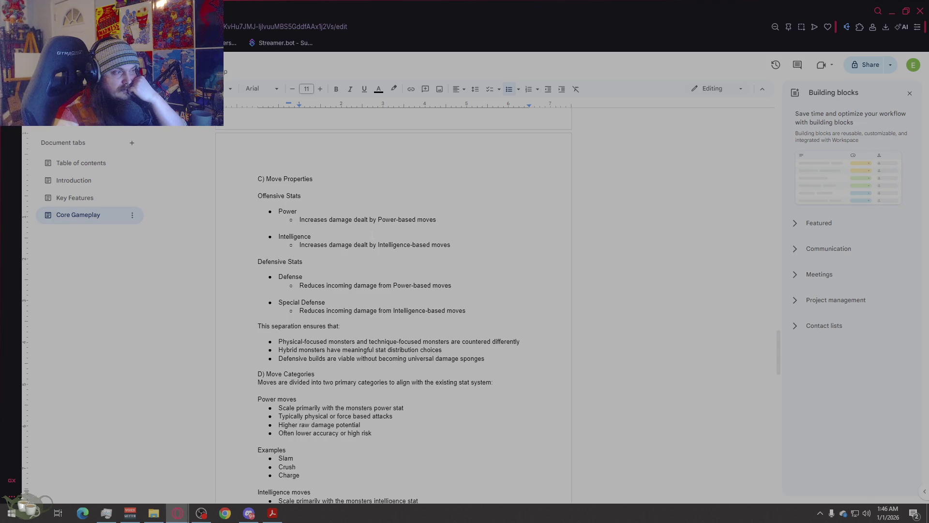
{"action": "scroll", "coordinate": [463, 218], "scroll_direction": "up", "scroll_amount": 3}
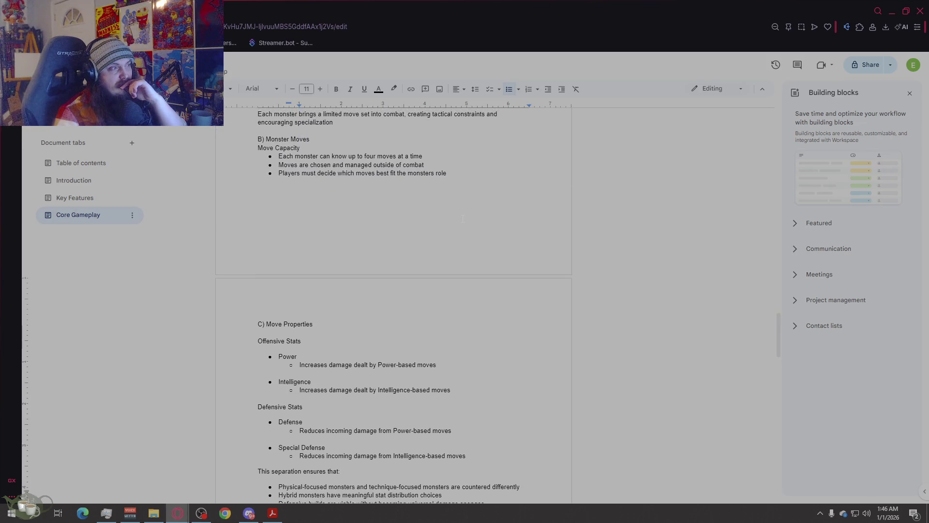
{"action": "scroll", "coordinate": [463, 219], "scroll_direction": "down", "scroll_amount": 2}
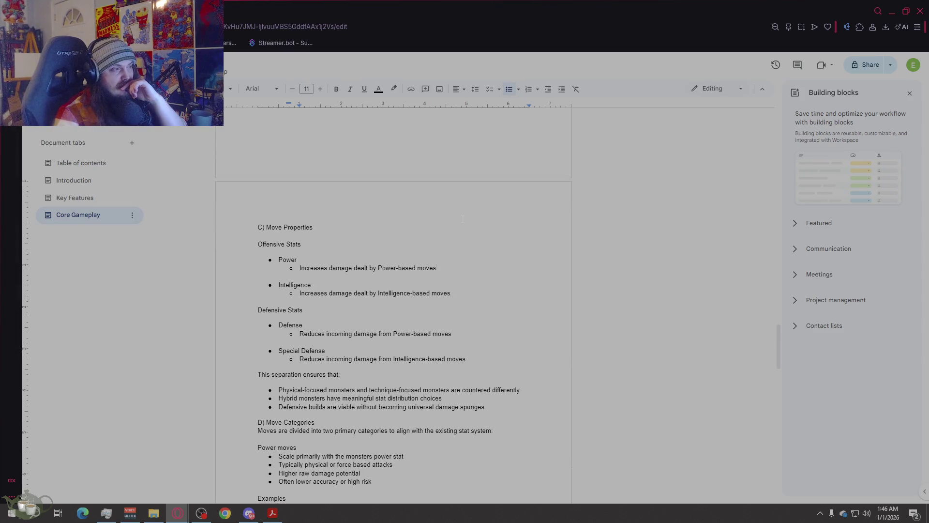
{"action": "left_click", "coordinate": [308, 238]}
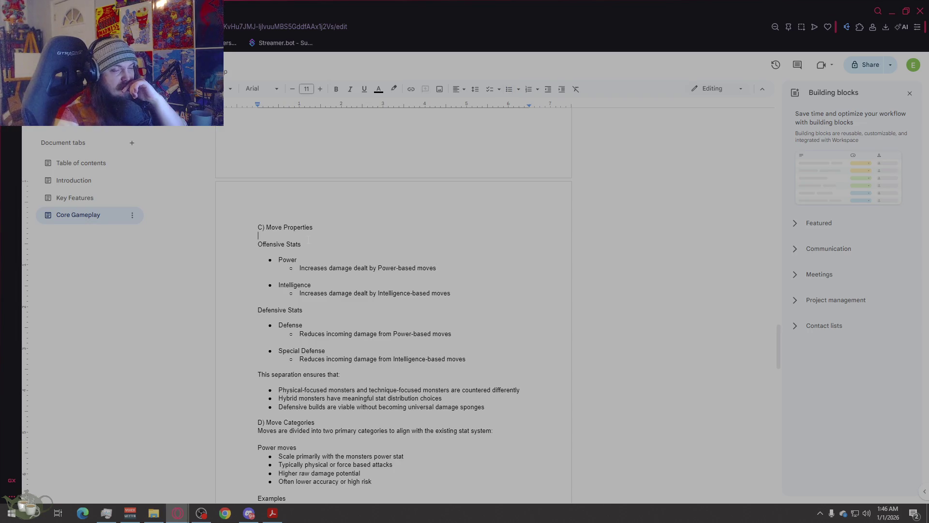
{"action": "scroll", "coordinate": [499, 138], "scroll_direction": "up", "scroll_amount": 6}
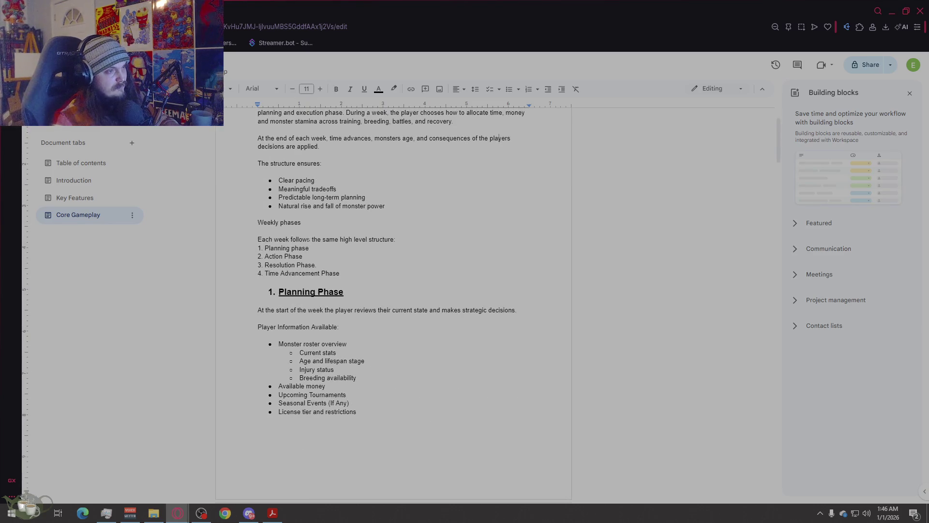
- Undo the Offensive/Defensive Stats edits, restoring the Power, Accuracy, Type and Additional effects list
{"action": "key", "text": "Return"}
{"action": "key", "text": "BackSpace"}
{"action": "key", "text": "BackSpace"}
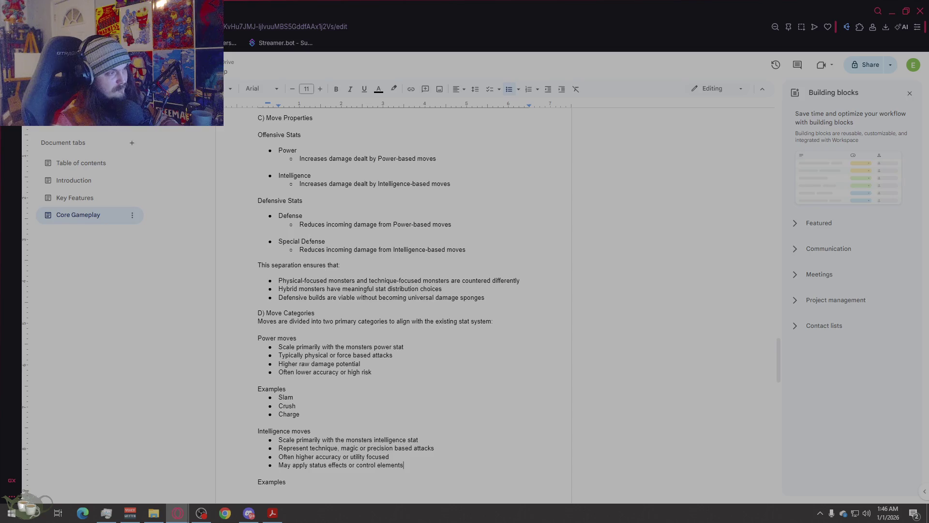
{"action": "left_click", "coordinate": [466, 249]}
{"action": "key", "text": "shift+Return"}
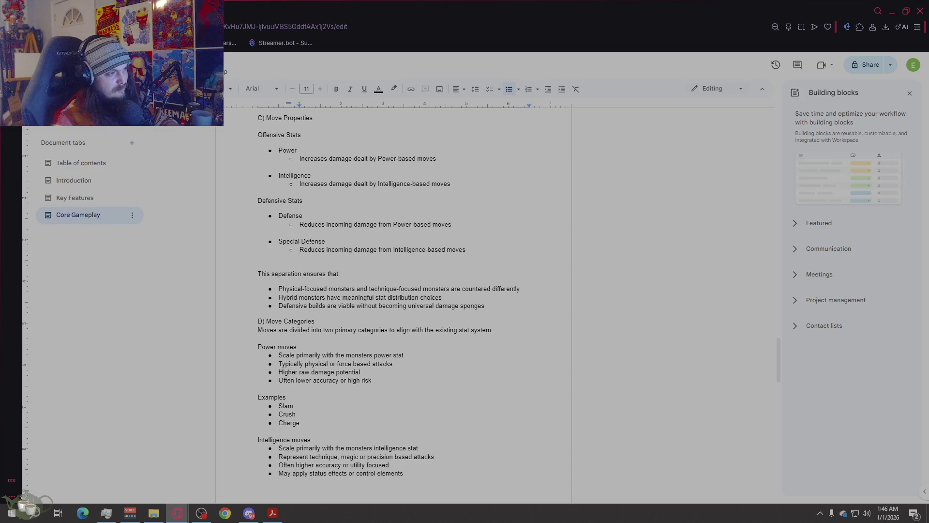
{"action": "key", "text": "ctrl+z"}
{"action": "key", "text": "ctrl+z"}
{"action": "key", "text": "ctrl+z"}
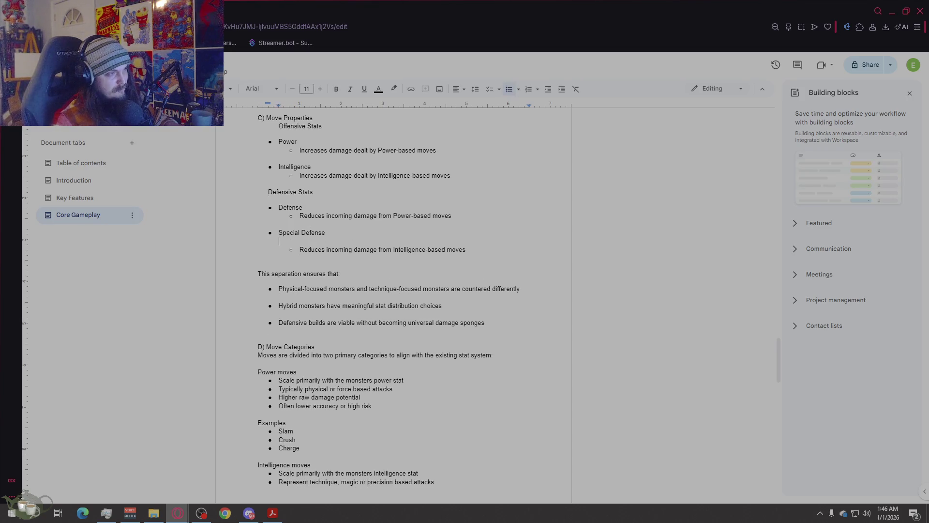
{"action": "key", "text": "ctrl+z"}
{"action": "key", "text": "ctrl+z"}
{"action": "key", "text": "ctrl+z"}
{"action": "key", "text": "ctrl+z"}
{"action": "key", "text": "ctrl+z"}
{"action": "key", "text": "ctrl+z"}
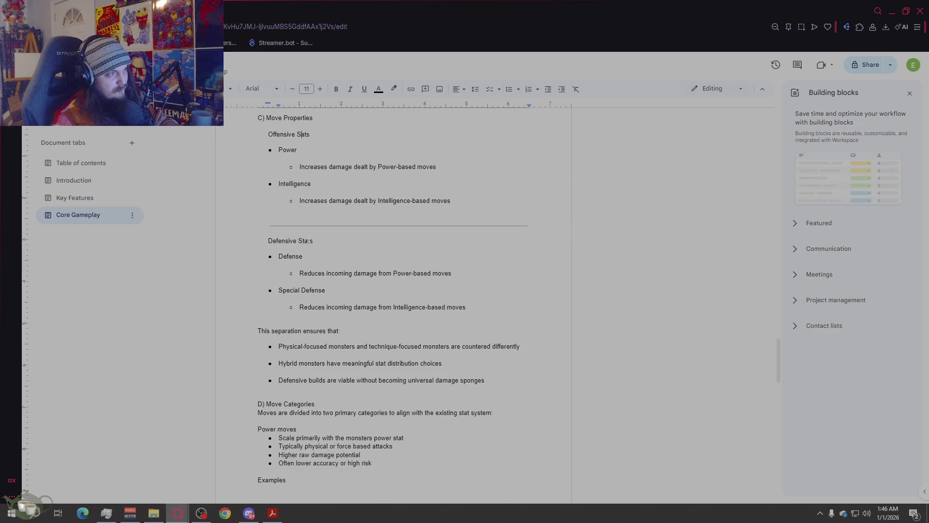
{"action": "key", "text": "ctrl+z"}
{"action": "key", "text": "ctrl+z"}
{"action": "key", "text": "ctrl+z"}
{"action": "key", "text": "ctrl+z"}
{"action": "key", "text": "ctrl+z"}
{"action": "key", "text": "ctrl+z"}
{"action": "key", "text": "ctrl+z"}
{"action": "key", "text": "ctrl+z"}
{"action": "key", "text": "ctrl+z"}
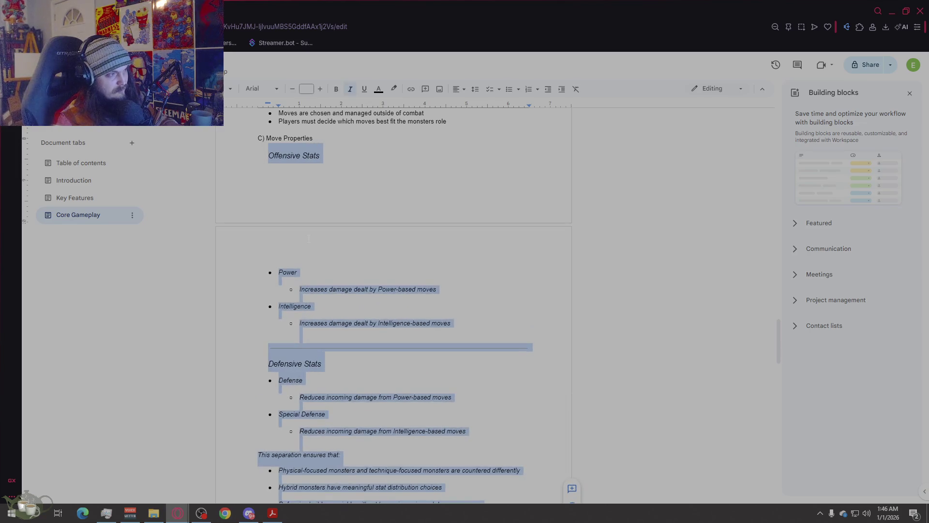
{"action": "key", "text": "ctrl+z"}
{"action": "key", "text": "ctrl+z"}
{"action": "key", "text": "ctrl+z"}
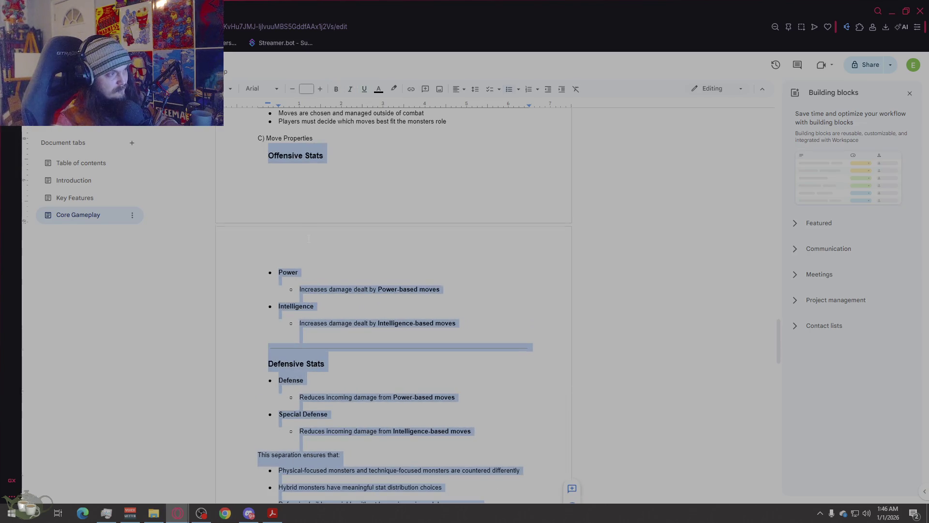
{"action": "key", "text": "ctrl+z"}
{"action": "key", "text": "ctrl+z"}
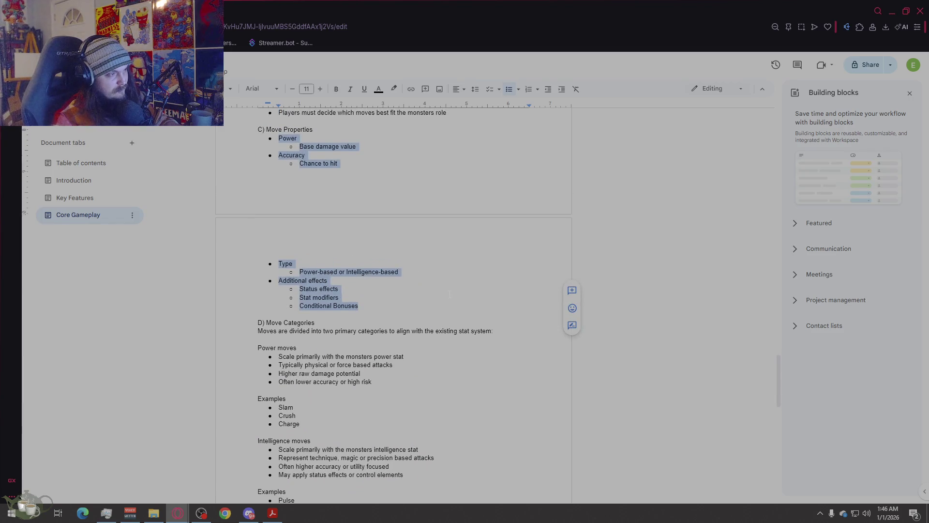
{"action": "left_click", "coordinate": [449, 293]}
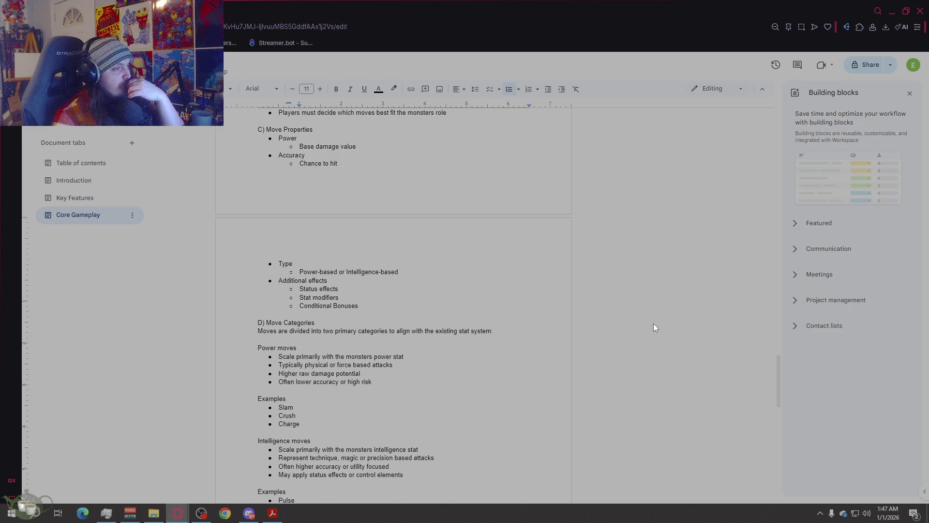
- Review the Move Properties area near the Power moves list and the Chance to hit line
{"action": "scroll", "coordinate": [531, 299], "scroll_direction": "up", "scroll_amount": 2}
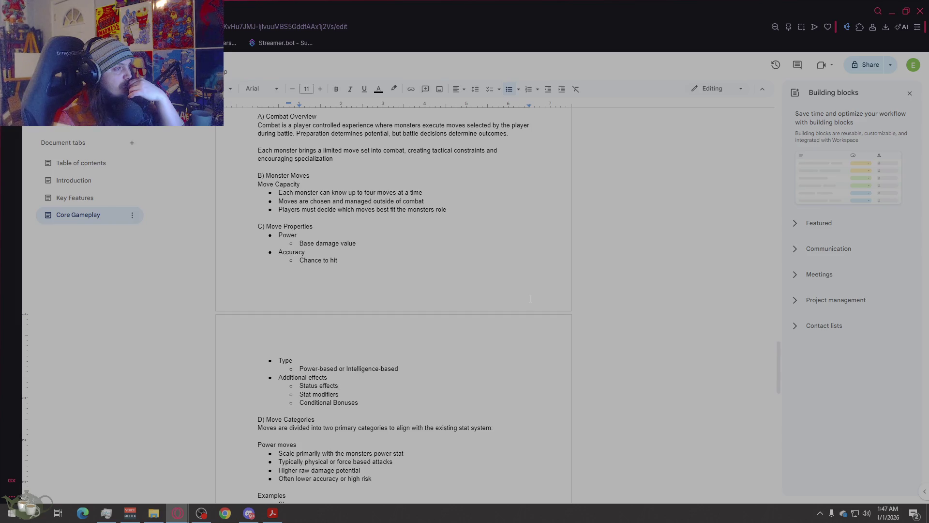
{"action": "scroll", "coordinate": [530, 298], "scroll_direction": "down", "scroll_amount": 3}
{"action": "scroll", "coordinate": [530, 299], "scroll_direction": "up", "scroll_amount": 1}
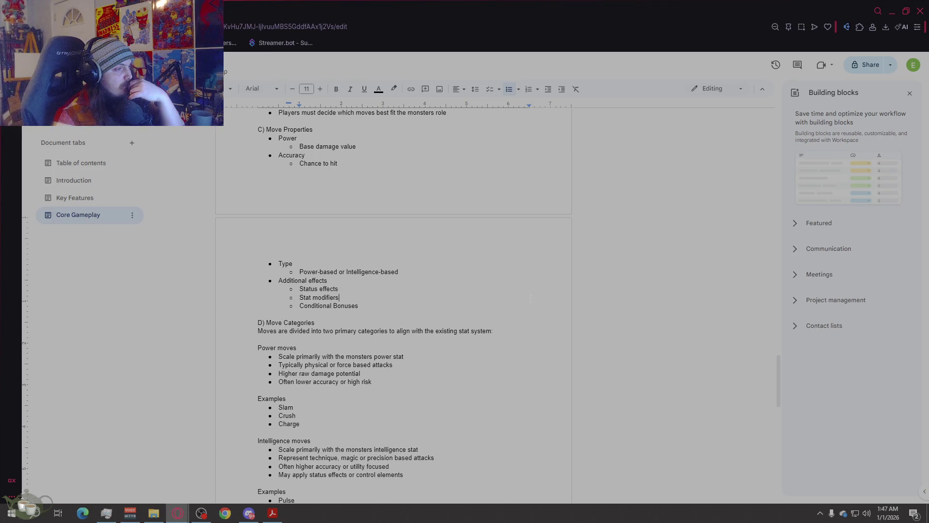
{"action": "left_click", "coordinate": [540, 387]}
{"action": "scroll", "coordinate": [534, 384], "scroll_direction": "up", "scroll_amount": 5}
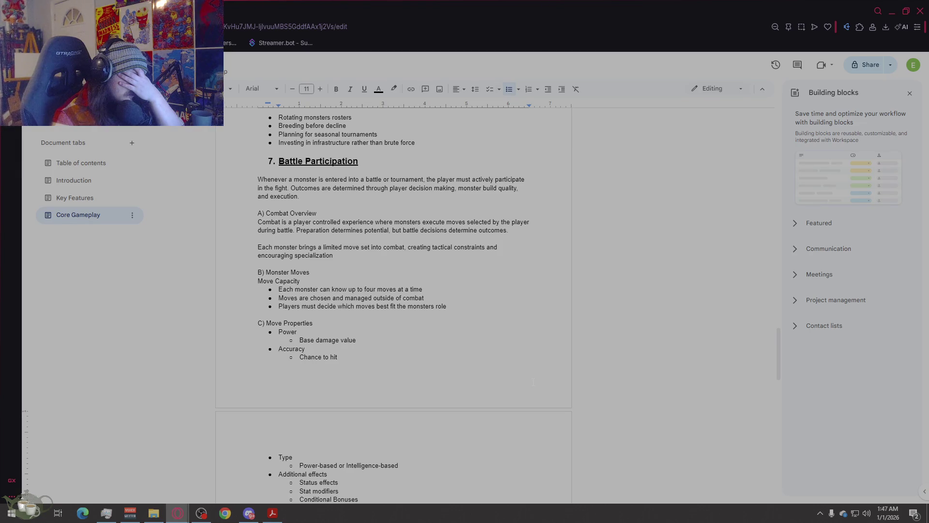
{"action": "left_click", "coordinate": [533, 382]}
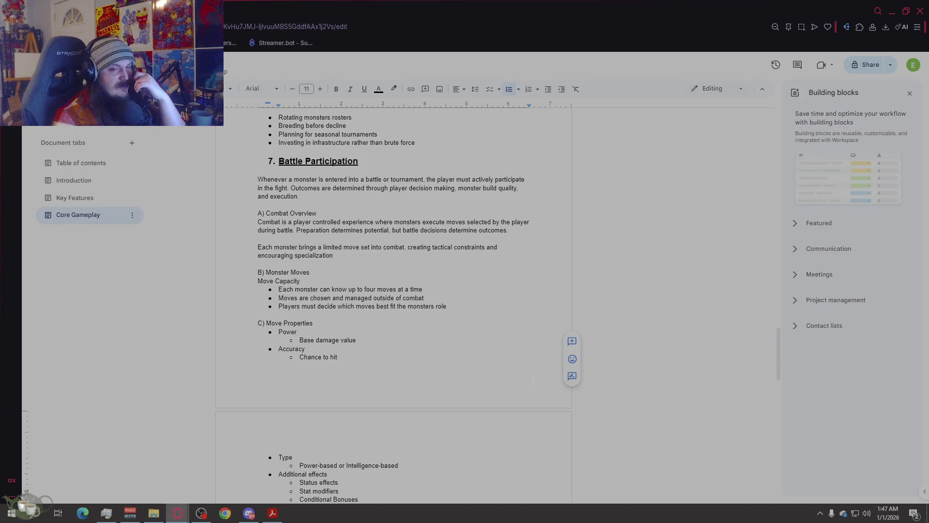
- Add, then remove, an extra bullet after Type based interactions
{"action": "scroll", "coordinate": [533, 382], "scroll_direction": "down", "scroll_amount": 5}
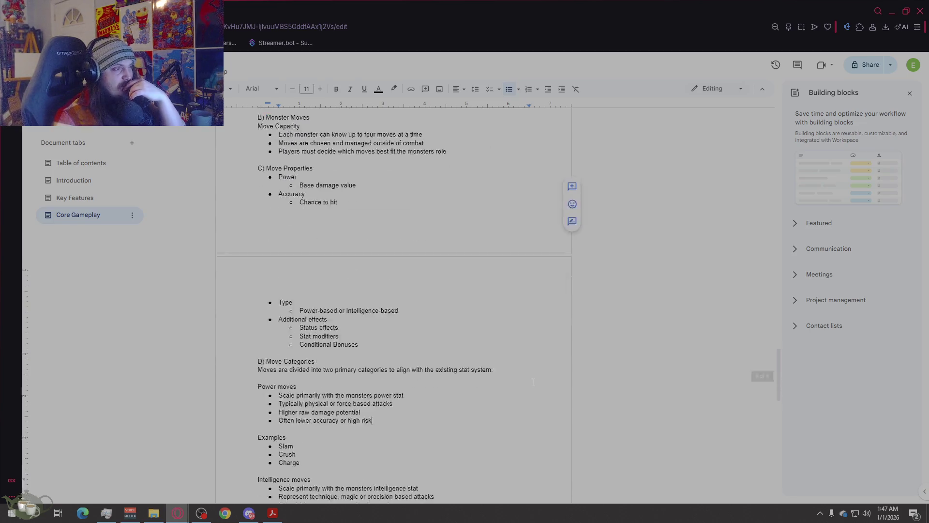
{"action": "scroll", "coordinate": [532, 382], "scroll_direction": "down", "scroll_amount": 2}
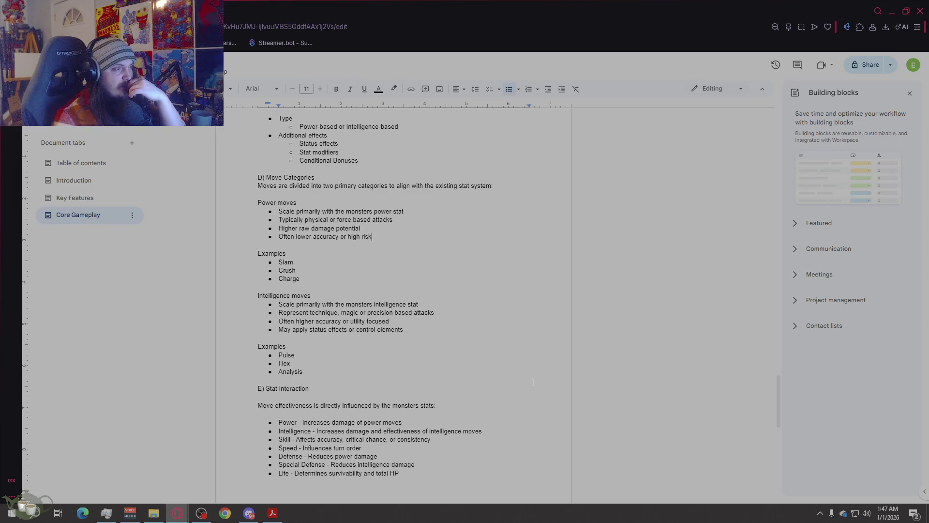
{"action": "scroll", "coordinate": [533, 382], "scroll_direction": "down", "scroll_amount": 4}
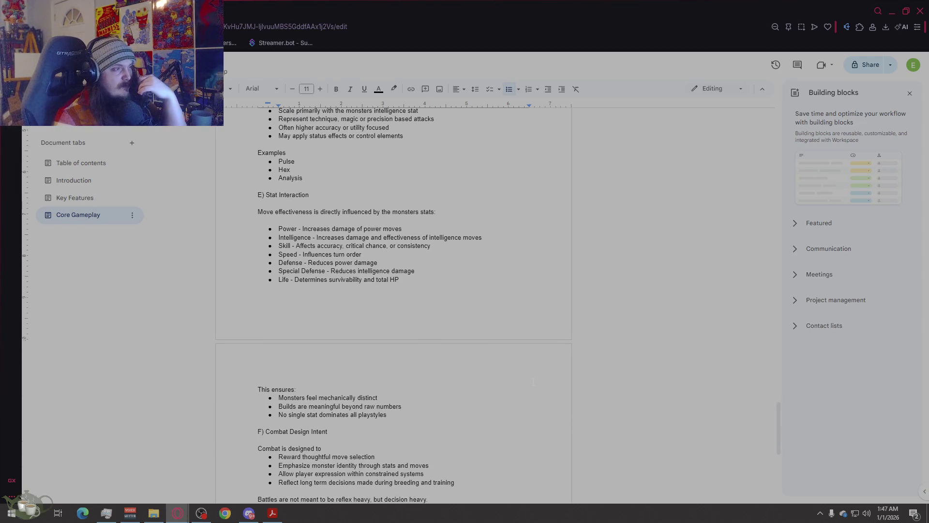
{"action": "scroll", "coordinate": [532, 382], "scroll_direction": "down", "scroll_amount": 3}
{"action": "scroll", "coordinate": [532, 382], "scroll_direction": "down", "scroll_amount": 3}
{"action": "scroll", "coordinate": [534, 382], "scroll_direction": "up", "scroll_amount": 3}
{"action": "scroll", "coordinate": [534, 382], "scroll_direction": "up", "scroll_amount": 3}
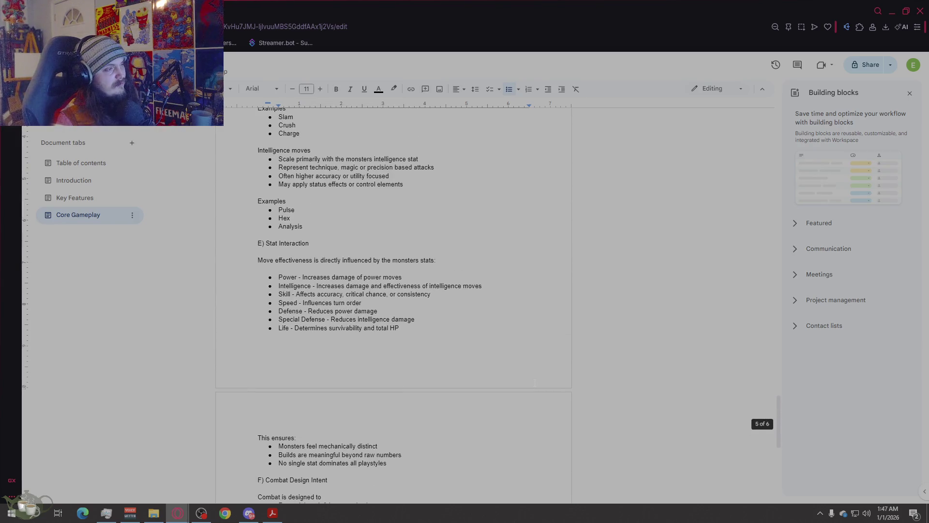
{"action": "scroll", "coordinate": [534, 383], "scroll_direction": "up", "scroll_amount": 1}
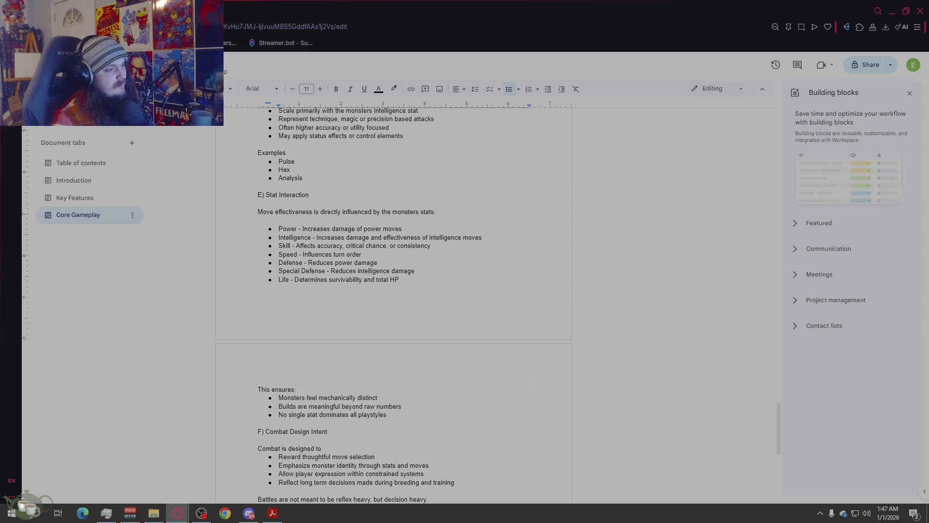
{"action": "scroll", "coordinate": [534, 382], "scroll_direction": "down", "scroll_amount": 3}
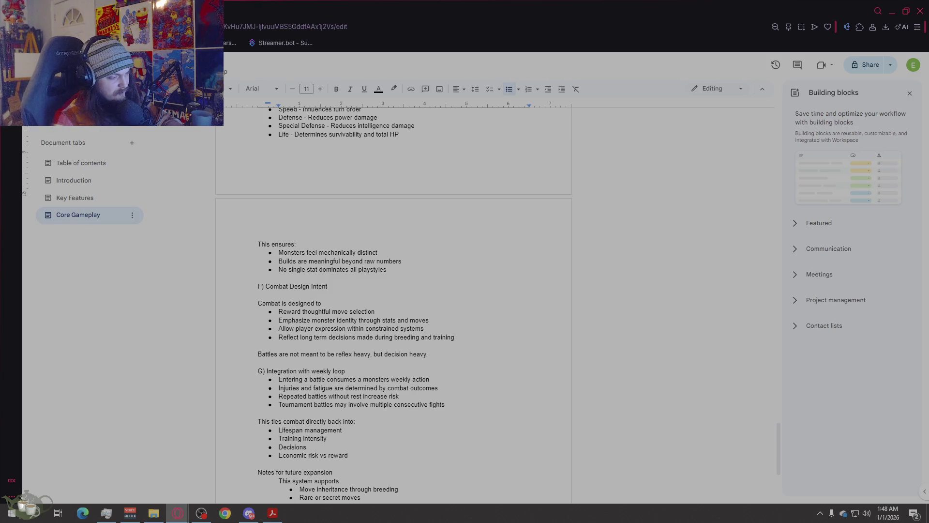
{"action": "scroll", "coordinate": [708, 263], "scroll_direction": "down", "scroll_amount": 4}
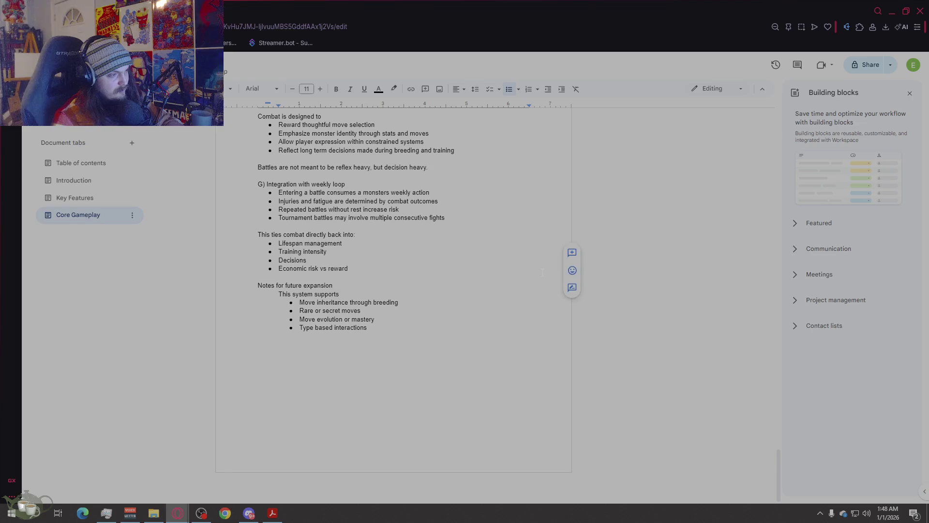
{"action": "left_click", "coordinate": [571, 329]}
{"action": "key", "text": "Return"}
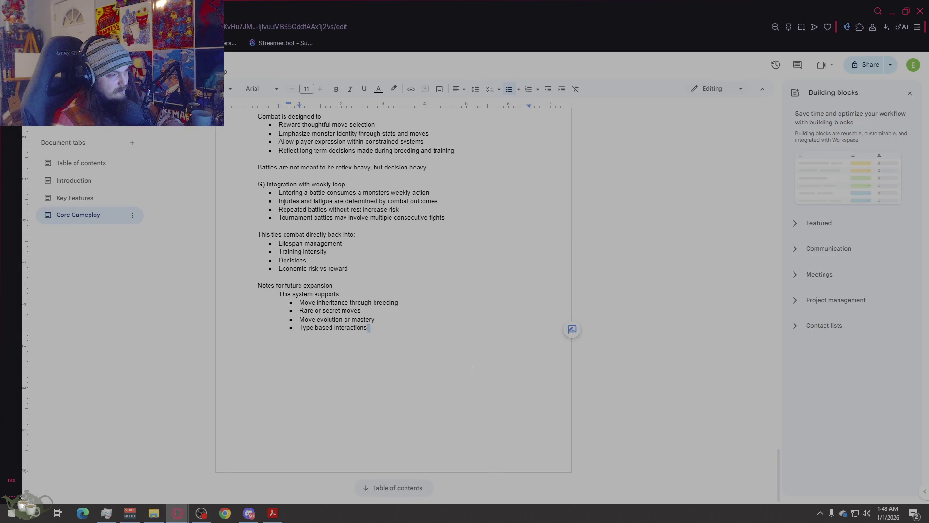
{"action": "key", "text": "Return"}
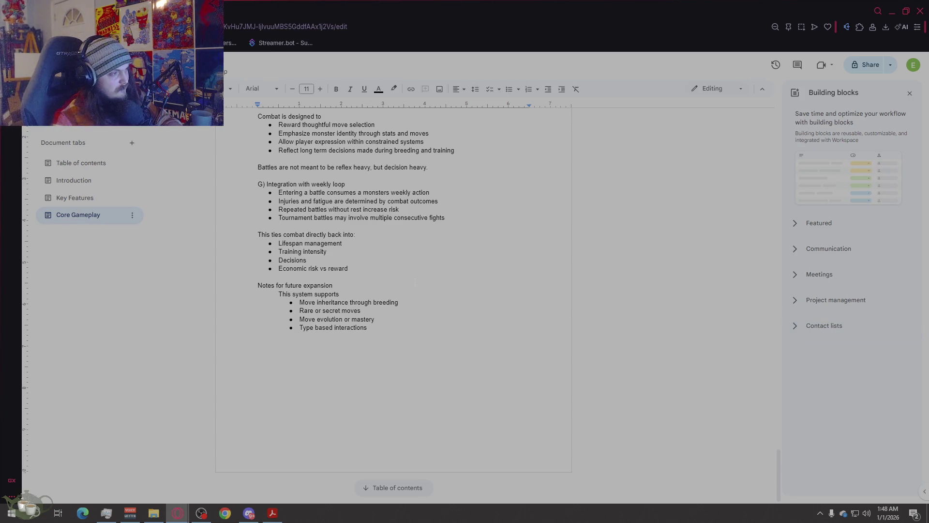
- Insert an empty line after 'No single stat dominates all playstyles' and paste the copied stat sections
{"action": "scroll", "coordinate": [417, 279], "scroll_direction": "up", "scroll_amount": 3}
{"action": "scroll", "coordinate": [417, 279], "scroll_direction": "up", "scroll_amount": 4}
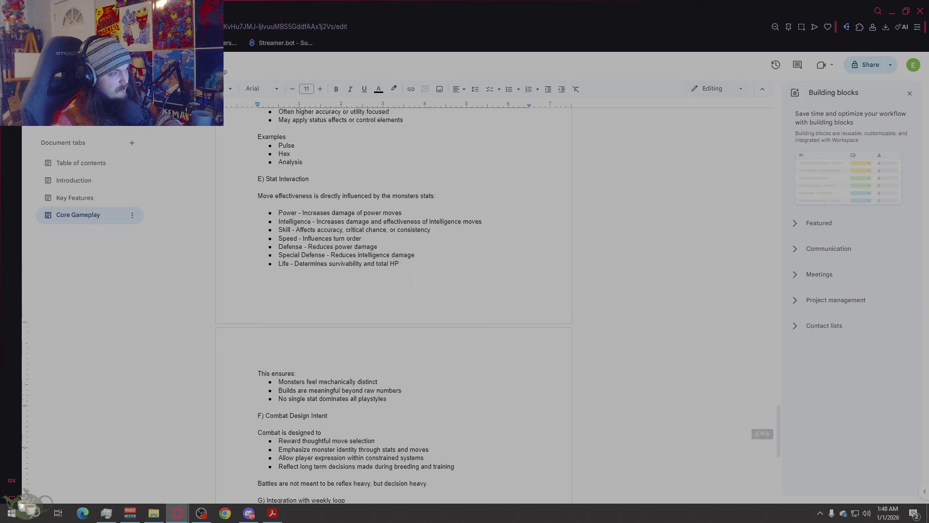
{"action": "scroll", "coordinate": [415, 279], "scroll_direction": "down", "scroll_amount": 2}
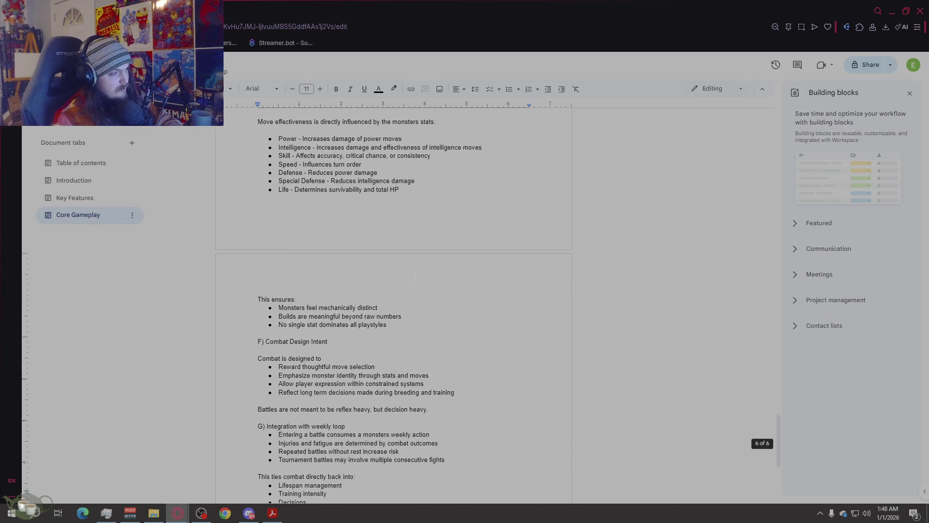
{"action": "left_click", "coordinate": [408, 326]}
{"action": "key", "text": "Return"}
{"action": "key", "text": "Return"}
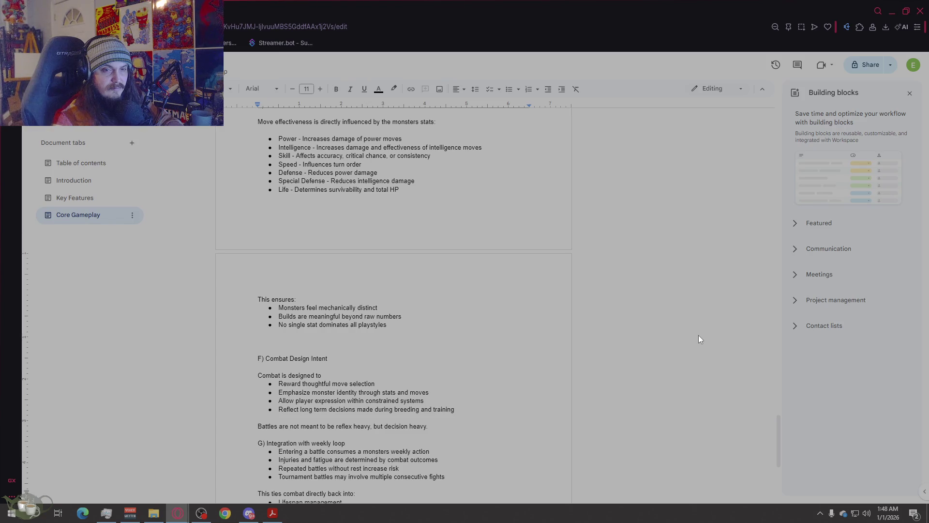
{"action": "key", "text": "ctrl+v"}
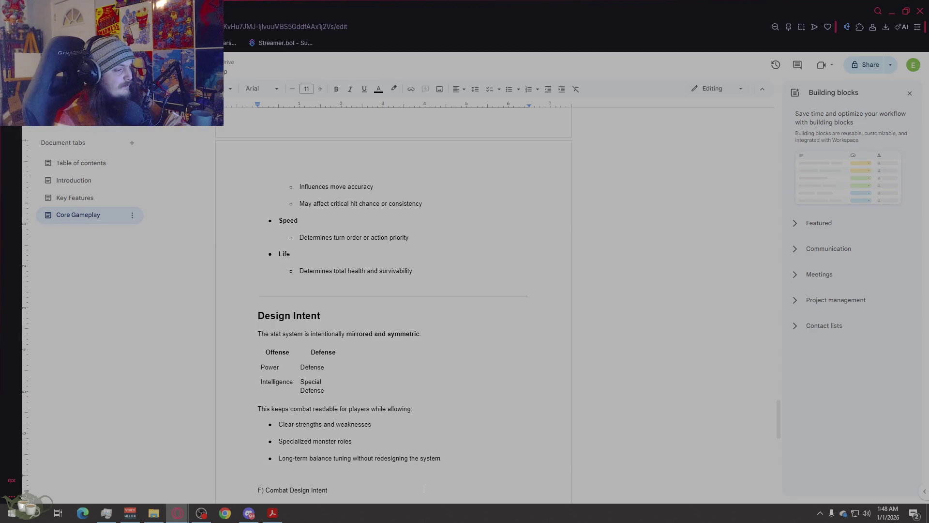
- Select the pasted stat sections and set their font size to 11 pt
{"action": "key", "text": "shift+Up"}
{"action": "key", "text": "shift+Up"}
{"action": "key", "text": "shift+Up"}
{"action": "key", "text": "shift+Up"}
{"action": "key", "text": "shift+Up"}
{"action": "key", "text": "shift+Up"}
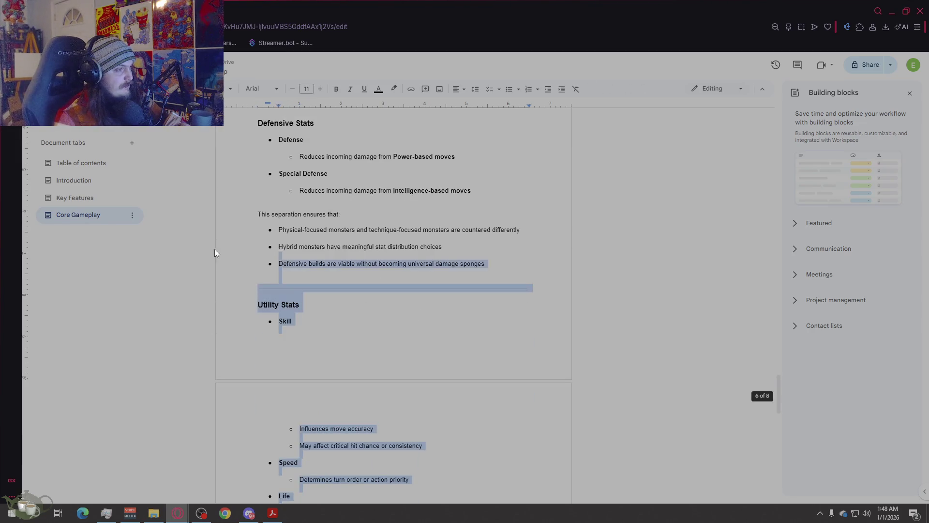
{"action": "key", "text": "shift+Up"}
{"action": "key", "text": "shift+Up"}
{"action": "key", "text": "shift+Up"}
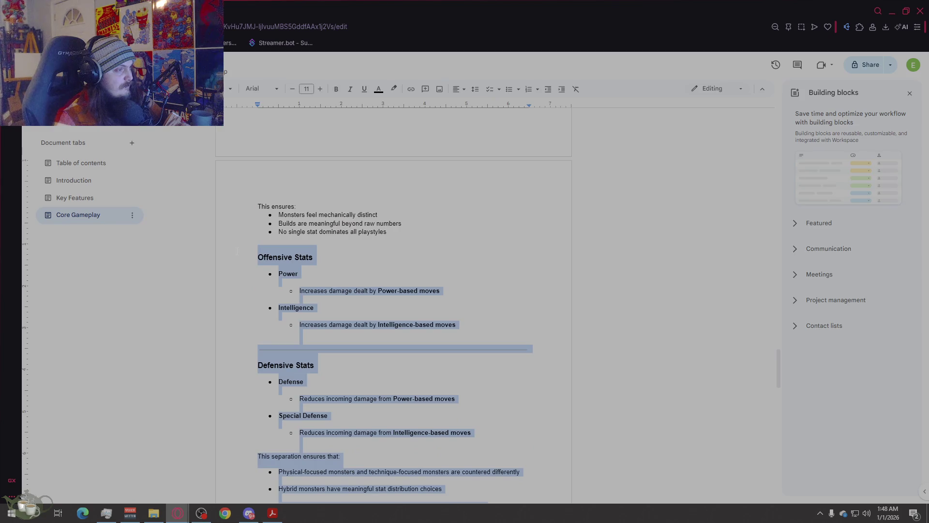
{"action": "left_click", "coordinate": [305, 89]}
{"action": "type", "text": "2"}
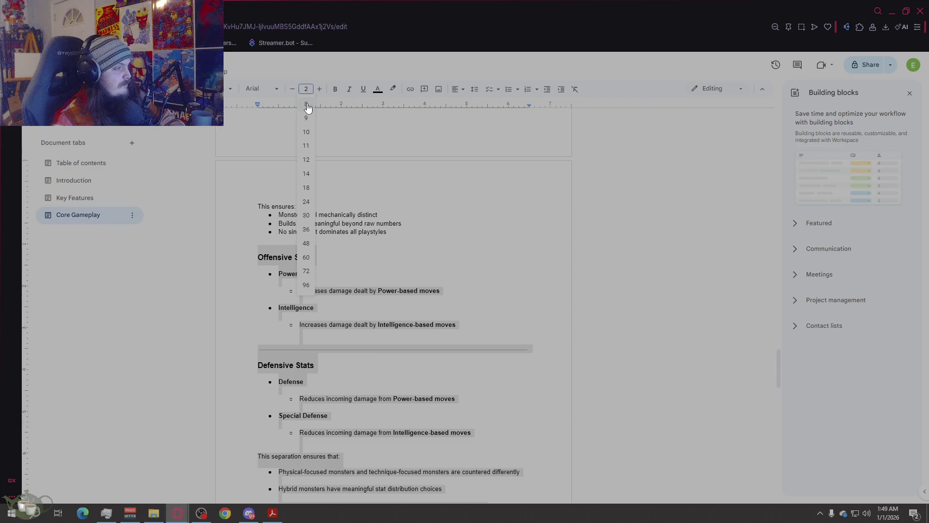
{"action": "key", "text": "BackSpace"}
{"action": "type", "text": "11"}
{"action": "key", "text": "Return"}
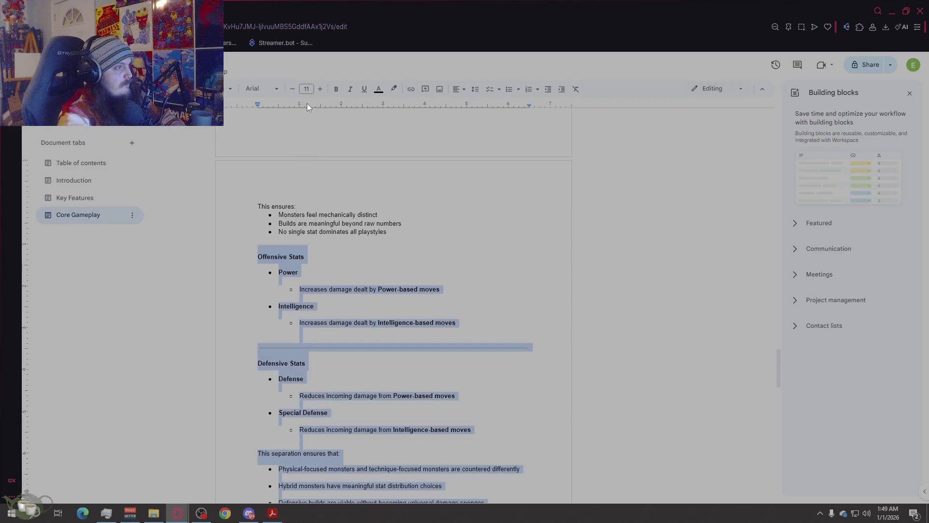
- Remove italic and bold from the pasted block so it is plain text
{"action": "left_click", "coordinate": [346, 91]}
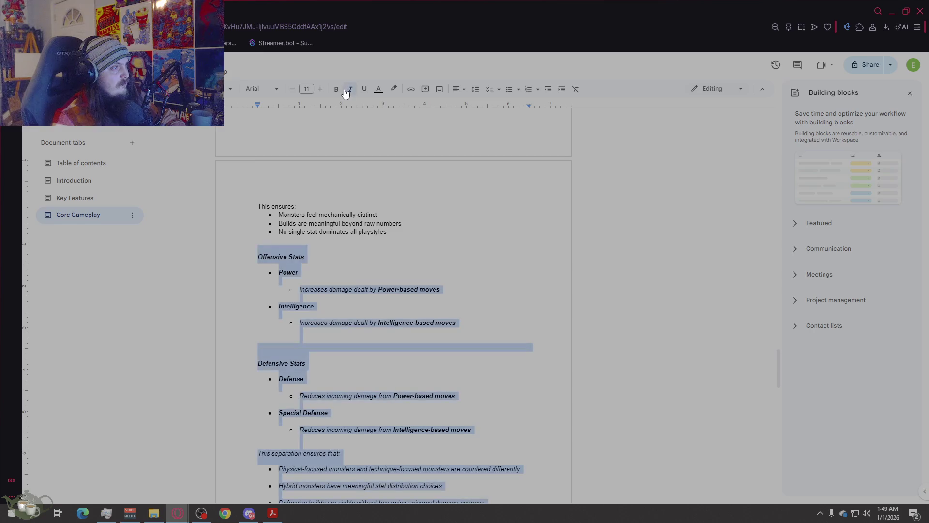
{"action": "left_click", "coordinate": [347, 92]}
{"action": "key", "text": "ctrl+b"}
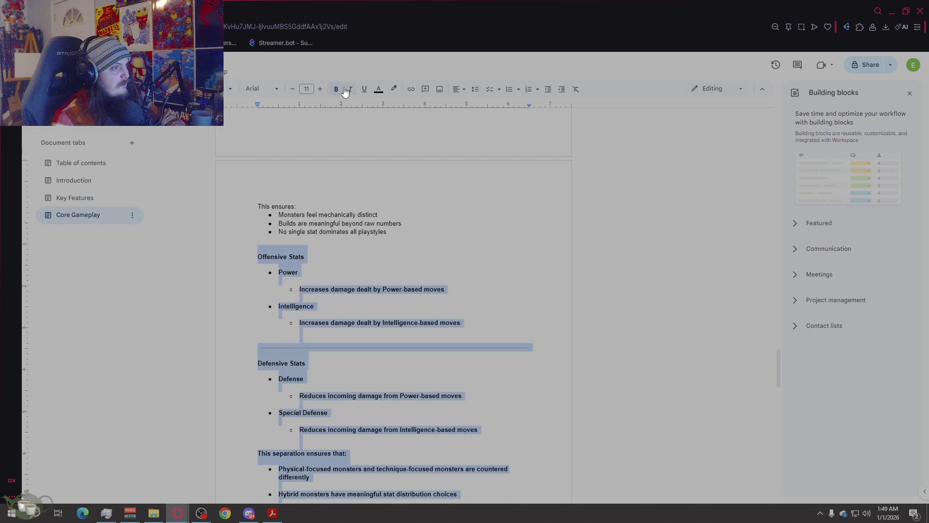
{"action": "left_click", "coordinate": [336, 90]}
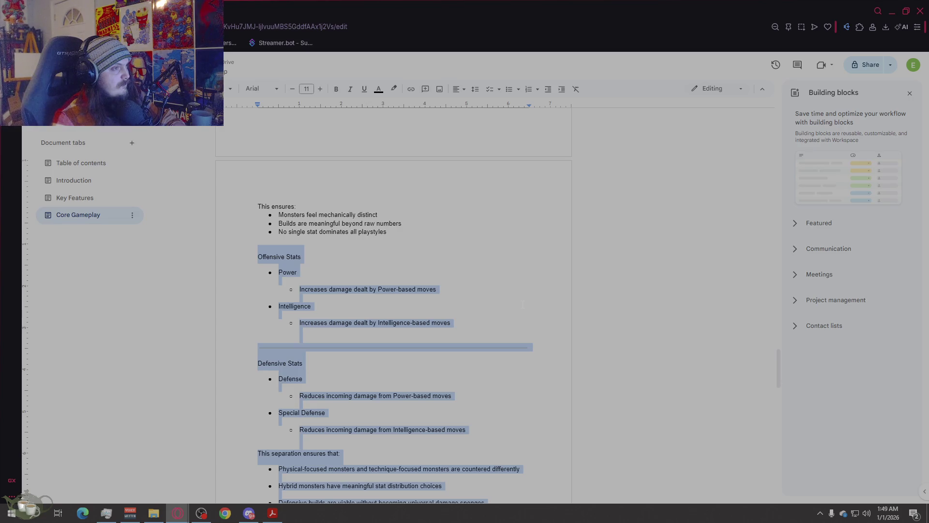
{"action": "left_click", "coordinate": [253, 344]}
{"action": "left_click", "coordinate": [252, 343]}
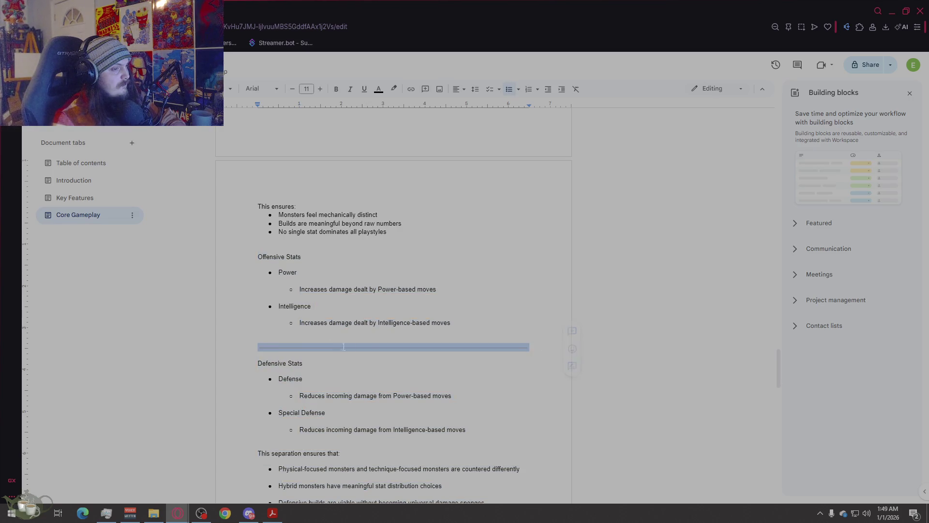
- Delete the horizontal rule and the blank lines around the Intelligence and Power entries
{"action": "key", "text": "BackSpace"}
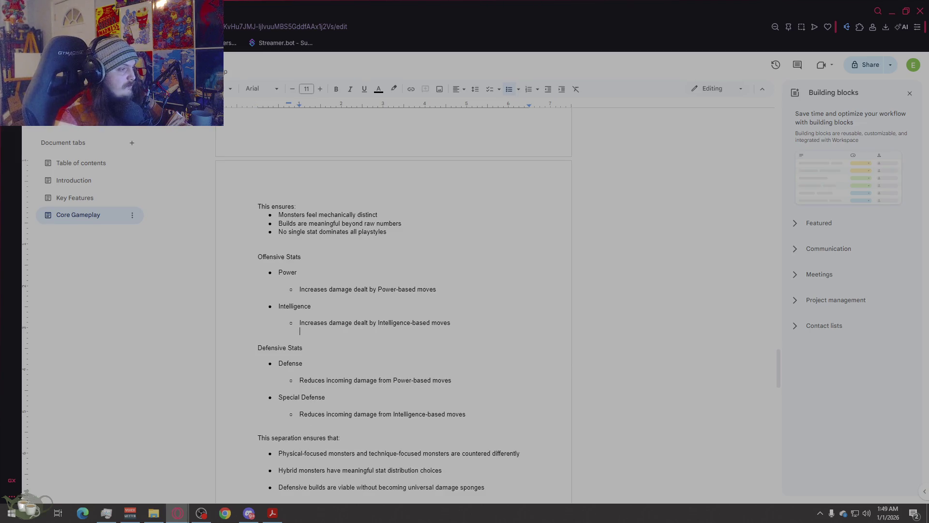
{"action": "key", "text": "BackSpace"}
{"action": "key", "text": "Up"}
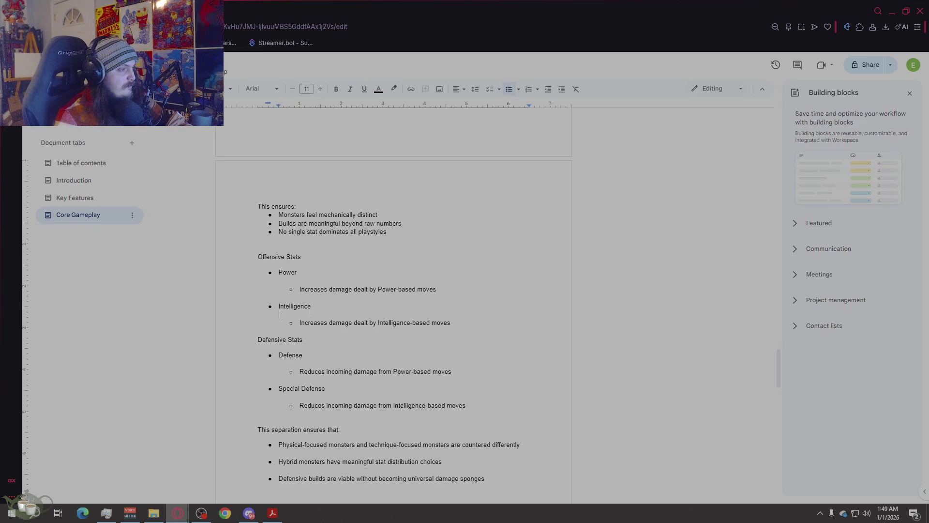
{"action": "key", "text": "BackSpace"}
{"action": "key", "text": "Up"}
{"action": "key", "text": "BackSpace"}
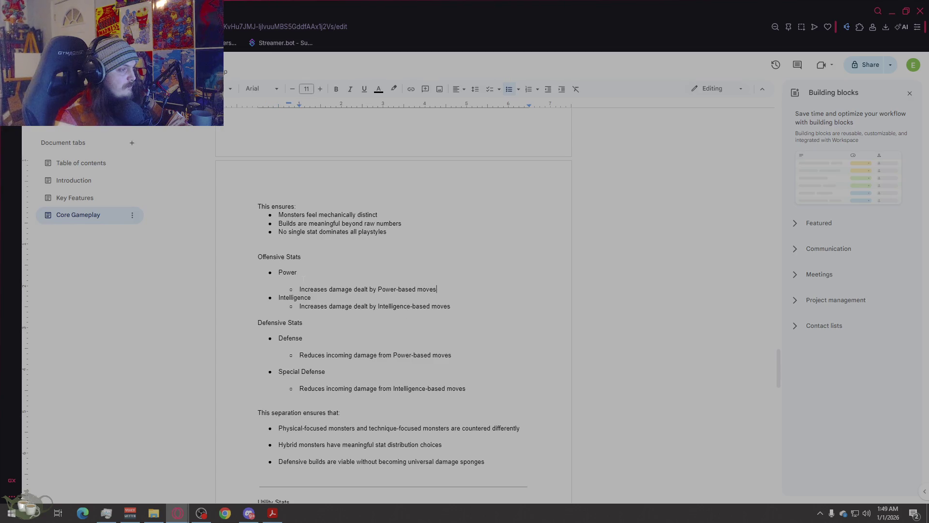
{"action": "key", "text": "Up"}
{"action": "key", "text": "BackSpace"}
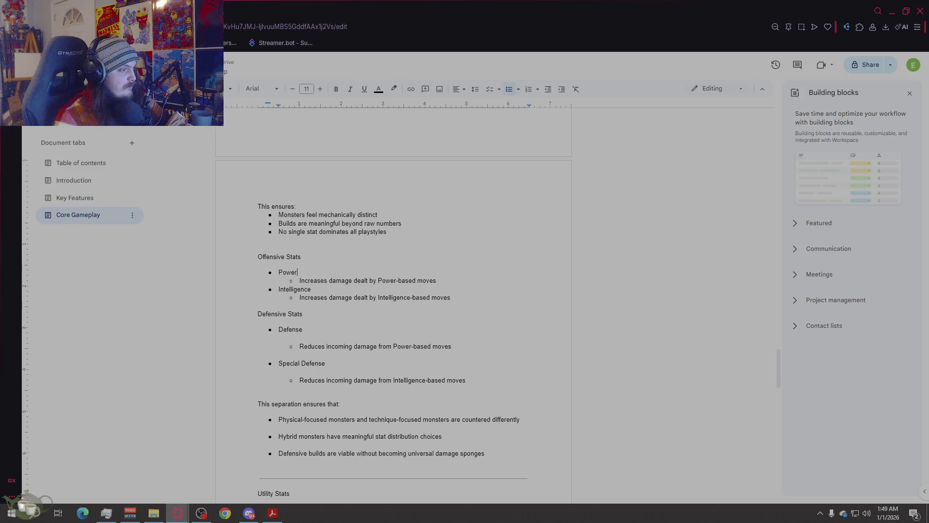
- Try removing the bullet before Power, then undo to restore the Power sub-bullet
{"action": "key", "text": "Home"}
{"action": "key", "text": "BackSpace"}
{"action": "key", "text": "BackSpace"}
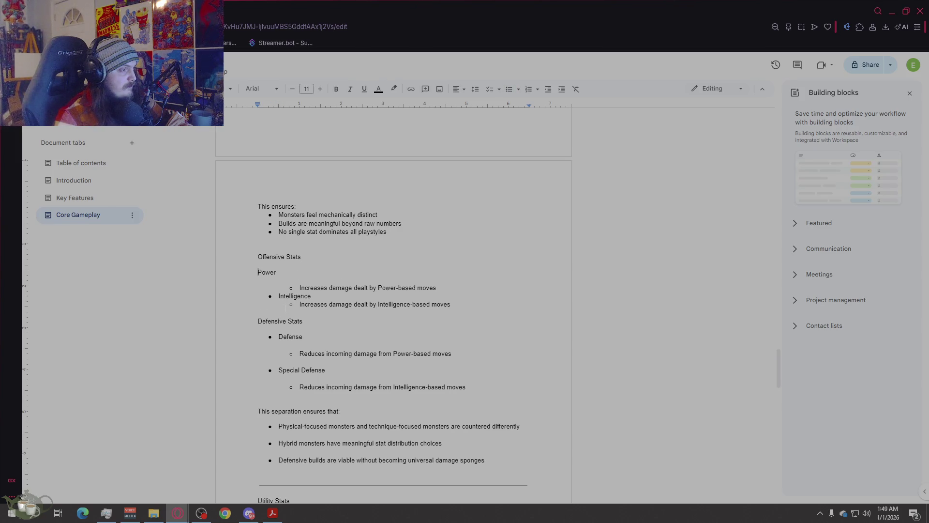
{"action": "key", "text": "BackSpace"}
{"action": "key", "text": "Return"}
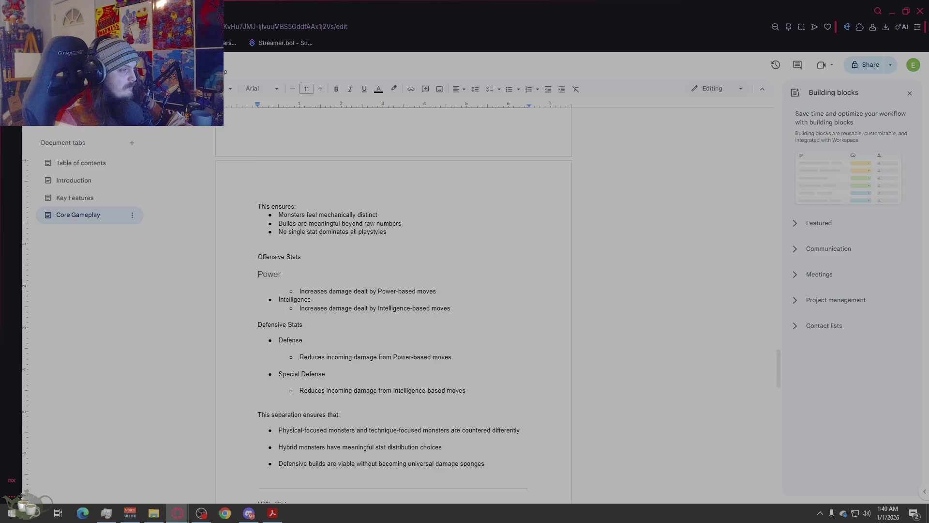
{"action": "key", "text": "shift+End"}
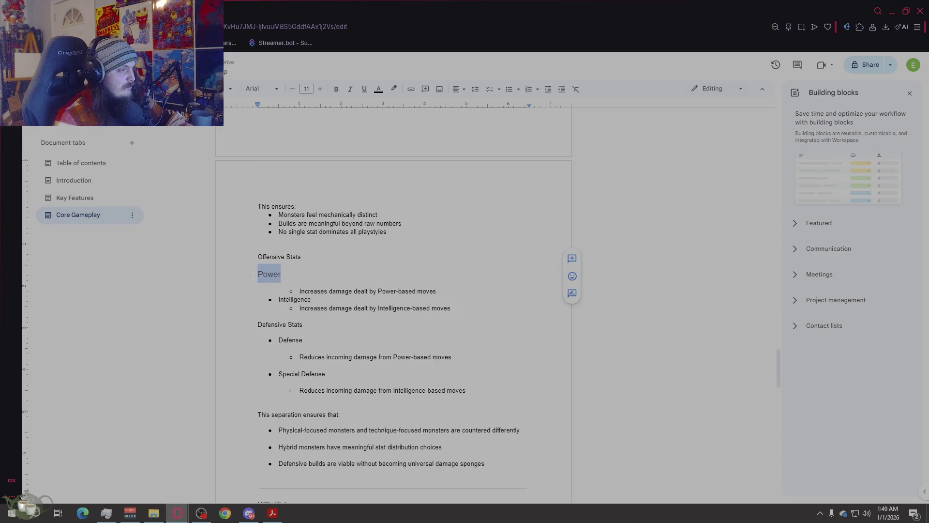
{"action": "key", "text": "BackSpace"}
{"action": "key", "text": "BackSpace"}
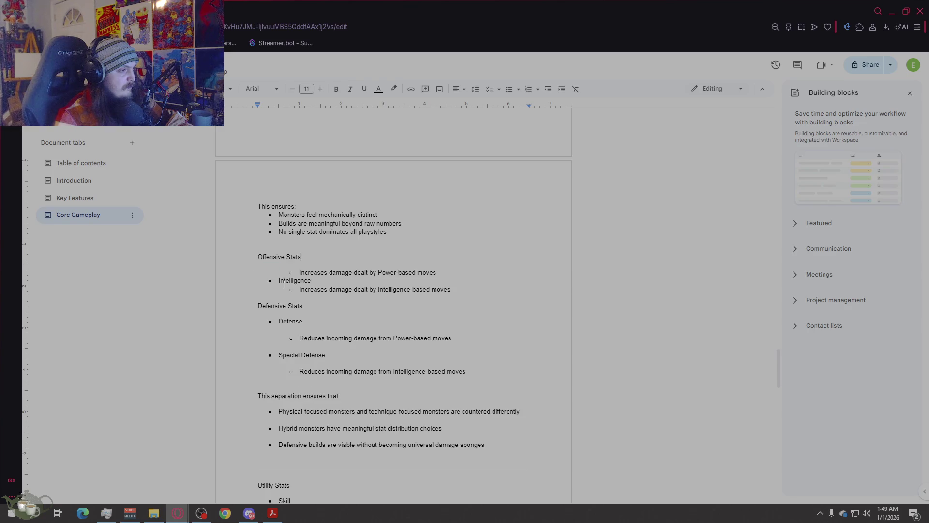
{"action": "left_click", "coordinate": [299, 272]}
{"action": "key", "text": "ctrl+z"}
{"action": "key", "text": "ctrl+z"}
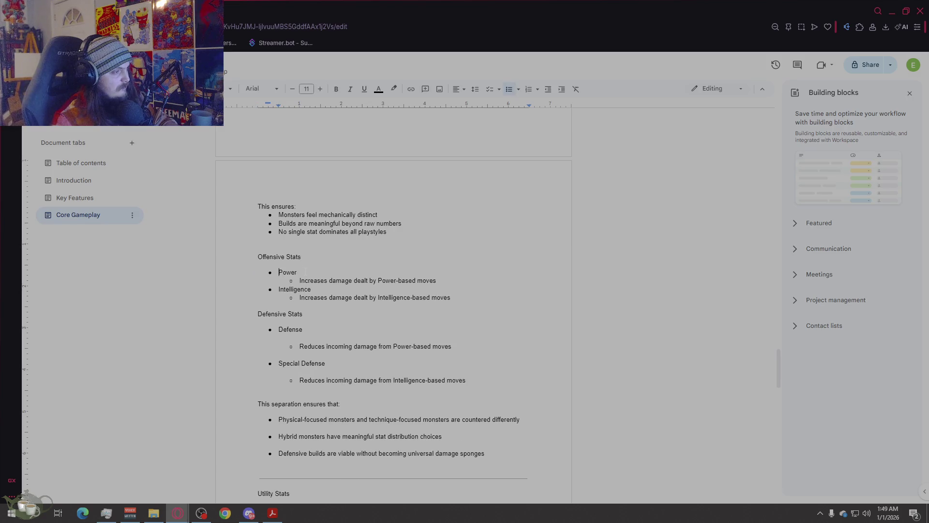
- Remove the blank lines around the Defense and Special Defense entries
{"action": "left_click", "coordinate": [257, 240]}
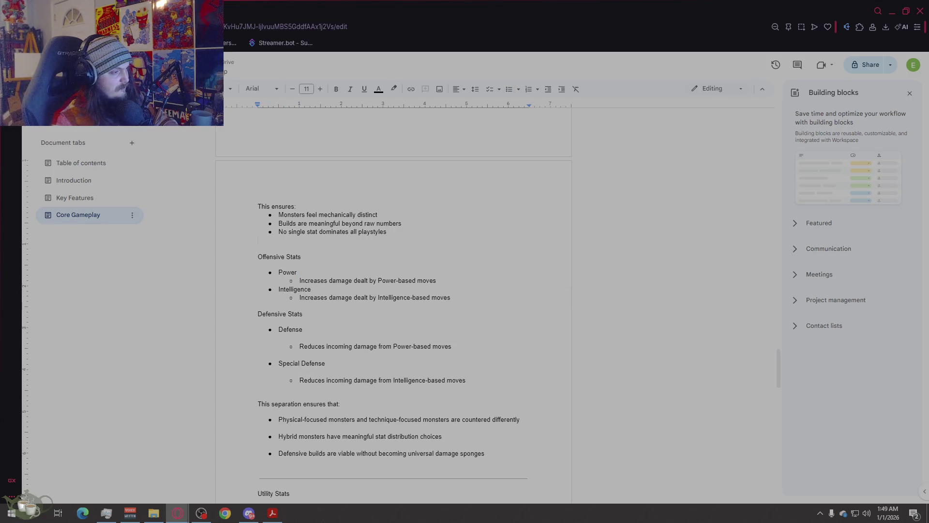
{"action": "left_click", "coordinate": [315, 337]}
{"action": "key", "text": "Delete"}
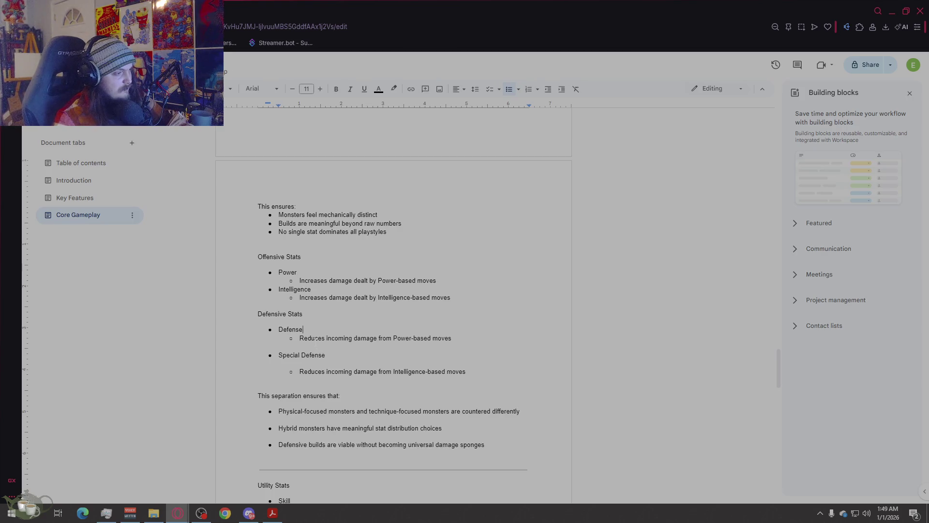
{"action": "key", "text": "Down"}
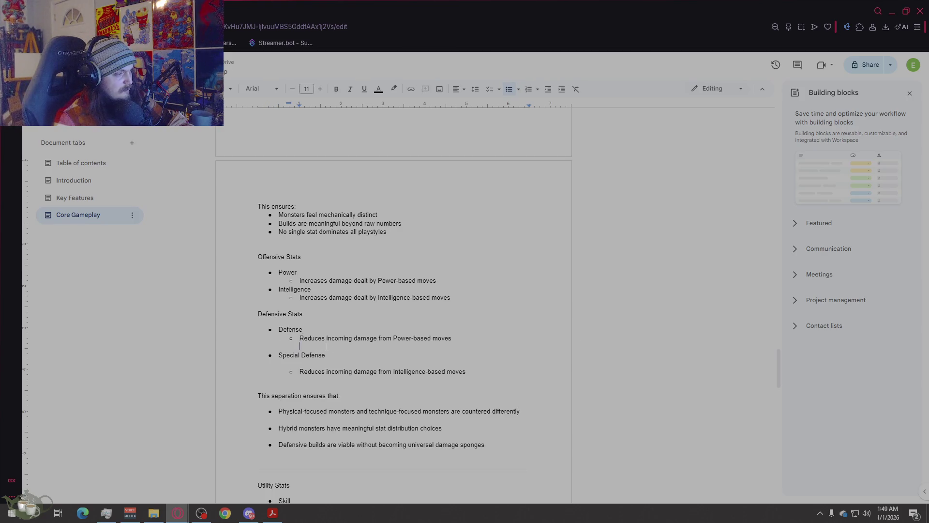
{"action": "key", "text": "Delete"}
{"action": "key", "text": "Down"}
{"action": "key", "text": "BackSpace"}
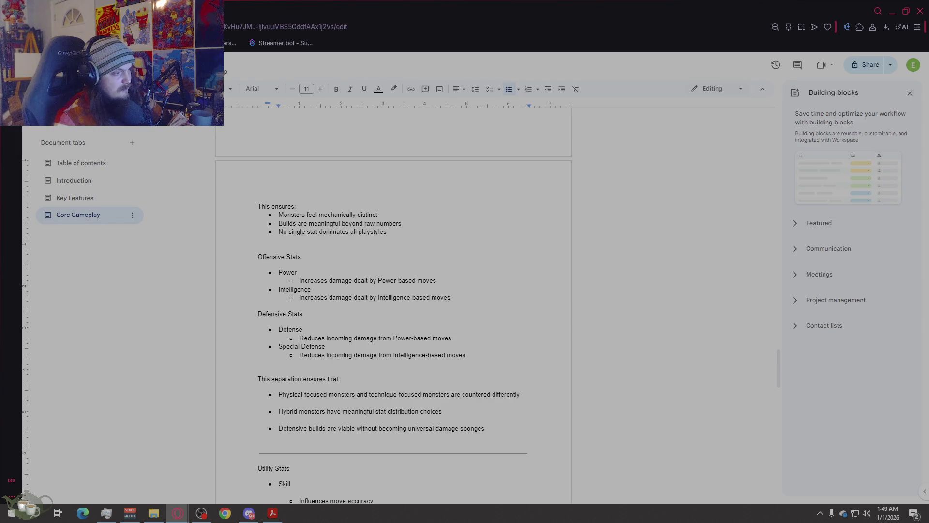
- Close the gaps between the separation bullets and delete the divider line below them
{"action": "scroll", "coordinate": [532, 343], "scroll_direction": "up", "scroll_amount": 3}
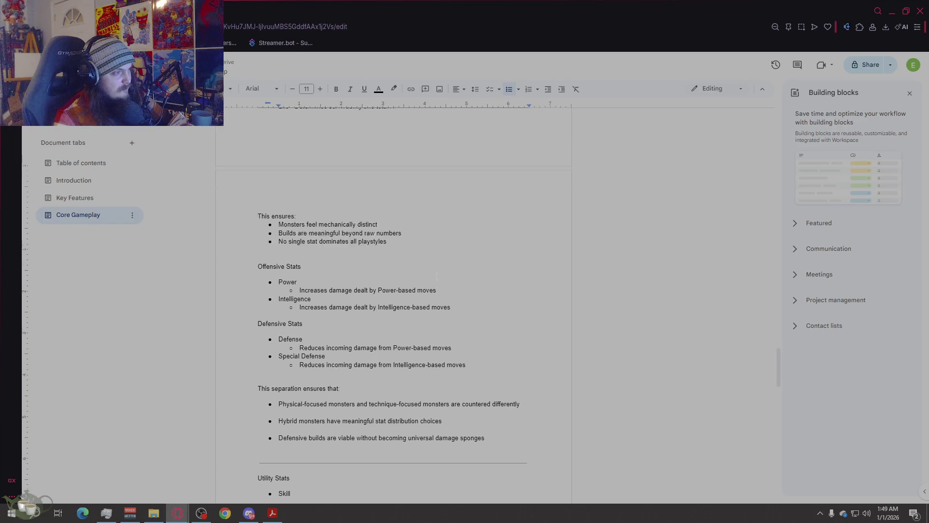
{"action": "scroll", "coordinate": [531, 343], "scroll_direction": "down", "scroll_amount": 5}
{"action": "left_click", "coordinate": [519, 297]}
{"action": "key", "text": "Delete"}
{"action": "key", "text": "Down"}
{"action": "key", "text": "Delete"}
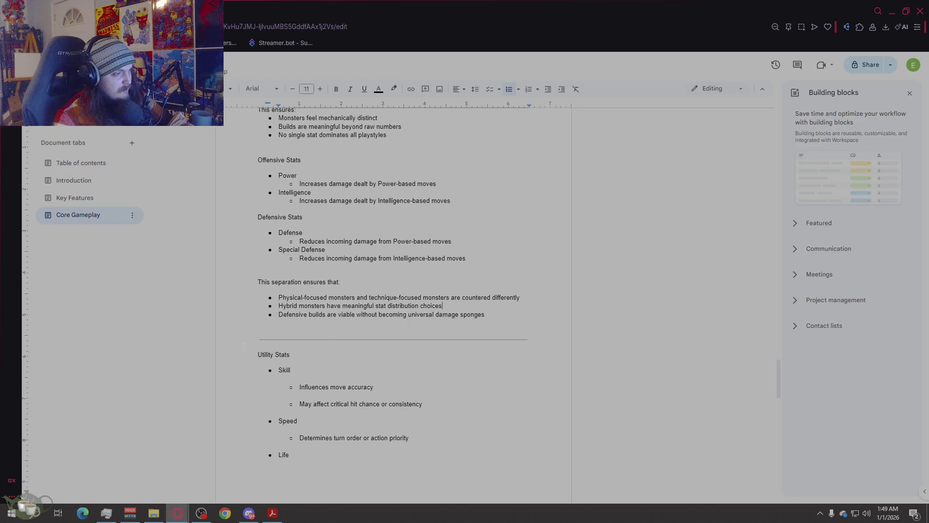
{"action": "key", "text": "shift+Down"}
{"action": "key", "text": "BackSpace"}
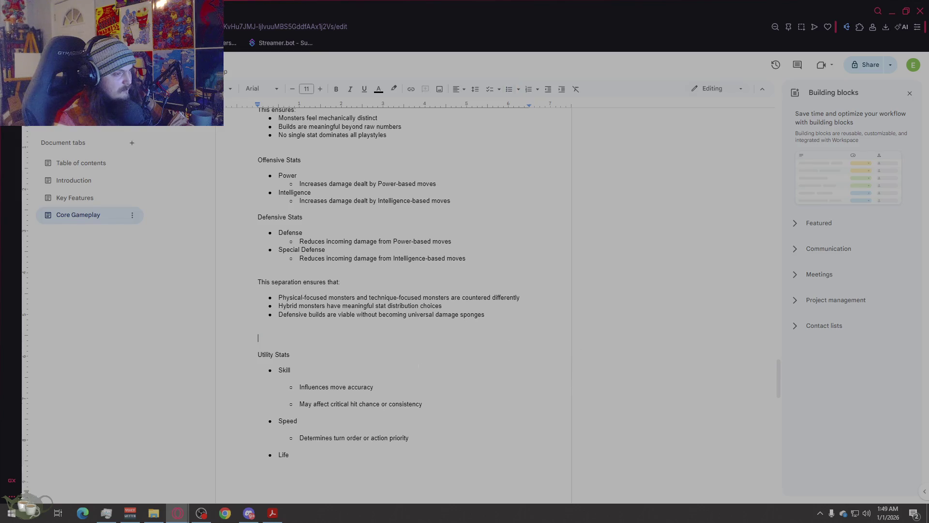
{"action": "key", "text": "BackSpace"}
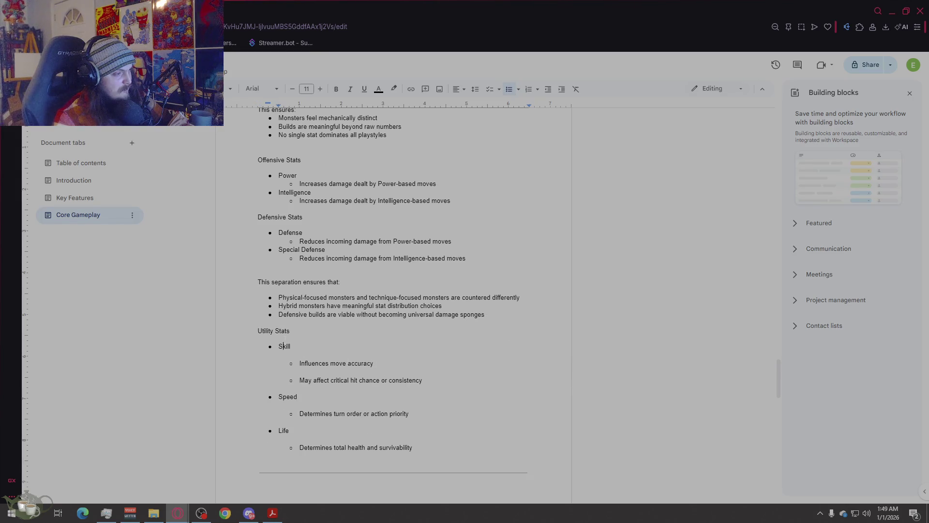
- Remove the blank lines around the Skill, Speed and Life entries
{"action": "key", "text": "shift+Down"}
{"action": "key", "text": "Down"}
{"action": "key", "text": "Delete"}
{"action": "key", "text": "Down"}
{"action": "key", "text": "BackSpace"}
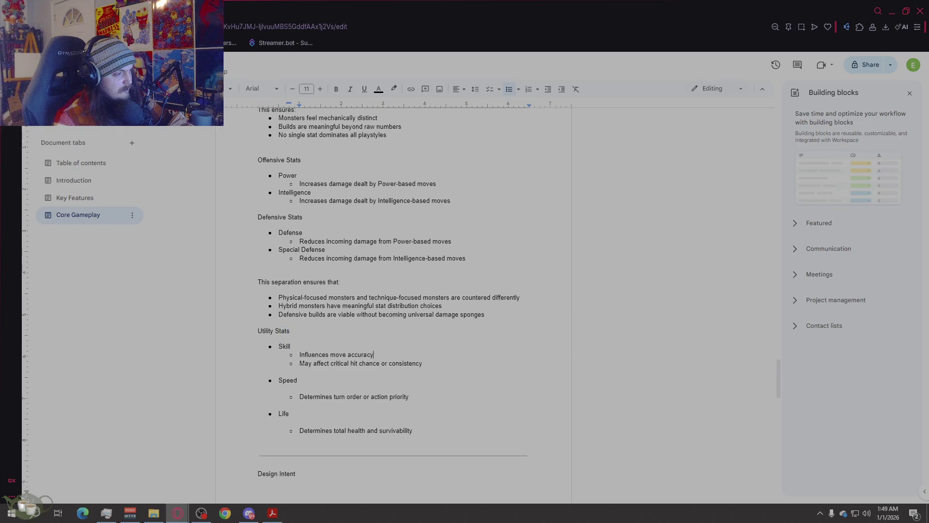
{"action": "key", "text": "Down"}
{"action": "key", "text": "Down"}
{"action": "key", "text": "BackSpace"}
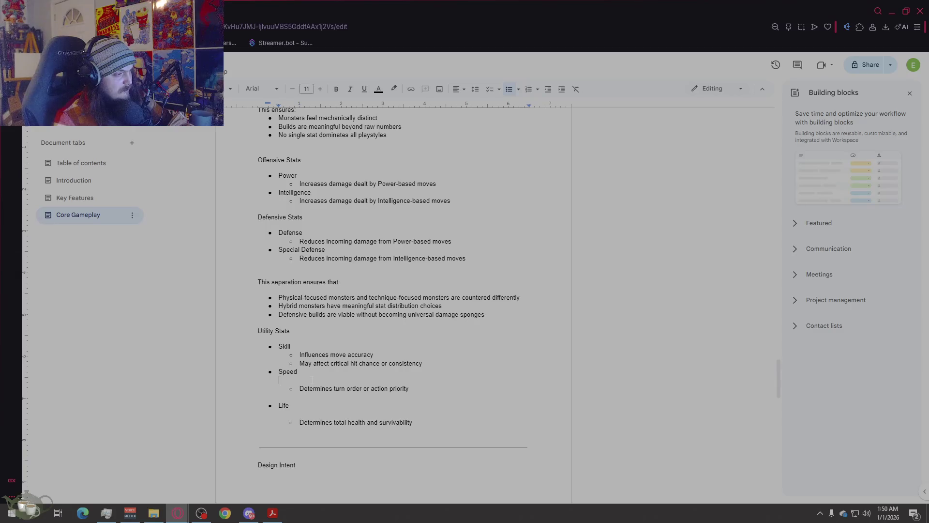
{"action": "key", "text": "Down"}
{"action": "key", "text": "Delete"}
{"action": "key", "text": "Down"}
{"action": "key", "text": "Down"}
{"action": "key", "text": "BackSpace"}
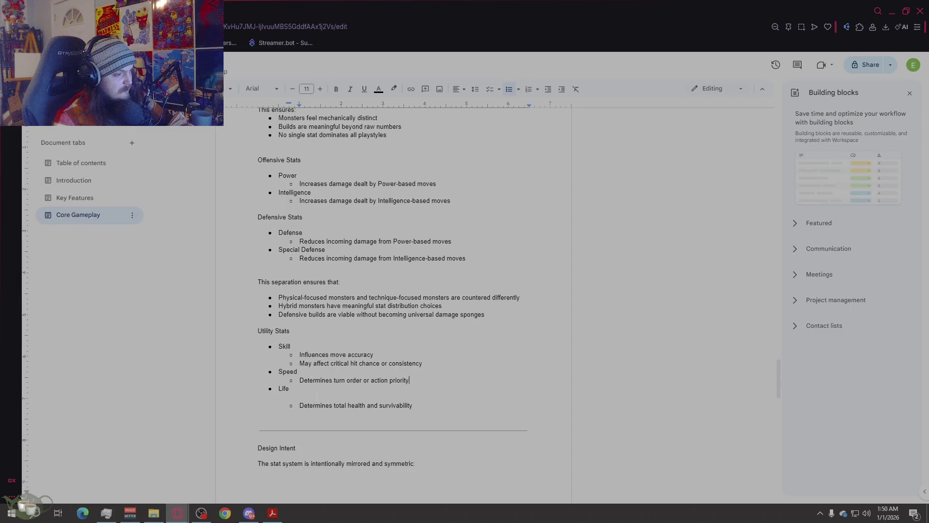
{"action": "key", "text": "Down"}
{"action": "key", "text": "Down"}
- Delete the divider under Life, the Design Intent section with its Offense/Defense tables, and the leftover bullet
{"action": "left_click_drag", "start_coordinate": [534, 430], "coordinate": [212, 427]}
{"action": "key", "text": "BackSpace"}
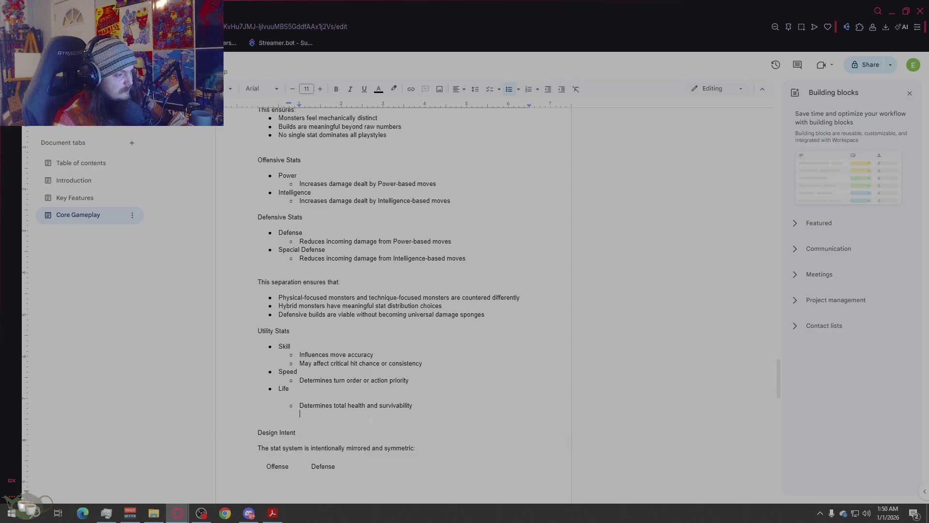
{"action": "scroll", "coordinate": [408, 378], "scroll_direction": "up", "scroll_amount": 3}
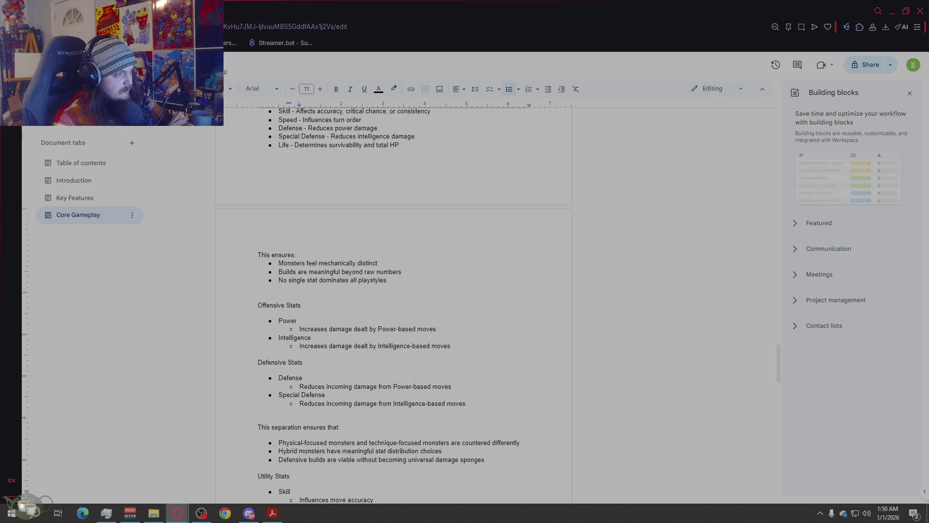
{"action": "scroll", "coordinate": [408, 380], "scroll_direction": "down", "scroll_amount": 5}
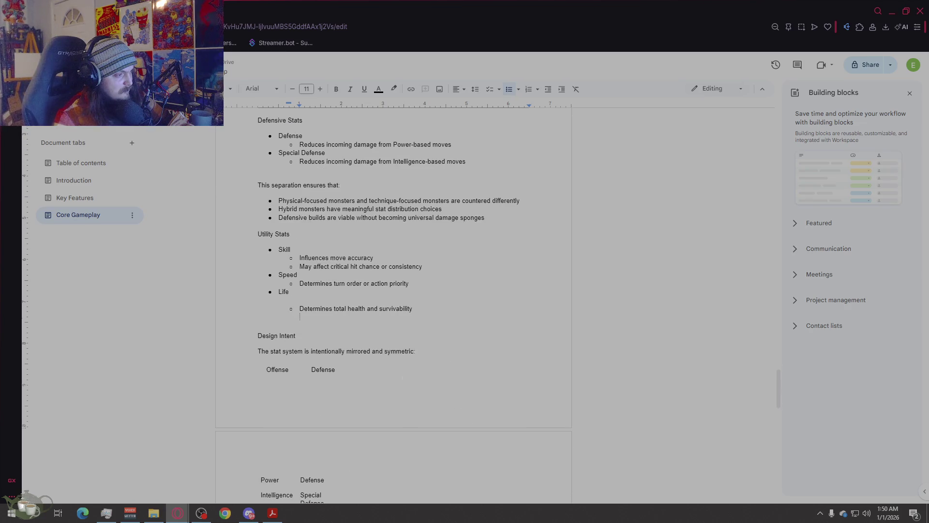
{"action": "scroll", "coordinate": [404, 369], "scroll_direction": "down", "scroll_amount": 3}
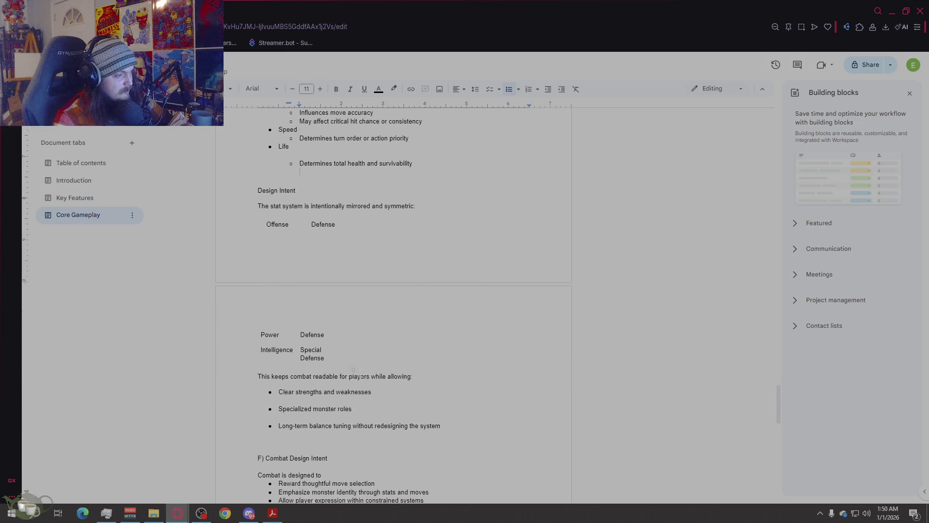
{"action": "mouse_move", "coordinate": [357, 360]}
{"action": "left_mouse_down"}
{"action": "mouse_move", "coordinate": [300, 310]}
{"action": "mouse_move", "coordinate": [262, 227]}
{"action": "mouse_move", "coordinate": [225, 206]}
{"action": "left_mouse_up"}
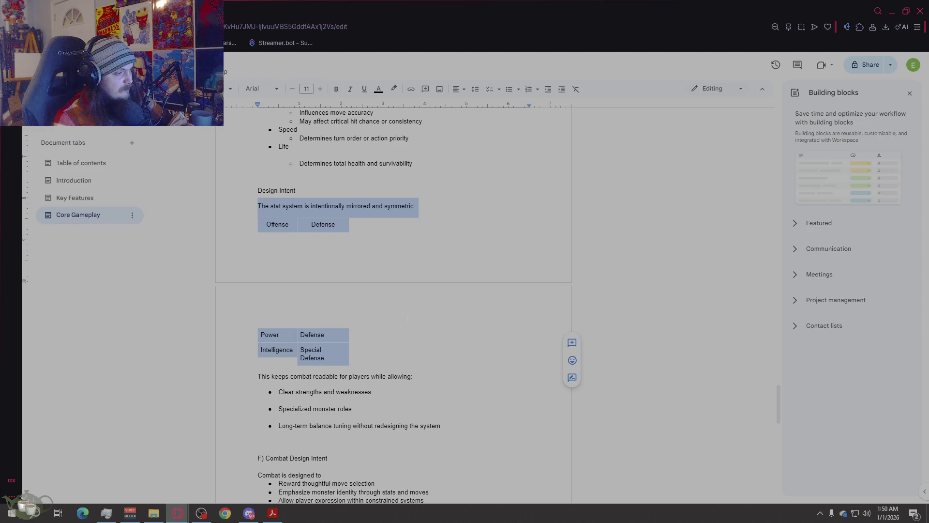
{"action": "mouse_move", "coordinate": [439, 425]}
{"action": "left_mouse_down"}
{"action": "mouse_move", "coordinate": [181, 290]}
{"action": "mouse_move", "coordinate": [204, 220]}
{"action": "mouse_move", "coordinate": [252, 196]}
{"action": "left_mouse_up"}
{"action": "key", "text": "BackSpace"}
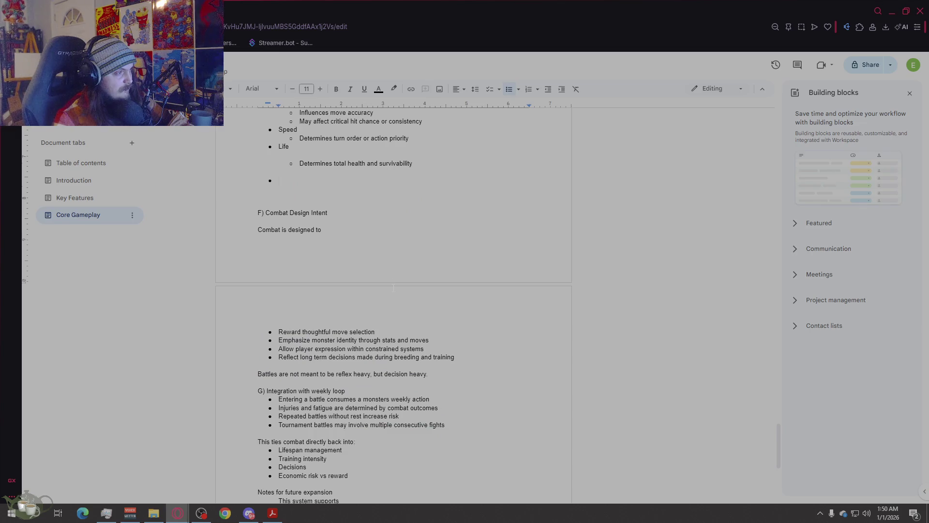
{"action": "key", "text": "BackSpace"}
{"action": "key", "text": "BackSpace"}
{"action": "key", "text": "BackSpace"}
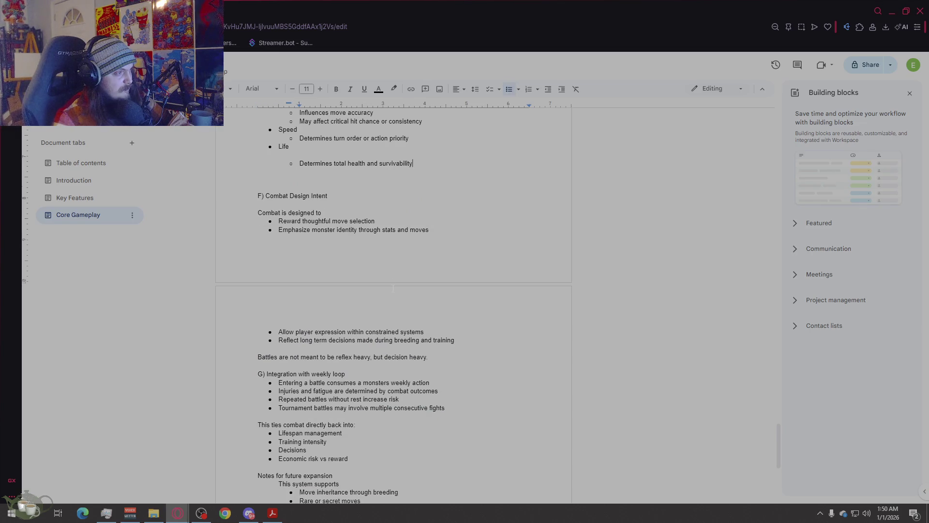
- Delete the empty lines before F) Combat Design Intent and review the stats sections
{"action": "key", "text": "Delete"}
{"action": "key", "text": "Delete"}
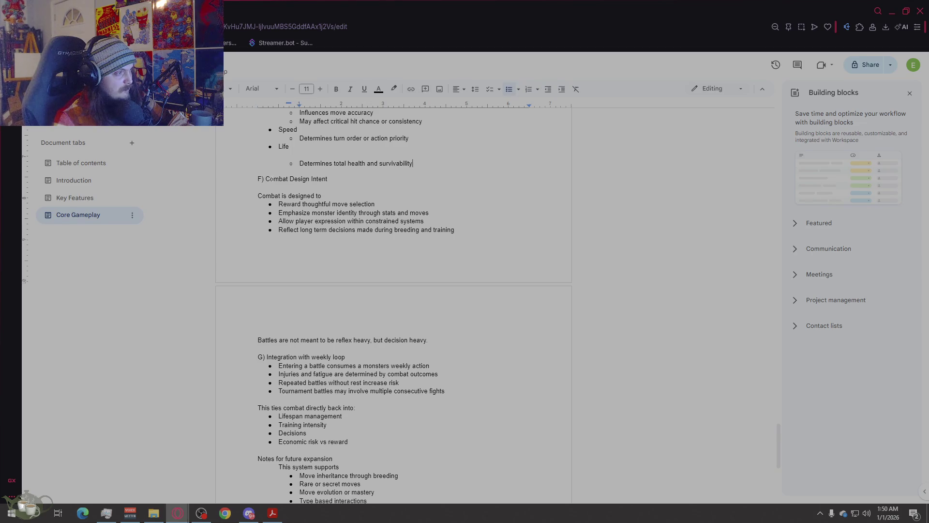
{"action": "scroll", "coordinate": [421, 330], "scroll_direction": "down", "scroll_amount": 3}
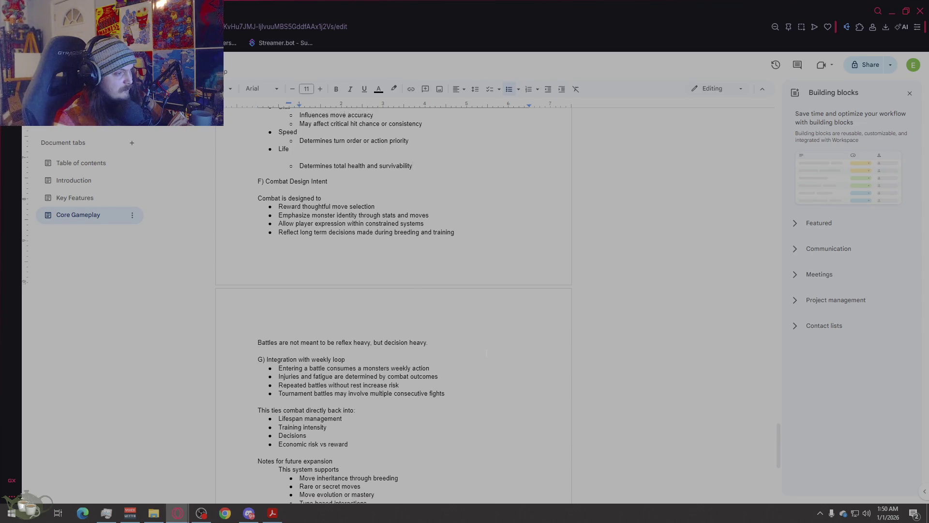
{"action": "scroll", "coordinate": [484, 348], "scroll_direction": "up", "scroll_amount": 5}
{"action": "scroll", "coordinate": [483, 348], "scroll_direction": "up", "scroll_amount": 3}
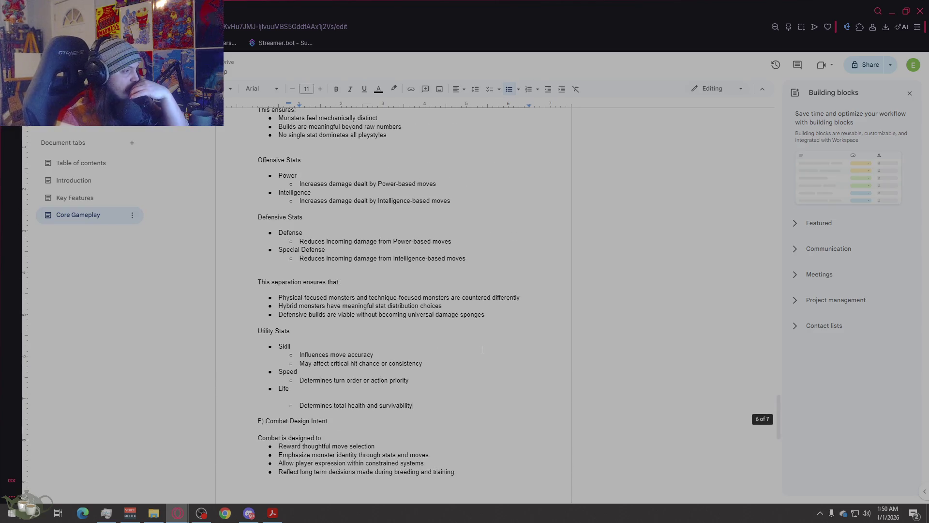
{"action": "scroll", "coordinate": [484, 349], "scroll_direction": "up", "scroll_amount": 2}
{"action": "scroll", "coordinate": [483, 348], "scroll_direction": "up", "scroll_amount": 2}
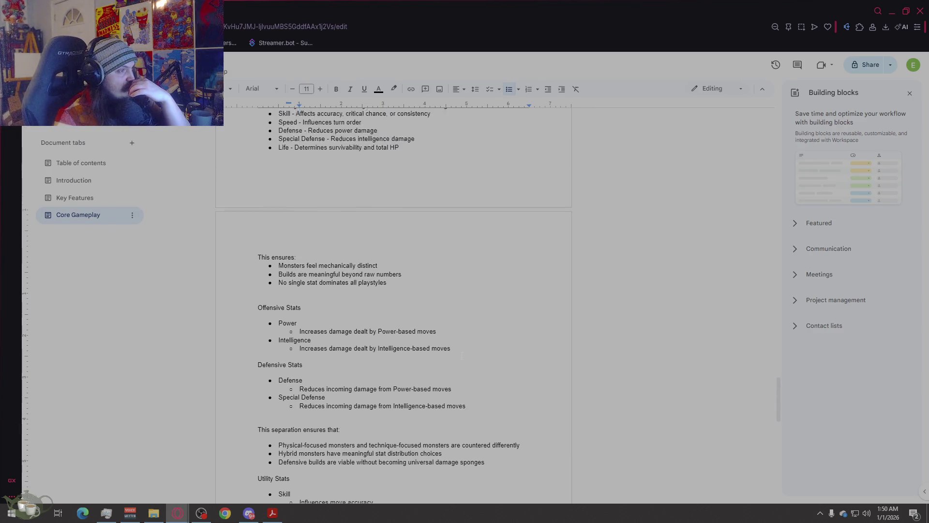
{"action": "scroll", "coordinate": [484, 348], "scroll_direction": "down", "scroll_amount": 3}
{"action": "scroll", "coordinate": [462, 354], "scroll_direction": "down", "scroll_amount": 2}
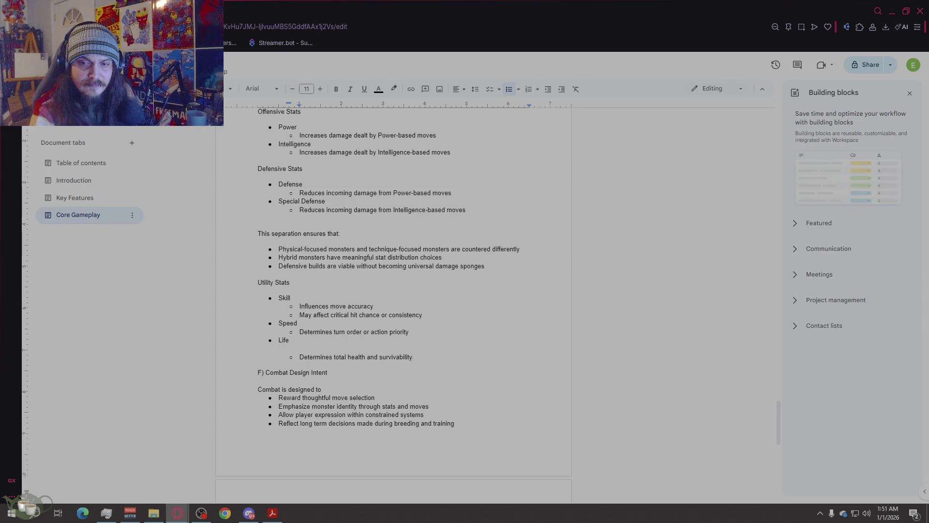
{"action": "scroll", "coordinate": [472, 322], "scroll_direction": "down", "scroll_amount": 1}
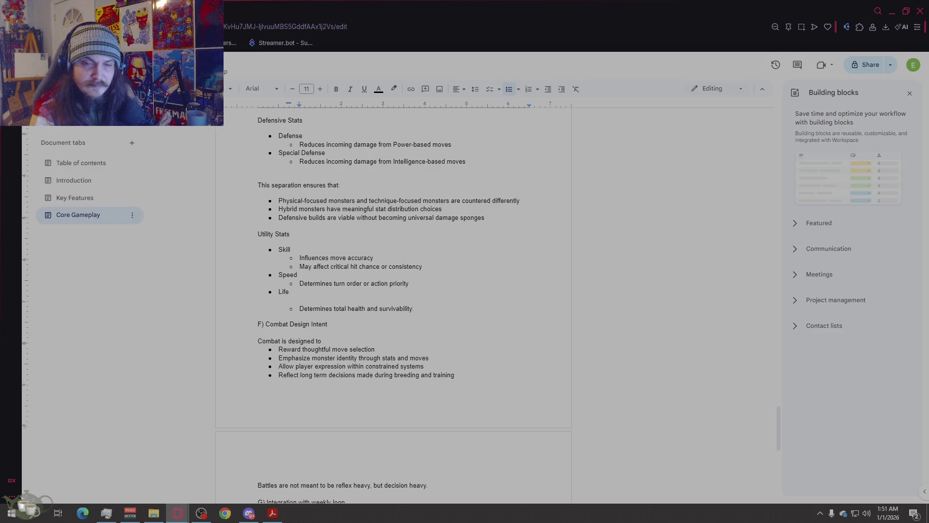
{"action": "scroll", "coordinate": [527, 336], "scroll_direction": "up", "scroll_amount": 2}
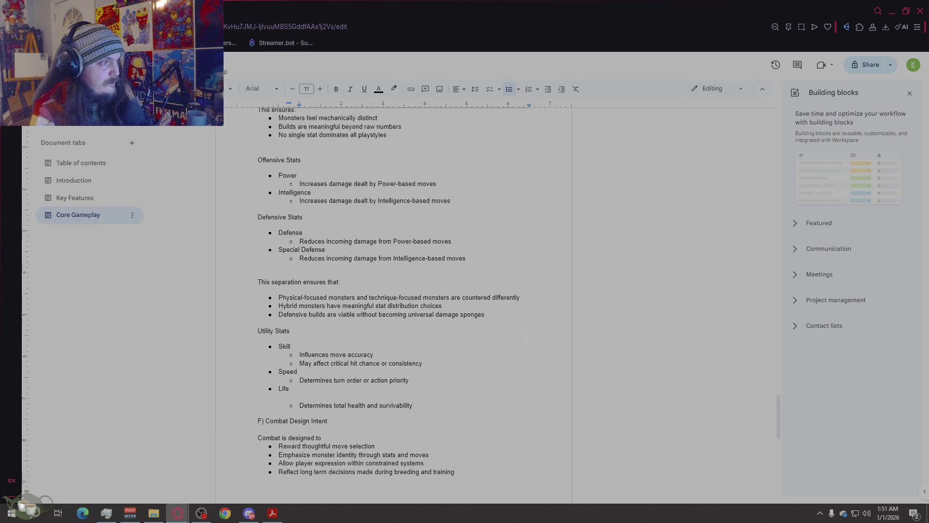
{"action": "scroll", "coordinate": [527, 335], "scroll_direction": "down", "scroll_amount": 1}
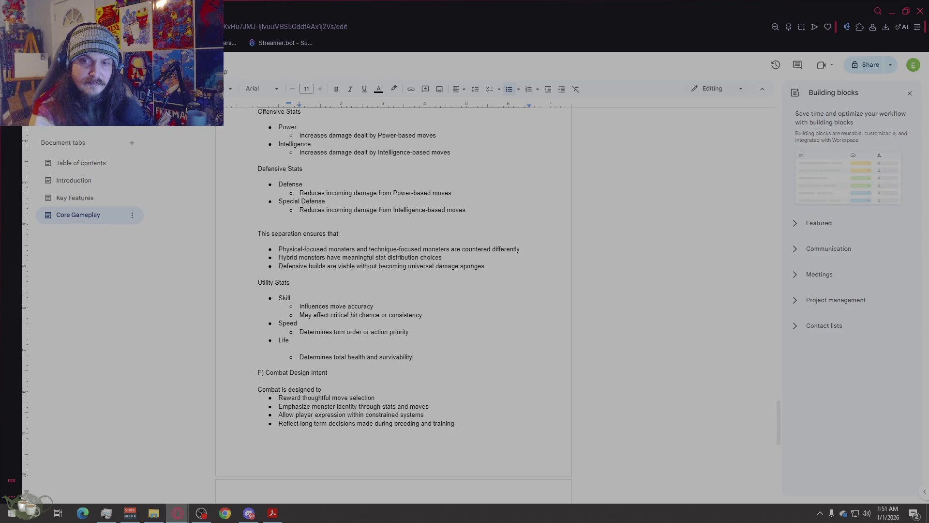
{"action": "scroll", "coordinate": [522, 314], "scroll_direction": "up", "scroll_amount": 4}
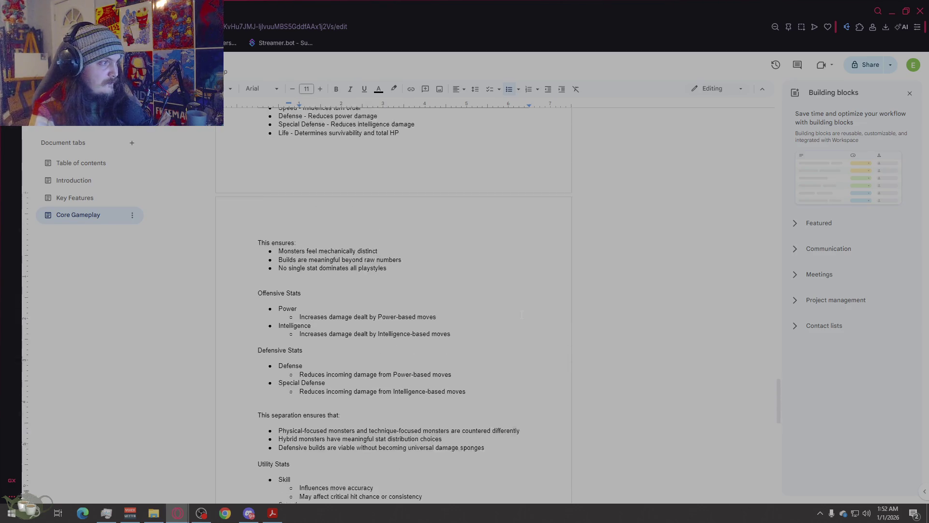
{"action": "scroll", "coordinate": [521, 314], "scroll_direction": "up", "scroll_amount": 3}
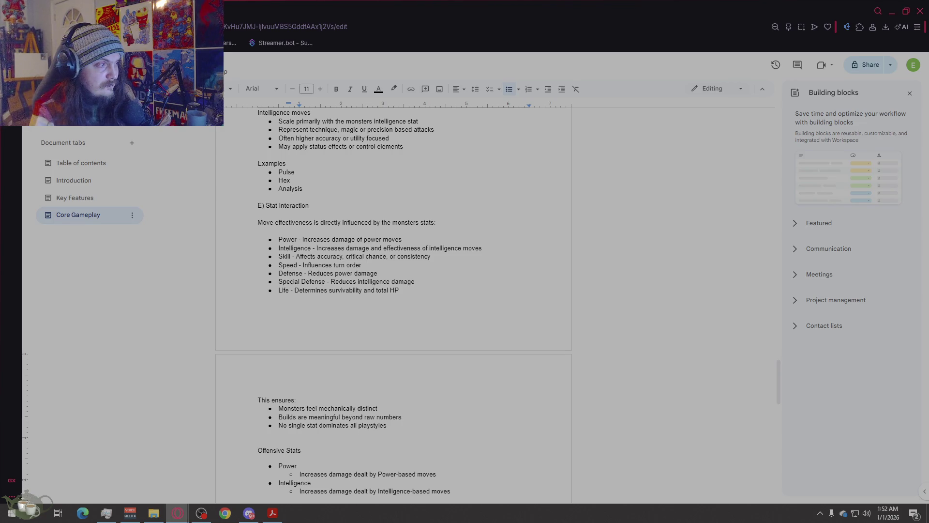
{"action": "scroll", "coordinate": [719, 304], "scroll_direction": "down", "scroll_amount": 5}
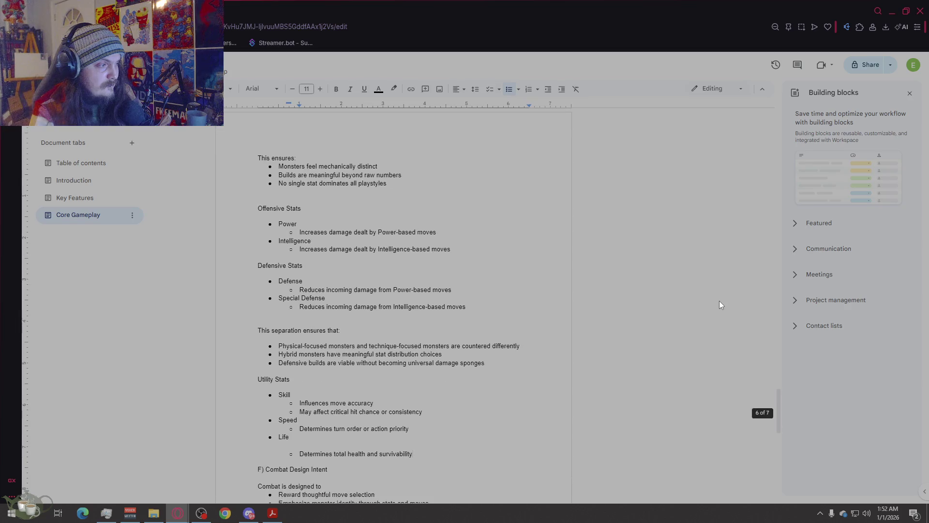
{"action": "scroll", "coordinate": [719, 300], "scroll_direction": "down", "scroll_amount": 1}
{"action": "scroll", "coordinate": [719, 301], "scroll_direction": "down", "scroll_amount": 1}
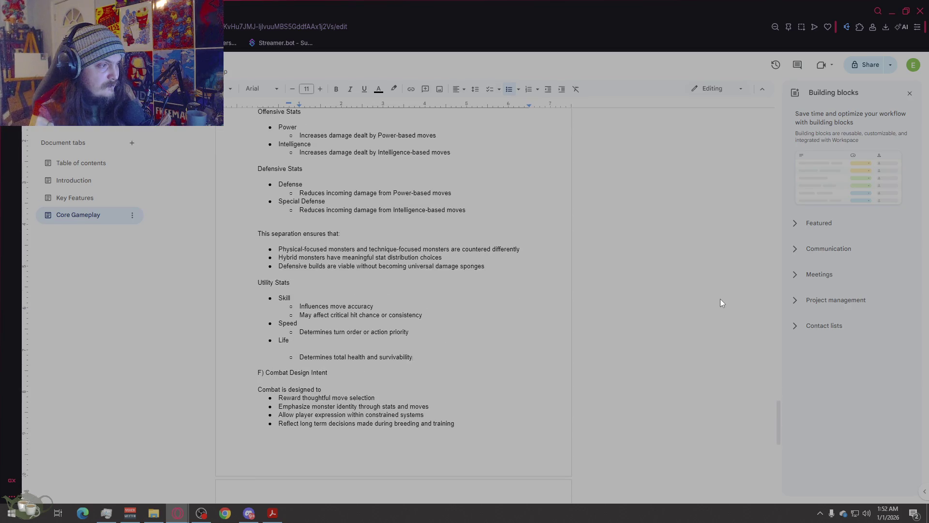
{"action": "scroll", "coordinate": [722, 303], "scroll_direction": "down", "scroll_amount": 1}
{"action": "scroll", "coordinate": [720, 303], "scroll_direction": "down", "scroll_amount": 2}
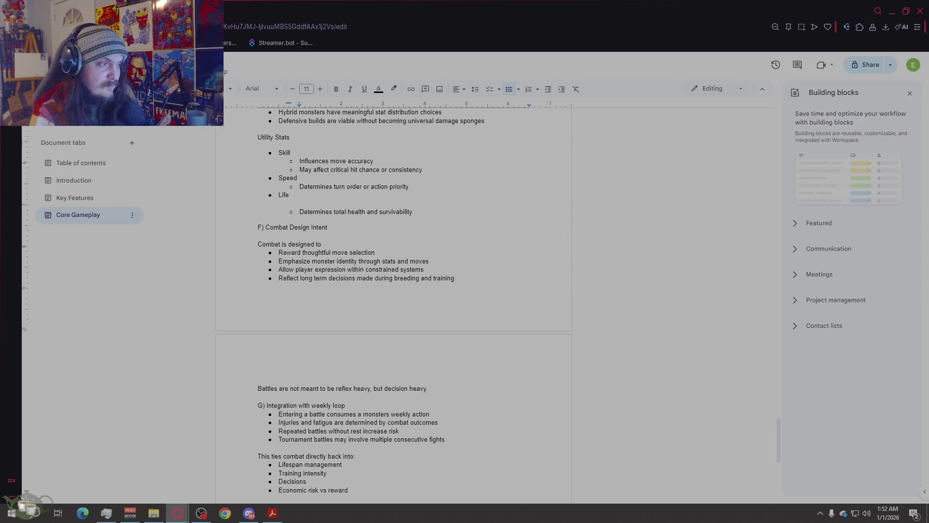
- Replace Life's 'total health and survivability' description with 'Total HP, Lifespan, Breeding Quality, Breeding Capacity'
{"action": "left_click_drag", "start_coordinate": [413, 213], "coordinate": [305, 213]}
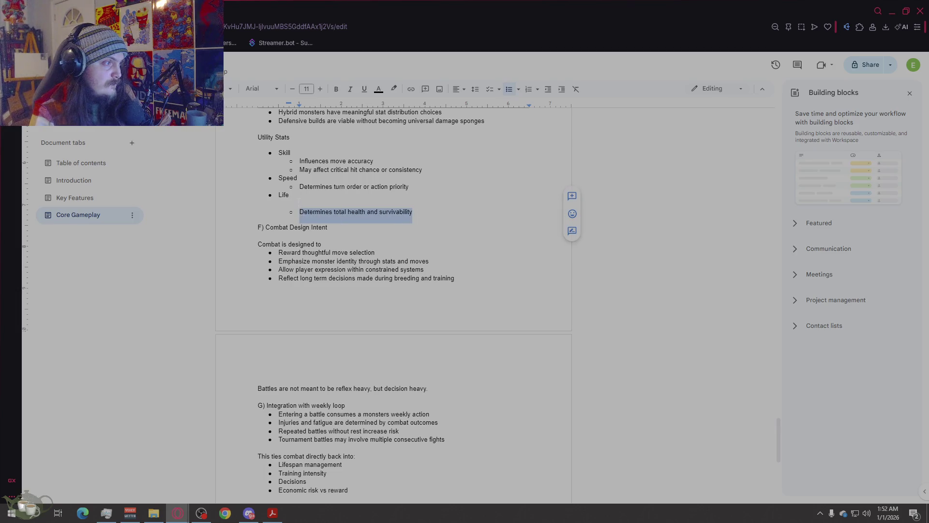
{"action": "left_click", "coordinate": [299, 211]}
{"action": "key", "text": "BackSpace"}
{"action": "left_click_drag", "start_coordinate": [412, 203], "coordinate": [299, 202]}
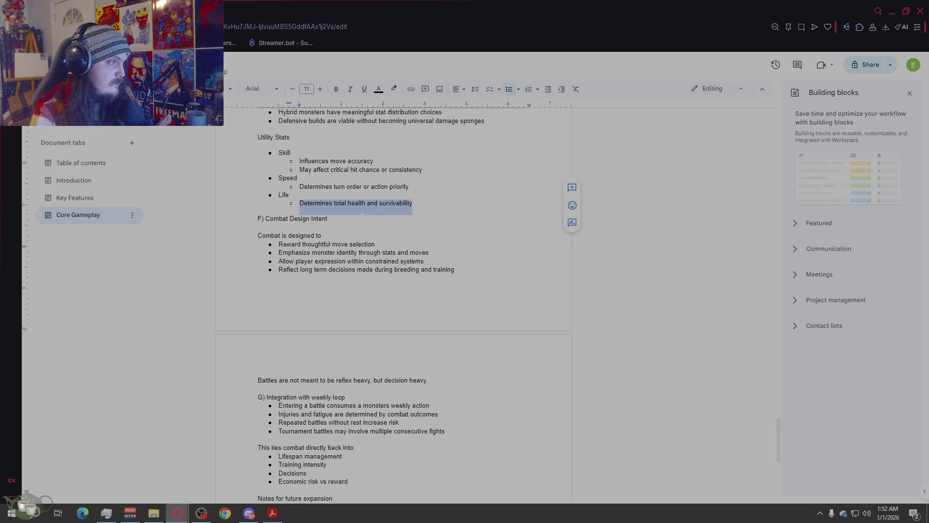
{"action": "left_click", "coordinate": [412, 203]}
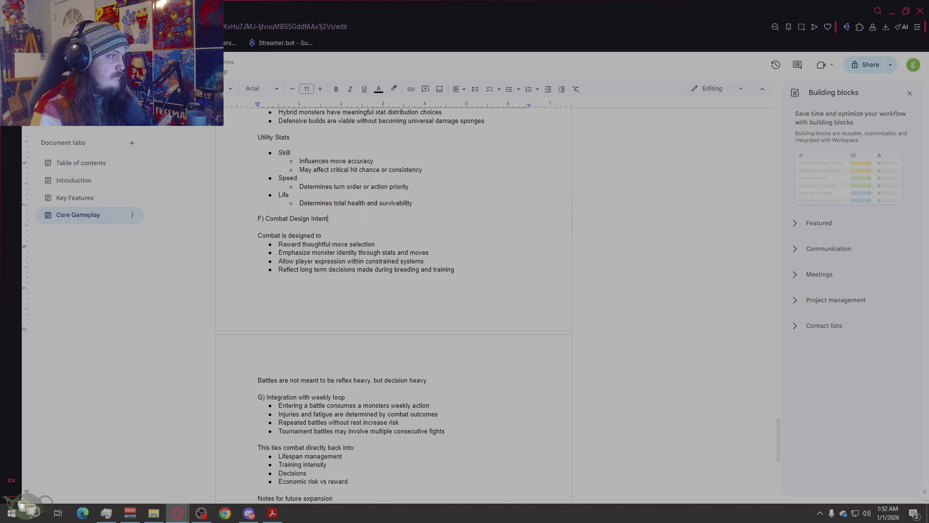
{"action": "left_click_drag", "start_coordinate": [411, 203], "coordinate": [301, 211]}
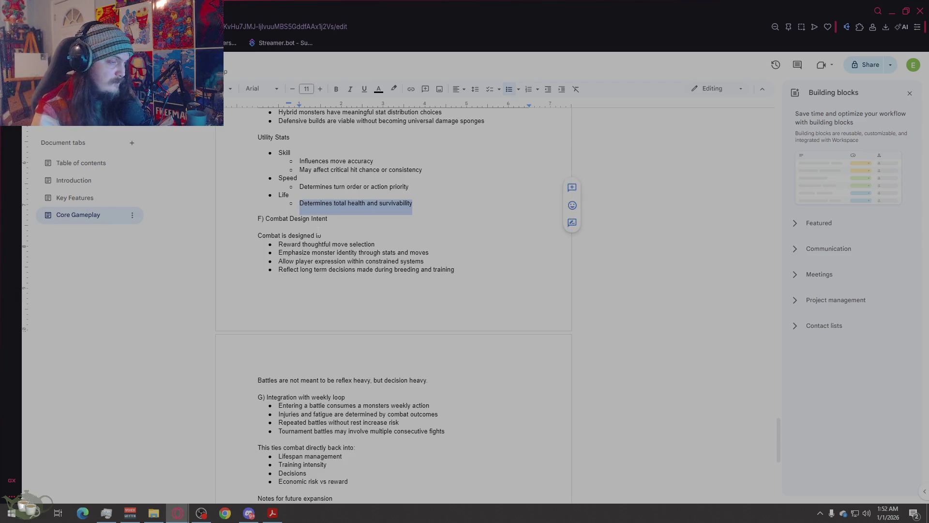
{"action": "type", "text": "Total"}
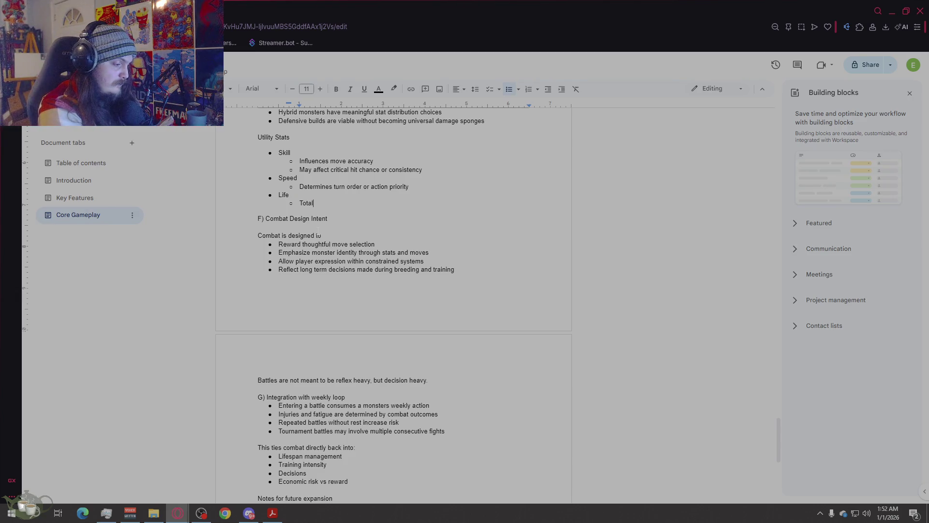
{"action": "type", "text": " HP, Lifespan, "}
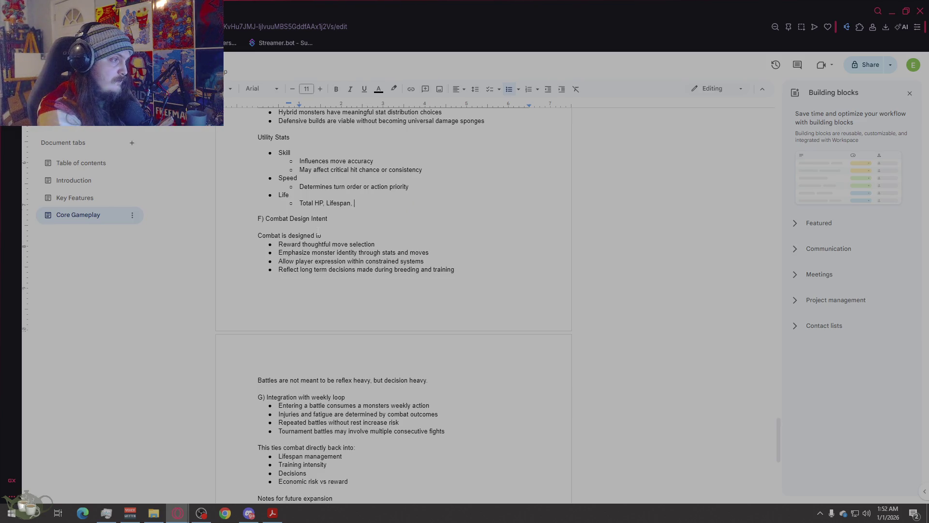
{"action": "type", "text": "Breeding Quality, "}
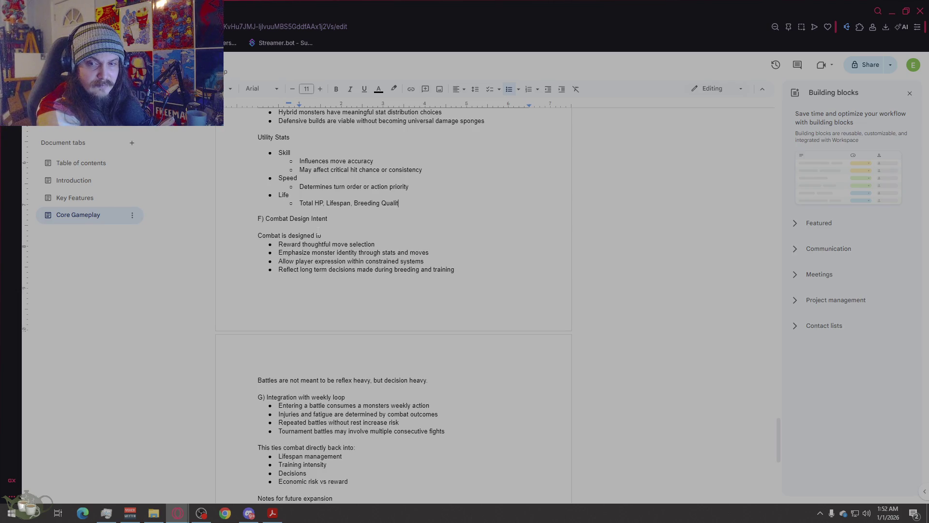
{"action": "type", "text": "Breedin"}
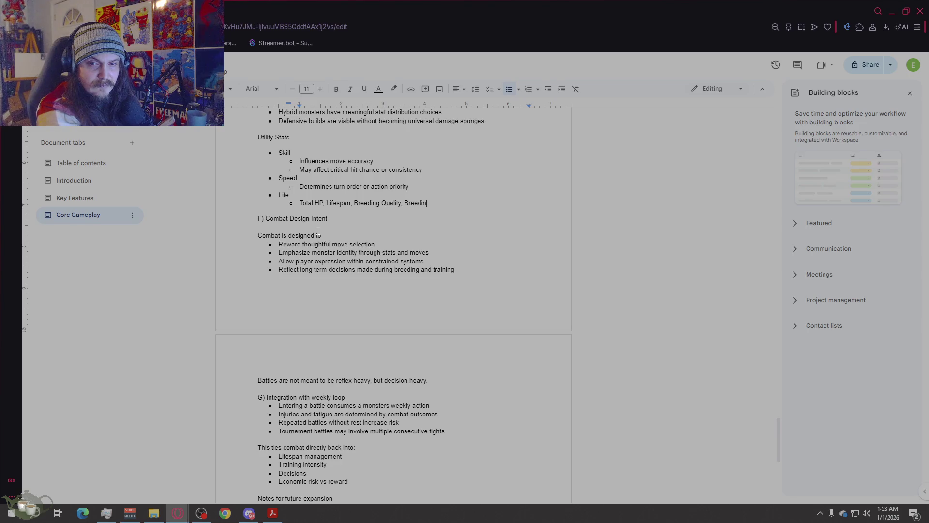
{"action": "type", "text": "g Capacity"}
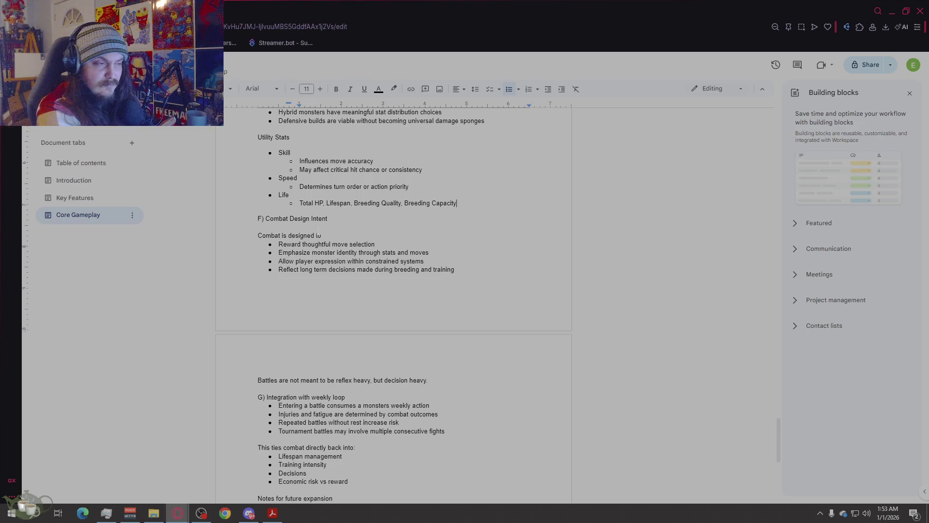
{"action": "left_click", "coordinate": [312, 203]}
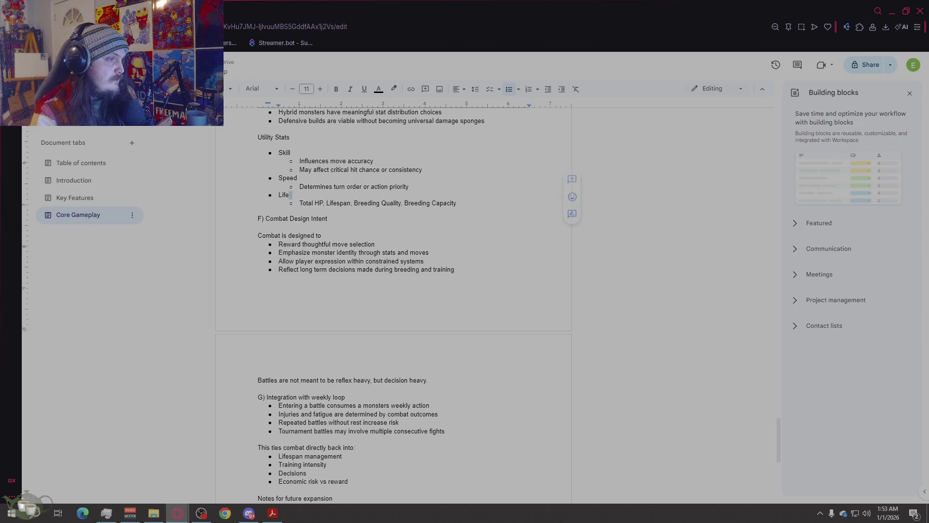
{"action": "left_click_drag", "start_coordinate": [456, 203], "coordinate": [300, 203]}
{"action": "key", "text": "ctrl+c"}
- Paste the new Life list over the Stat Interaction Life description and remove the stray empty bullet
{"action": "key", "text": "ctrl+plus"}
{"action": "scroll", "coordinate": [338, 242], "scroll_direction": "up", "scroll_amount": 5}
{"action": "left_click_drag", "start_coordinate": [391, 306], "coordinate": [275, 306]}
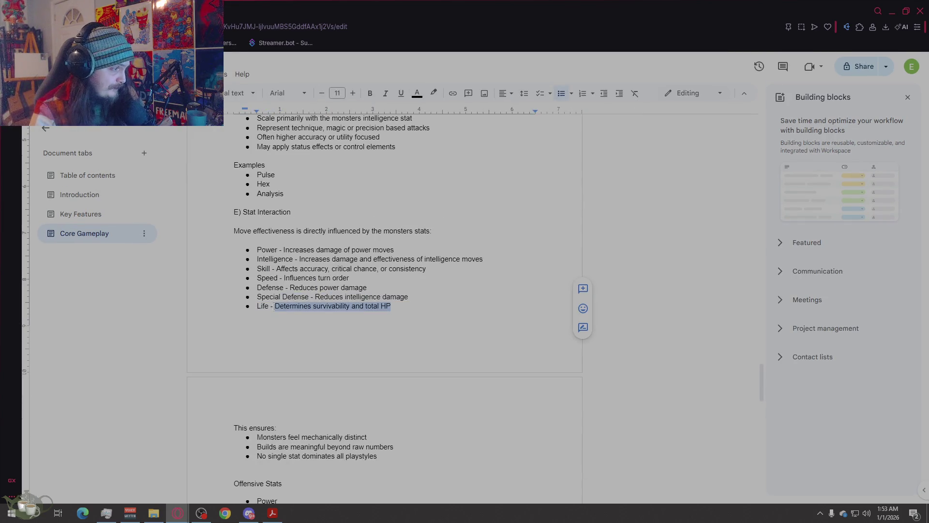
{"action": "key", "text": "ctrl+v"}
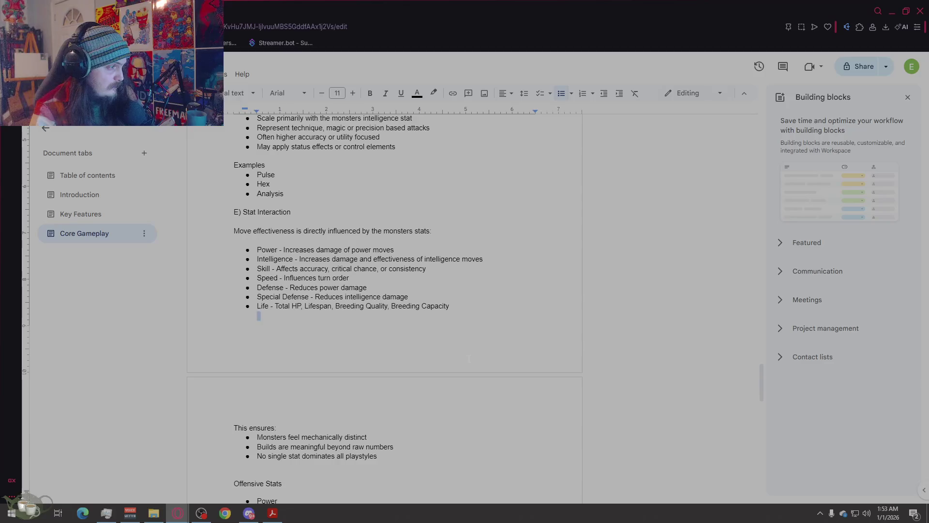
{"action": "key", "text": "BackSpace"}
{"action": "left_click", "coordinate": [520, 446]}
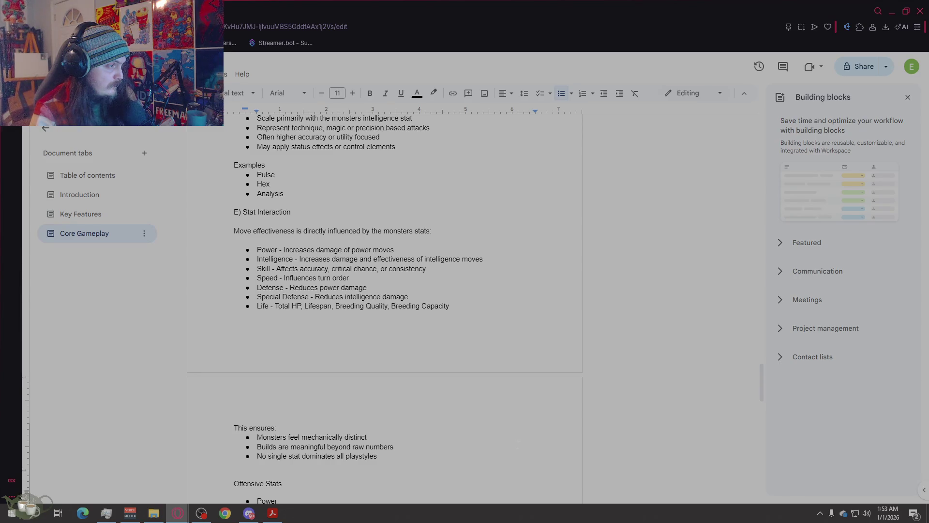
{"action": "scroll", "coordinate": [500, 329], "scroll_direction": "down", "scroll_amount": 5}
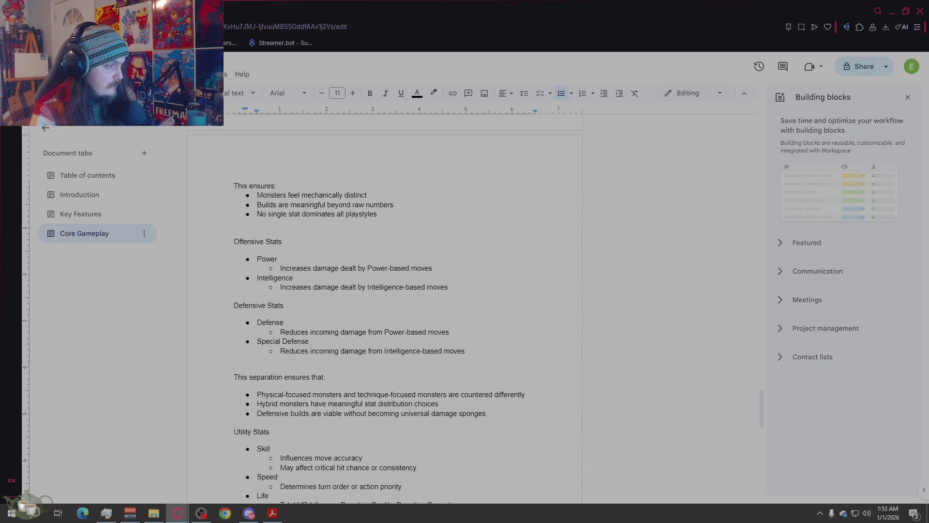
{"action": "scroll", "coordinate": [517, 330], "scroll_direction": "down", "scroll_amount": 4}
{"action": "left_click", "coordinate": [516, 329]}
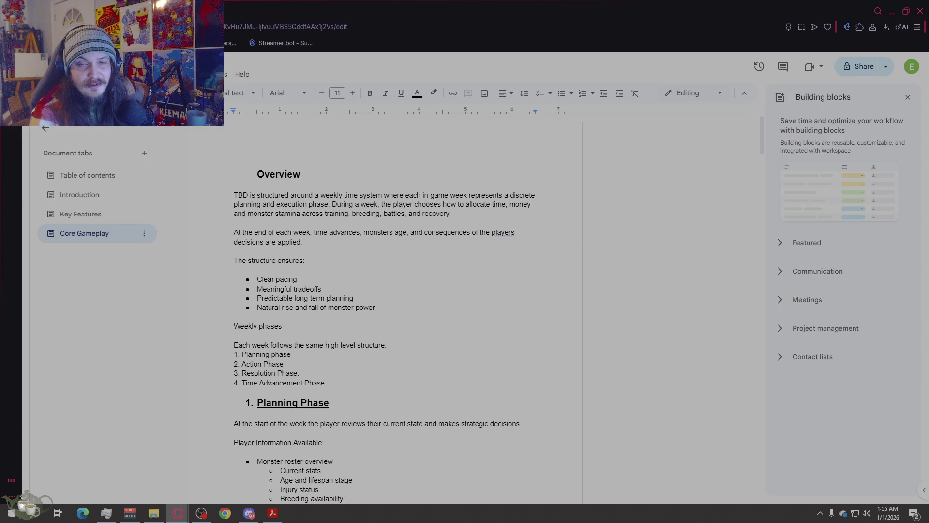
{"action": "left_click", "coordinate": [670, 272]}
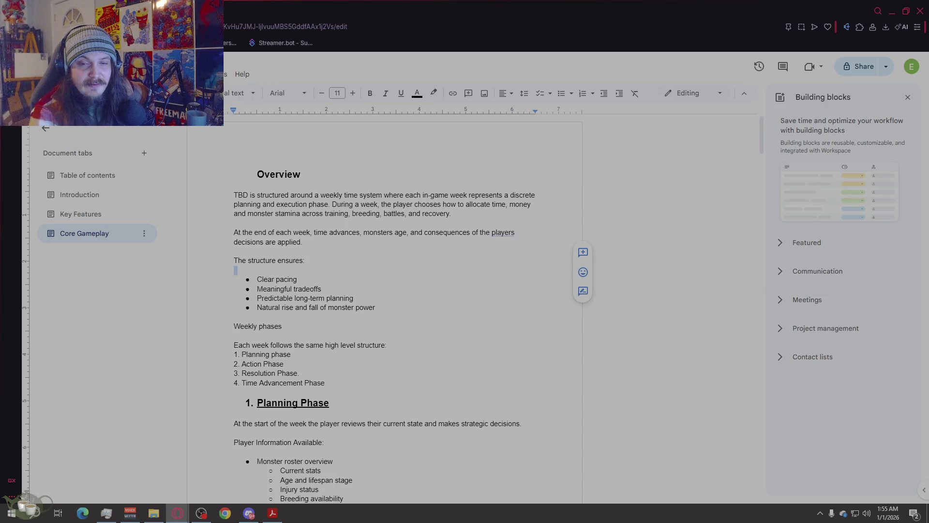
{"action": "left_click", "coordinate": [77, 214]}
{"action": "left_click", "coordinate": [465, 266]}
{"action": "scroll", "coordinate": [466, 267], "scroll_direction": "down", "scroll_amount": 5}
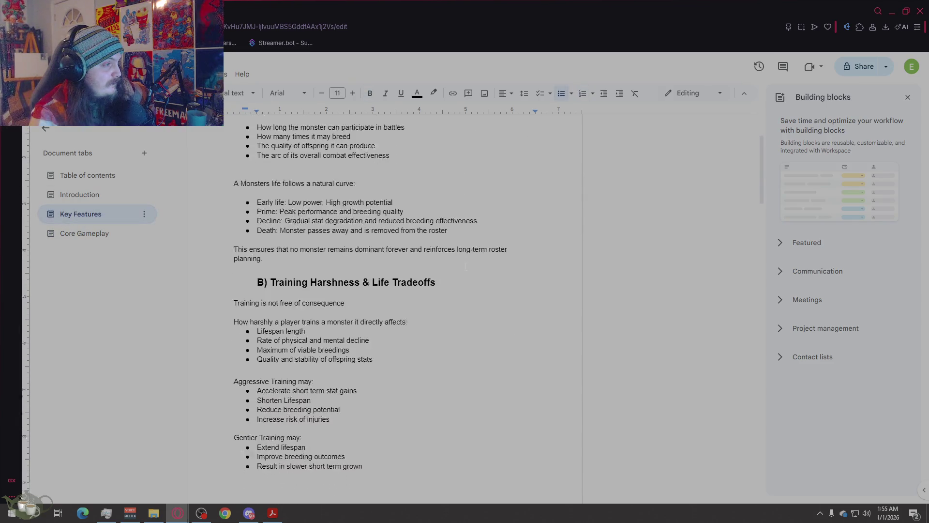
{"action": "scroll", "coordinate": [465, 266], "scroll_direction": "down", "scroll_amount": 15}
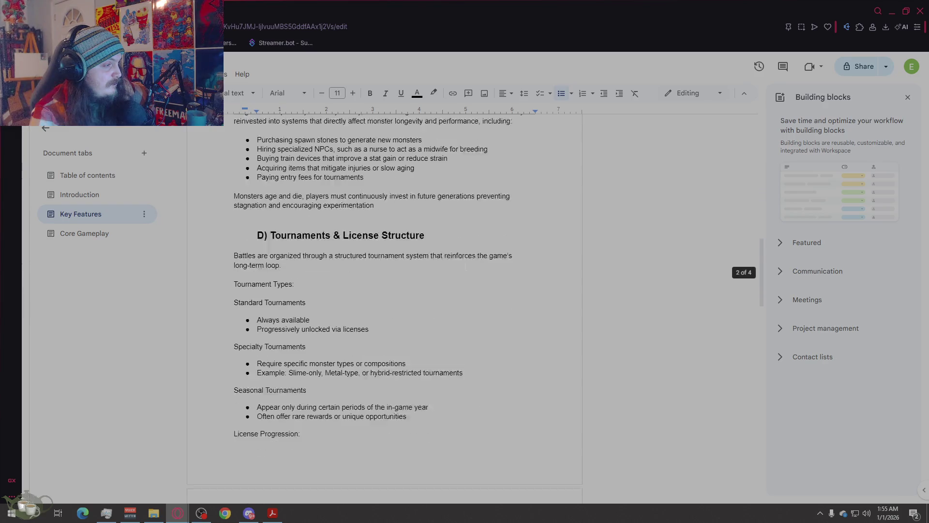
{"action": "scroll", "coordinate": [465, 266], "scroll_direction": "down", "scroll_amount": 15}
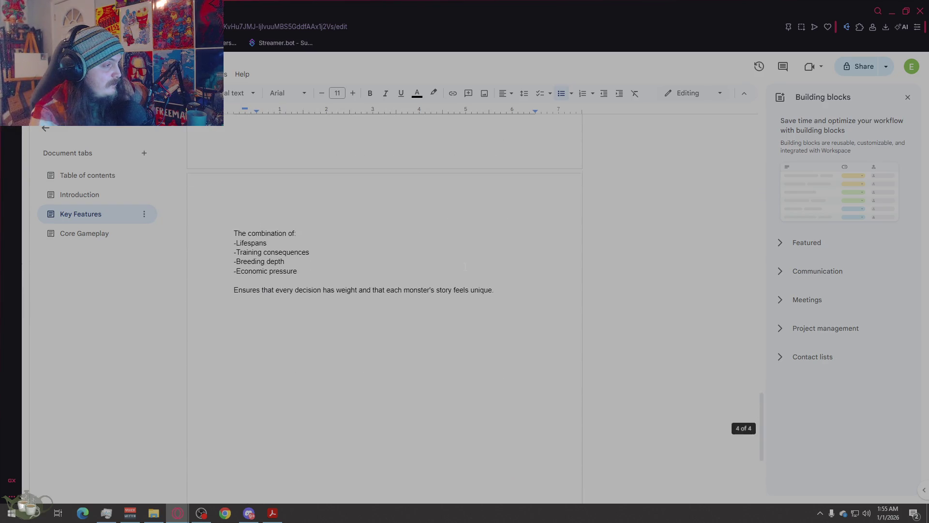
{"action": "left_click", "coordinate": [83, 233]}
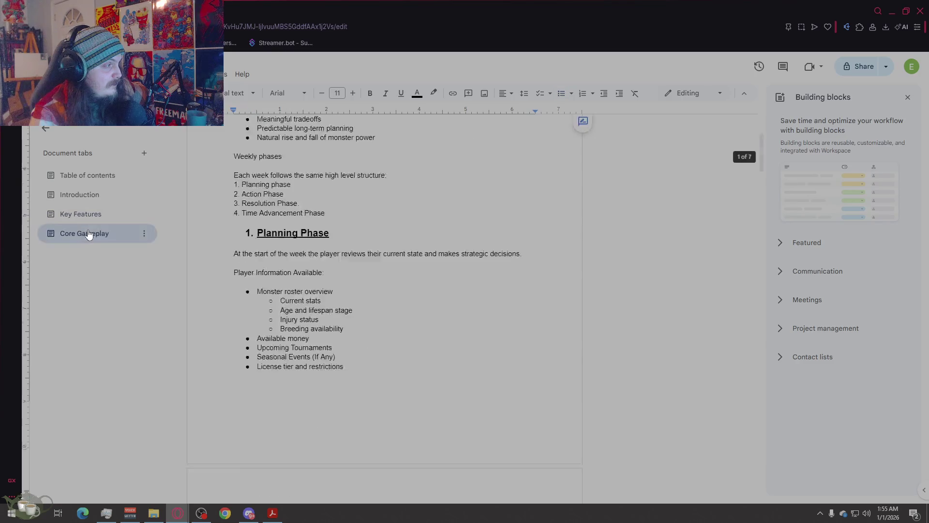
{"action": "scroll", "coordinate": [402, 262], "scroll_direction": "down", "scroll_amount": 6}
{"action": "scroll", "coordinate": [402, 263], "scroll_direction": "down", "scroll_amount": 15}
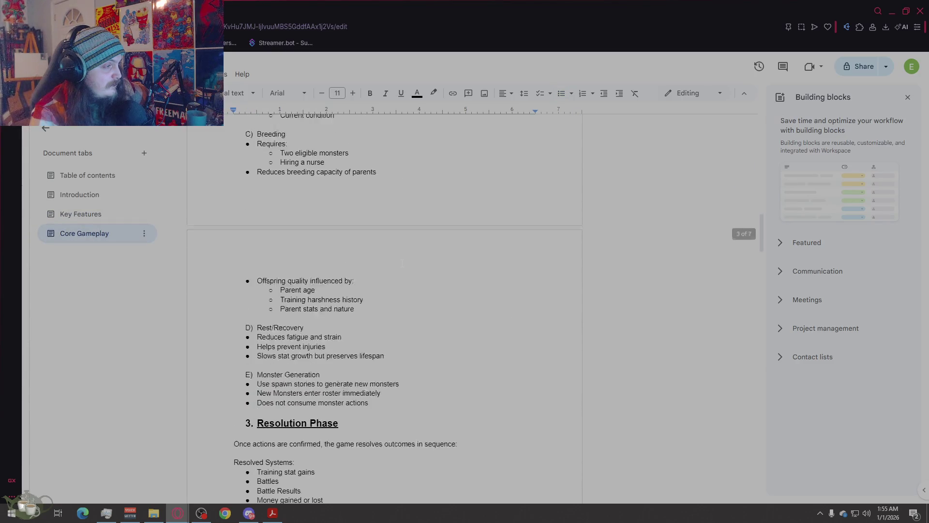
{"action": "scroll", "coordinate": [401, 263], "scroll_direction": "down", "scroll_amount": 11}
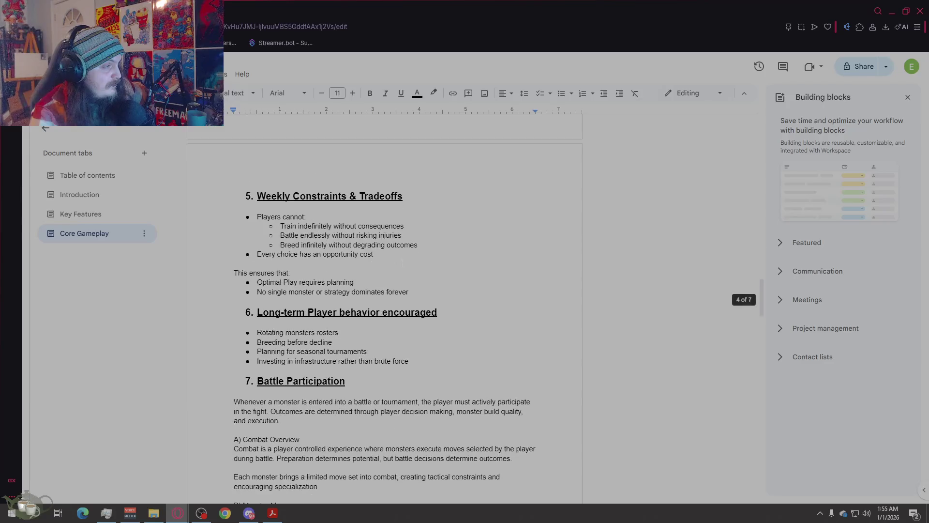
{"action": "scroll", "coordinate": [402, 263], "scroll_direction": "down", "scroll_amount": 12}
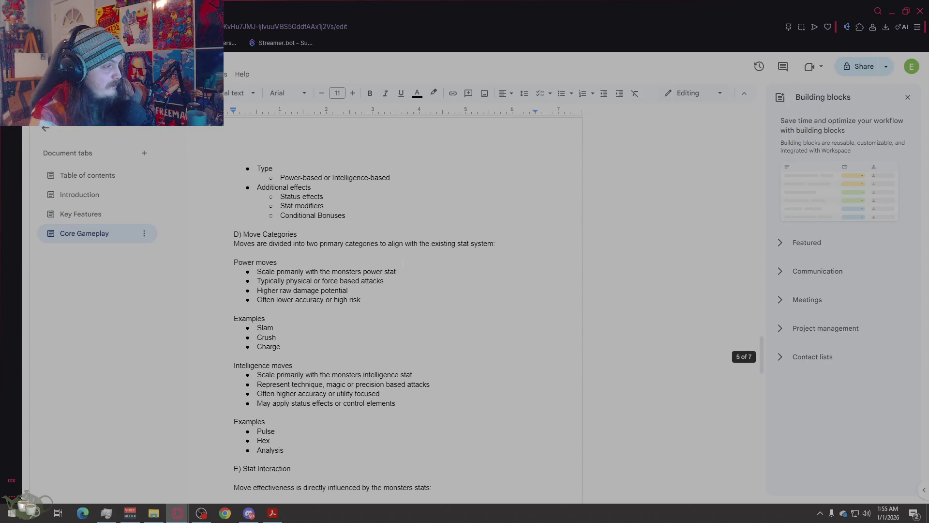
{"action": "scroll", "coordinate": [402, 263], "scroll_direction": "down", "scroll_amount": 15}
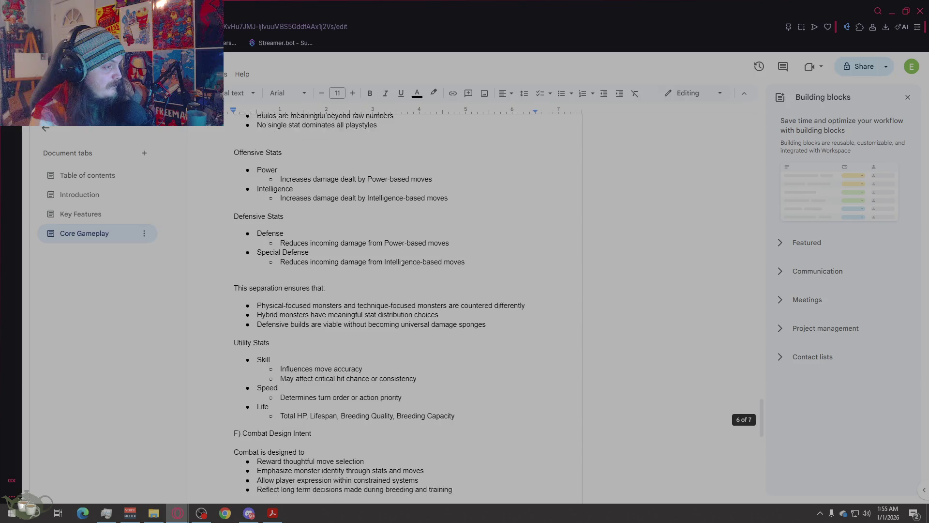
{"action": "scroll", "coordinate": [400, 263], "scroll_direction": "down", "scroll_amount": 2}
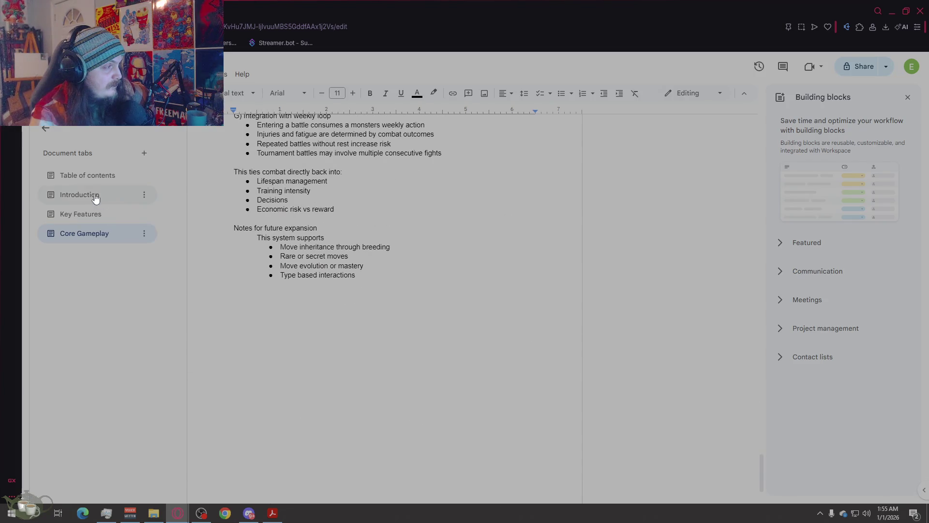
{"action": "left_click", "coordinate": [97, 178]}
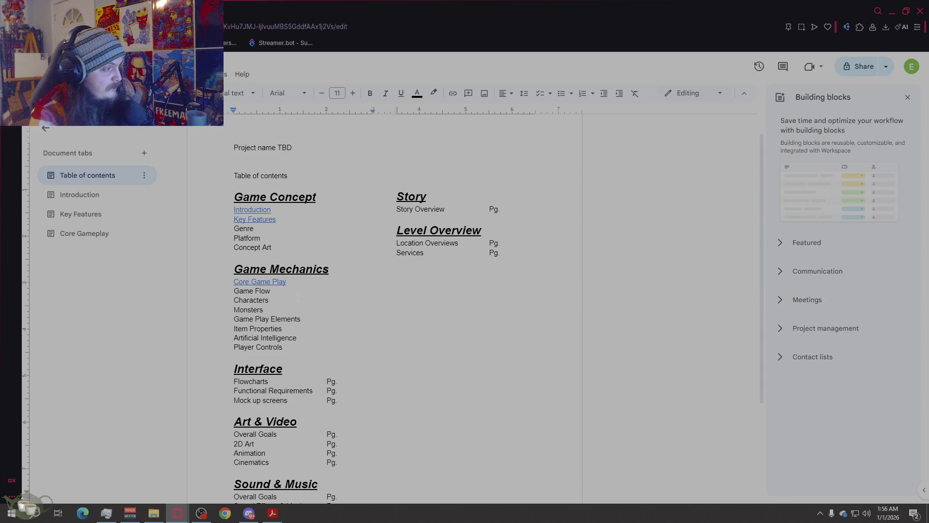
{"action": "left_click", "coordinate": [84, 234]}
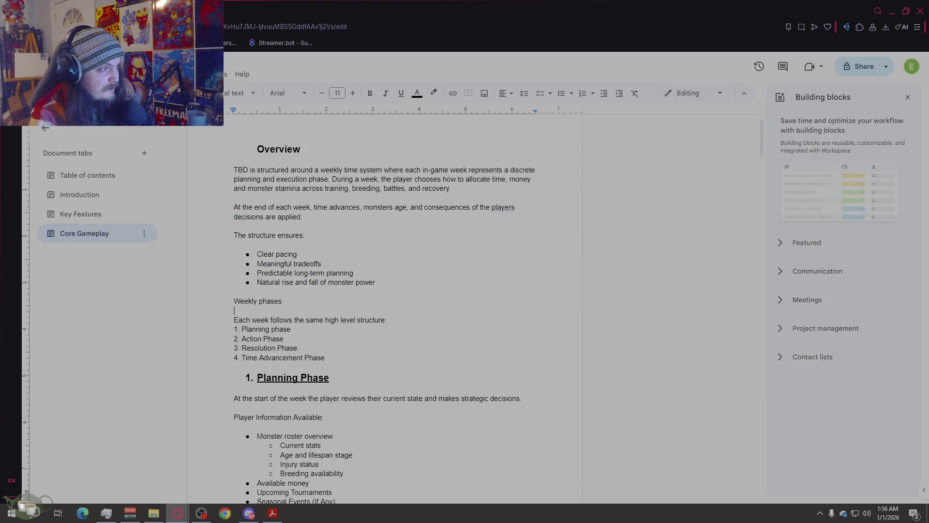
{"action": "double_click", "coordinate": [285, 148]}
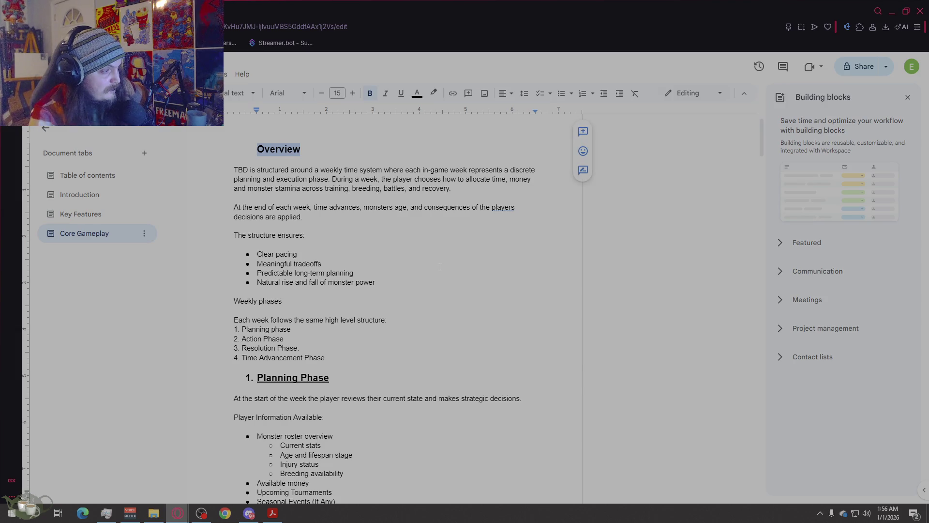
{"action": "key", "text": "Page_Down"}
{"action": "key", "text": "Page_Down"}
{"action": "key", "text": "Page_Down"}
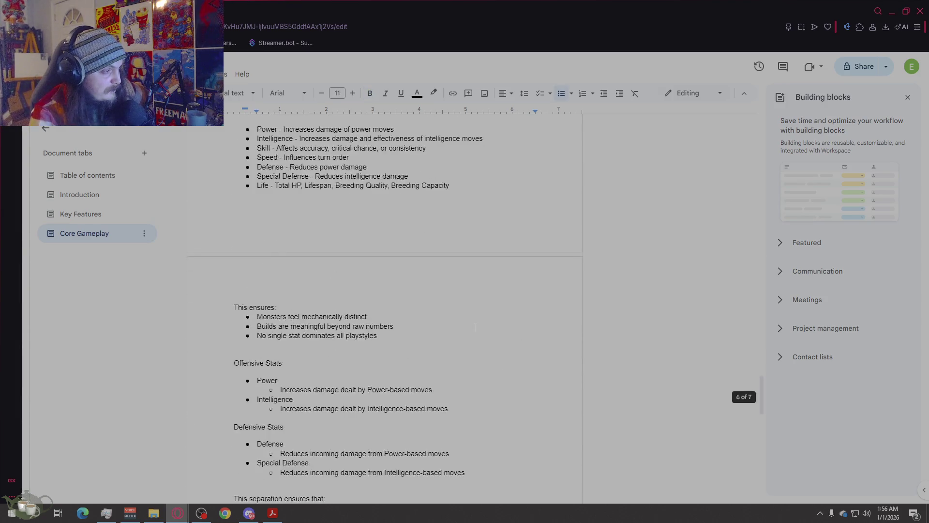
{"action": "key", "text": "Page_Down"}
{"action": "key", "text": "Page_Down"}
{"action": "key", "text": "Page_Down"}
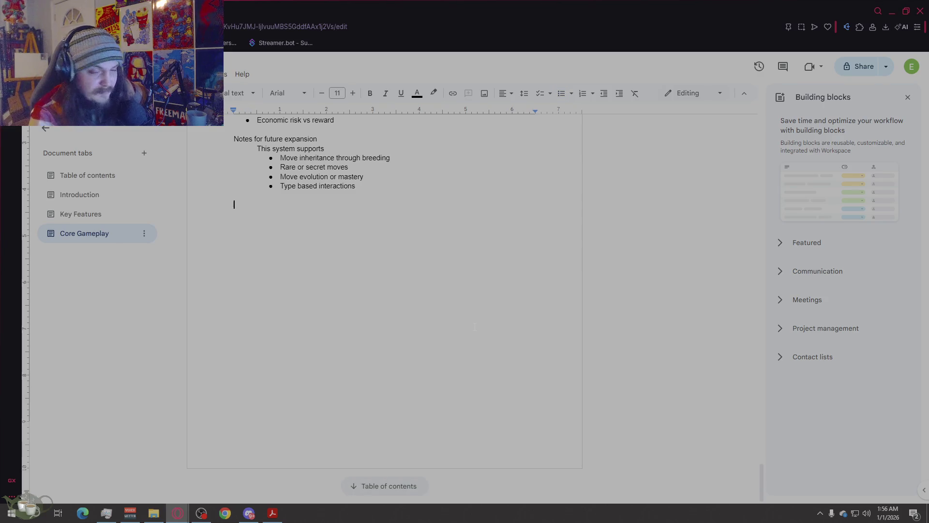
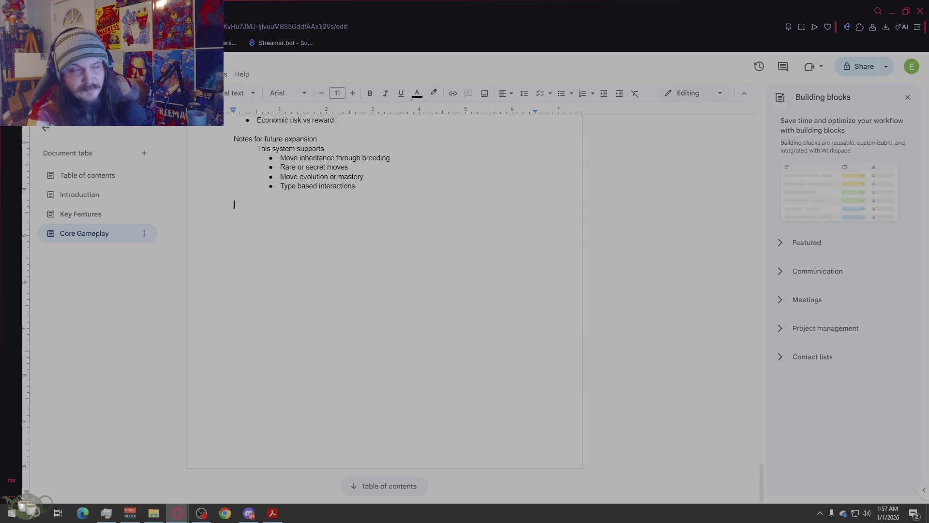
- Scroll to the top of Core Gameplay and switch to the Key Features tab
{"action": "scroll", "coordinate": [533, 281], "scroll_direction": "up", "scroll_amount": 20}
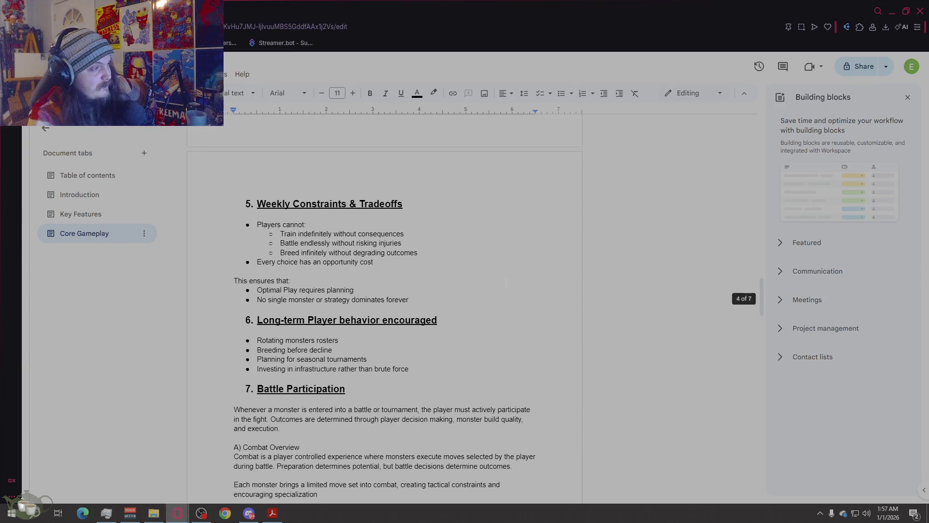
{"action": "scroll", "coordinate": [507, 281], "scroll_direction": "up", "scroll_amount": 10}
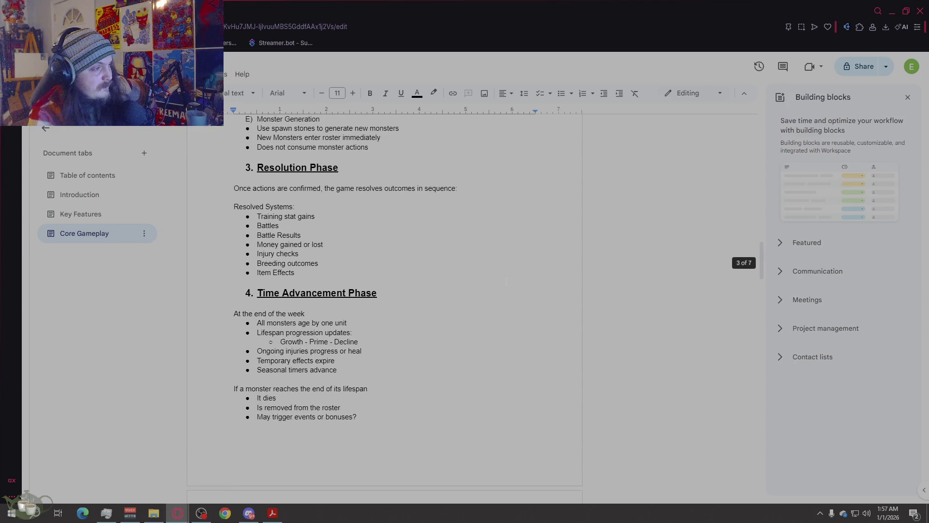
{"action": "scroll", "coordinate": [506, 281], "scroll_direction": "up", "scroll_amount": 10}
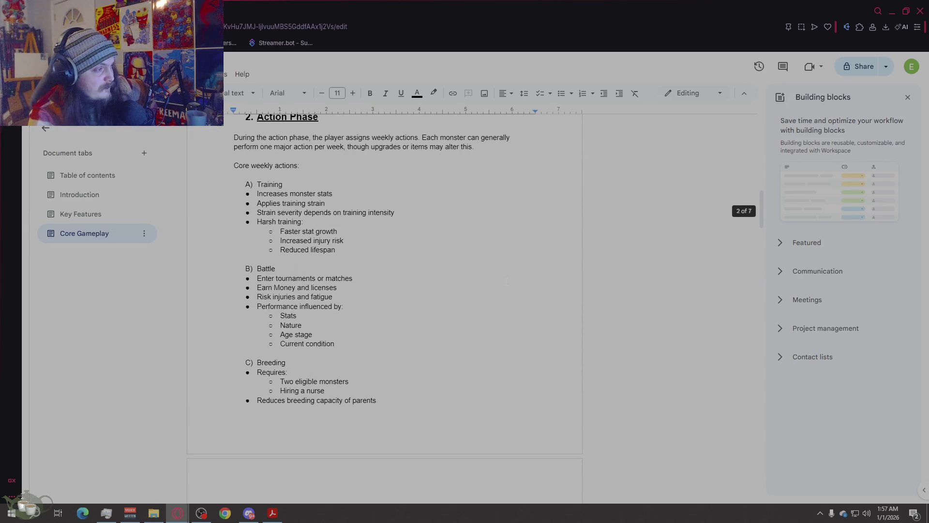
{"action": "scroll", "coordinate": [506, 281], "scroll_direction": "up", "scroll_amount": 10}
{"action": "left_click", "coordinate": [106, 219]}
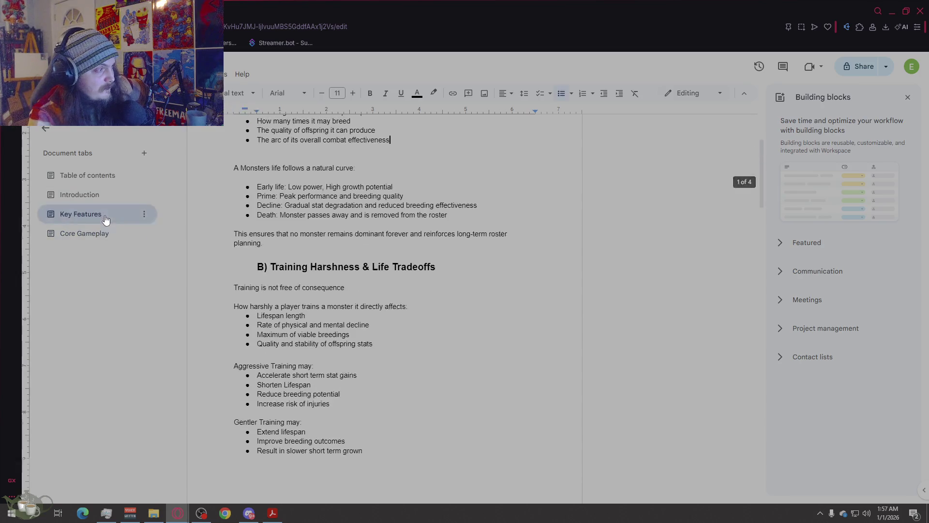
- Review the Key Features sections, glance at Core Gameplay, and return to Key Features
{"action": "scroll", "coordinate": [441, 251], "scroll_direction": "up", "scroll_amount": 3}
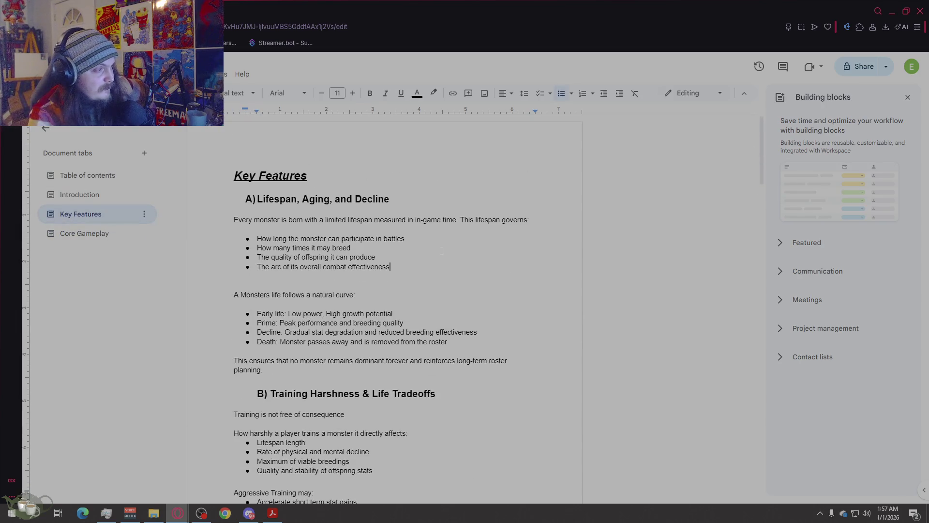
{"action": "scroll", "coordinate": [441, 251], "scroll_direction": "down", "scroll_amount": 10}
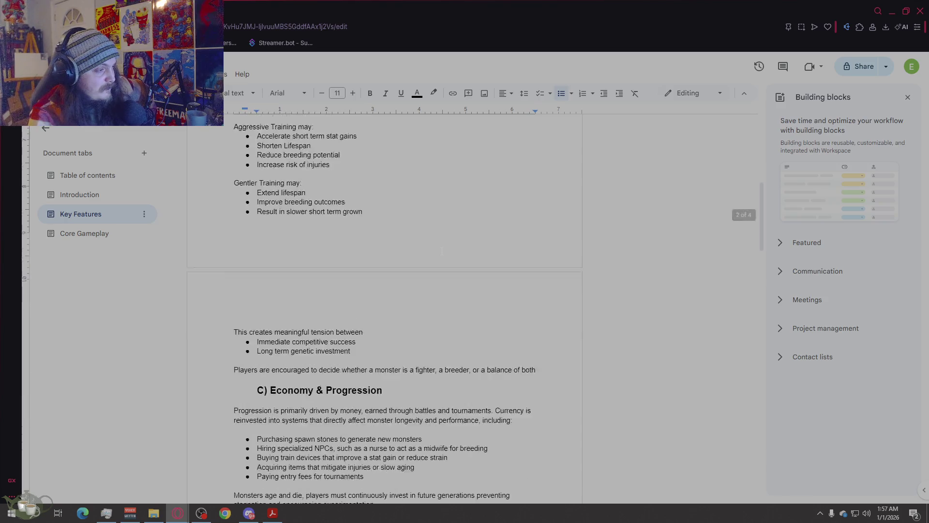
{"action": "scroll", "coordinate": [442, 251], "scroll_direction": "down", "scroll_amount": 15}
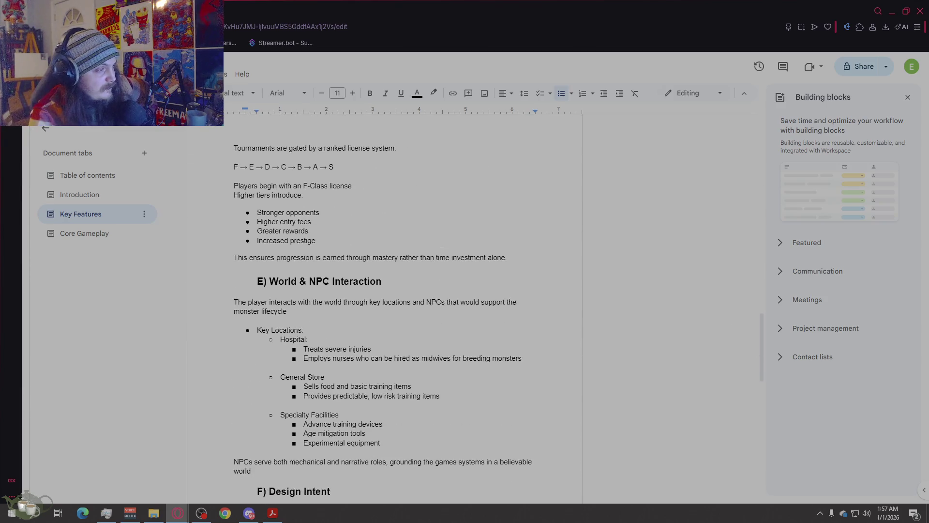
{"action": "scroll", "coordinate": [441, 247], "scroll_direction": "up", "scroll_amount": 20}
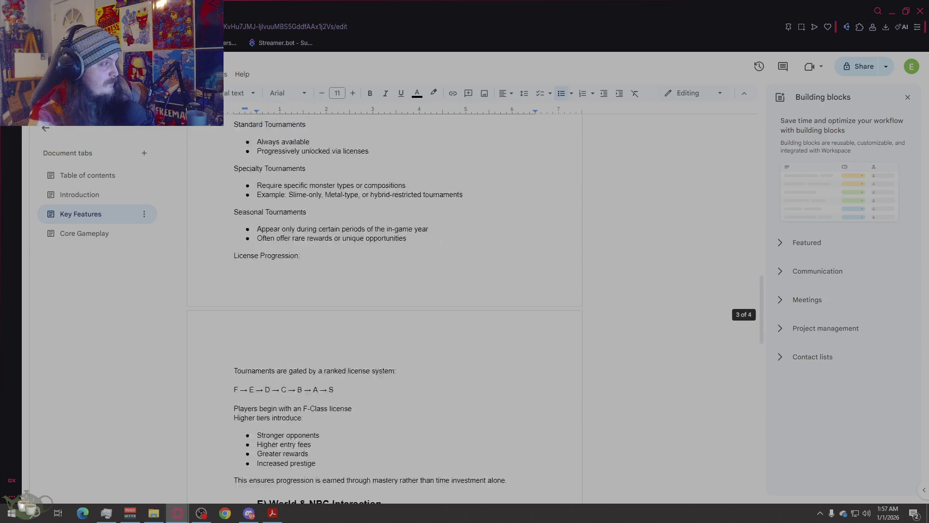
{"action": "scroll", "coordinate": [441, 242], "scroll_direction": "up", "scroll_amount": 5}
{"action": "scroll", "coordinate": [441, 241], "scroll_direction": "down", "scroll_amount": 1}
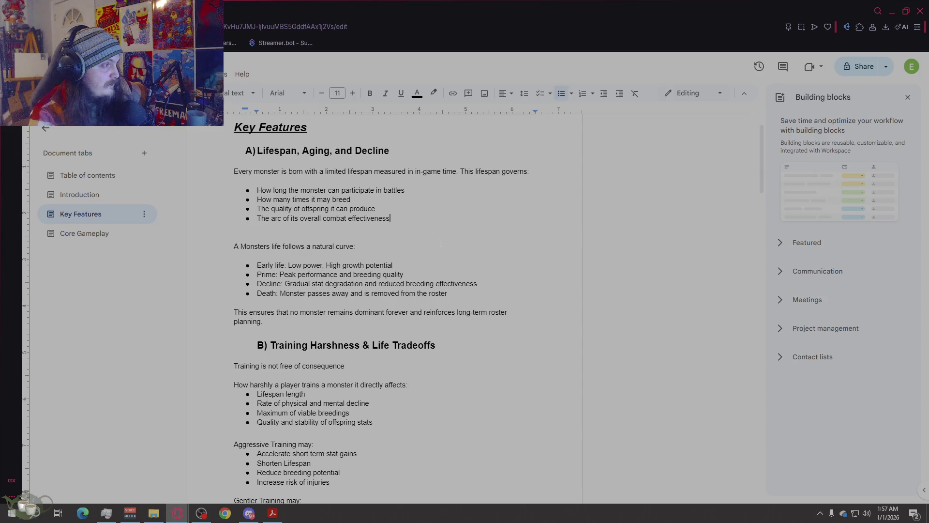
{"action": "scroll", "coordinate": [441, 242], "scroll_direction": "down", "scroll_amount": 15}
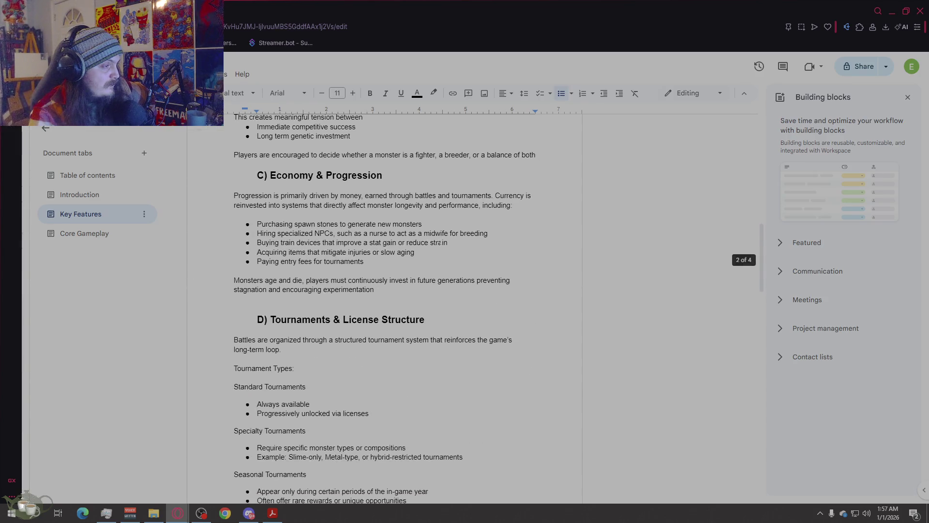
{"action": "scroll", "coordinate": [440, 242], "scroll_direction": "down", "scroll_amount": 10}
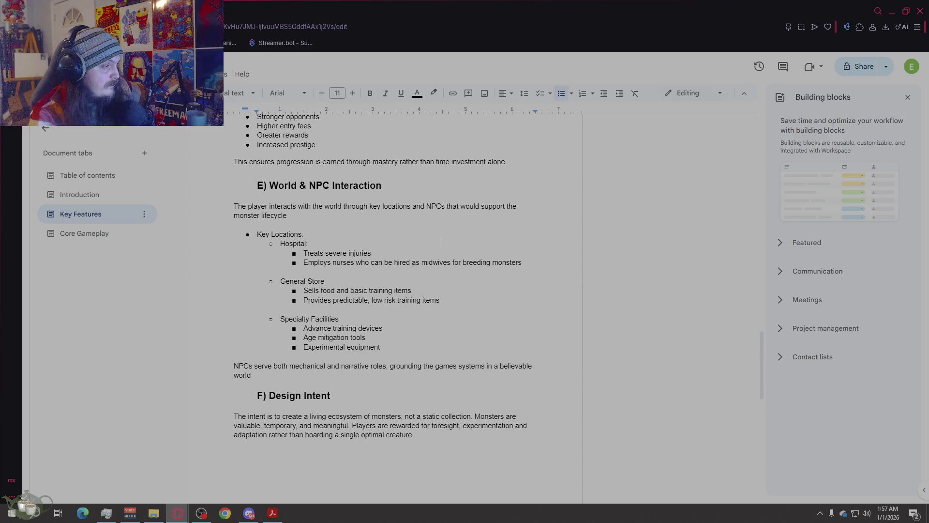
{"action": "scroll", "coordinate": [441, 242], "scroll_direction": "down", "scroll_amount": 2}
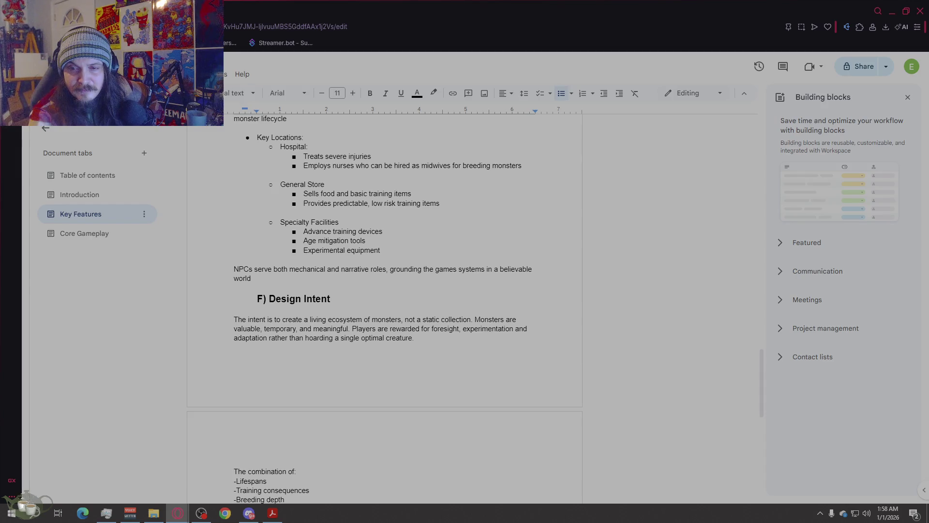
{"action": "left_click", "coordinate": [102, 242]}
{"action": "left_click", "coordinate": [120, 214]}
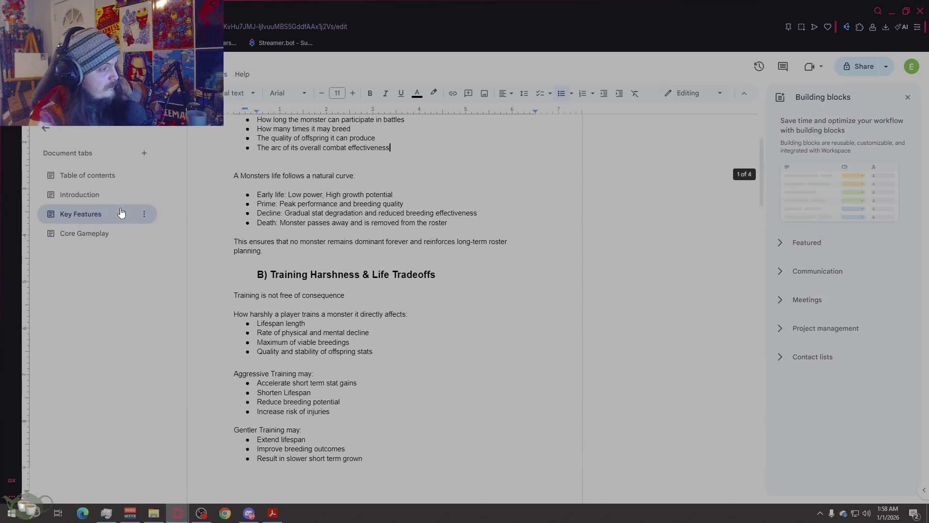
- Show the Table of contents tab and place the cursor after the Core Game Play entry
{"action": "left_click", "coordinate": [102, 184]}
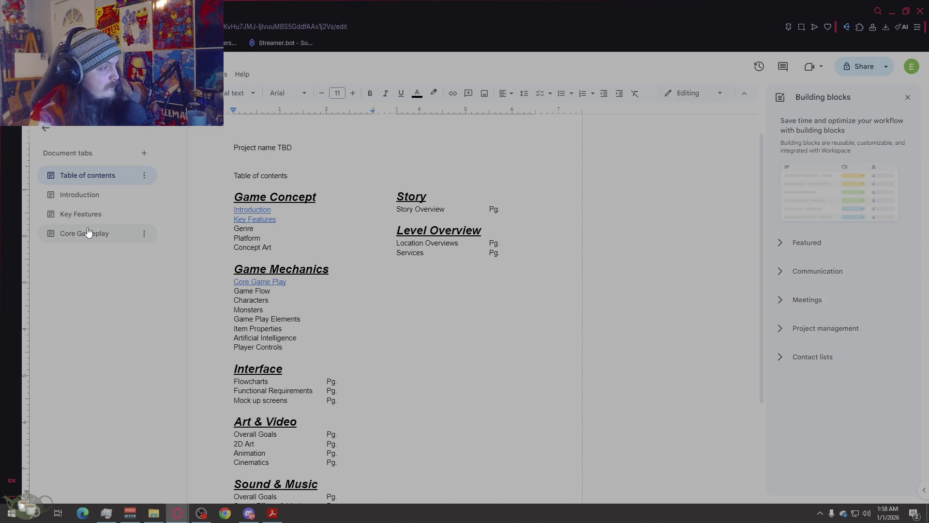
{"action": "scroll", "coordinate": [388, 290], "scroll_direction": "down", "scroll_amount": 1}
{"action": "scroll", "coordinate": [387, 290], "scroll_direction": "up", "scroll_amount": 1}
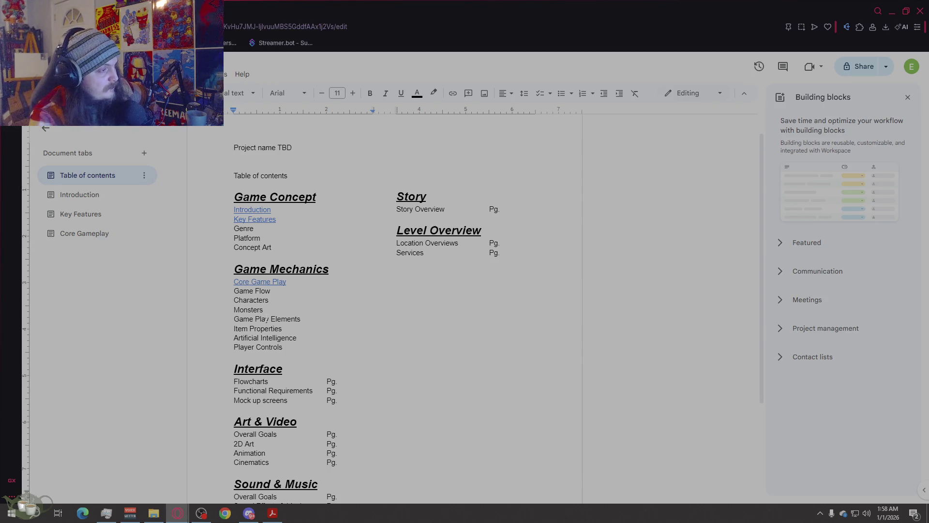
{"action": "left_click", "coordinate": [292, 281]}
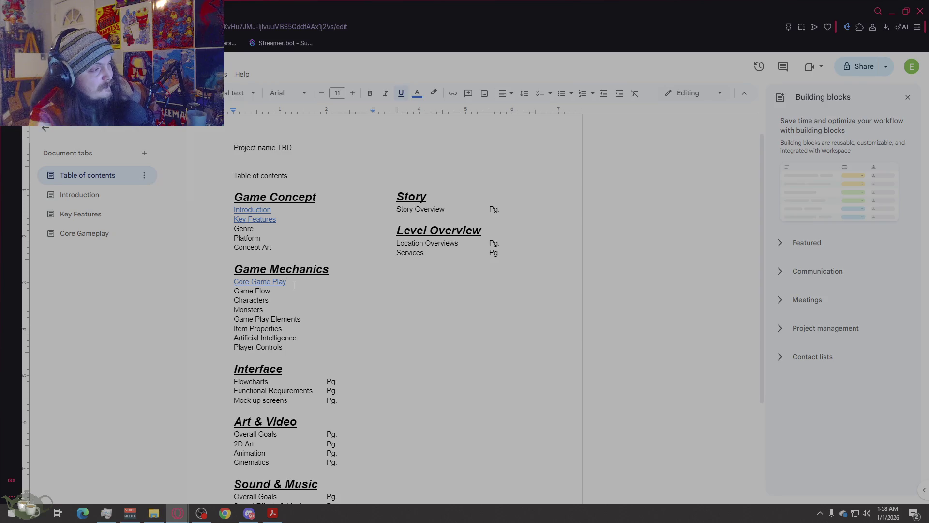
- Replace Game Flow with Combat Rules & Flow and rename Monsters to Monster Mechanics
{"action": "left_click_drag", "start_coordinate": [271, 291], "coordinate": [234, 291]}
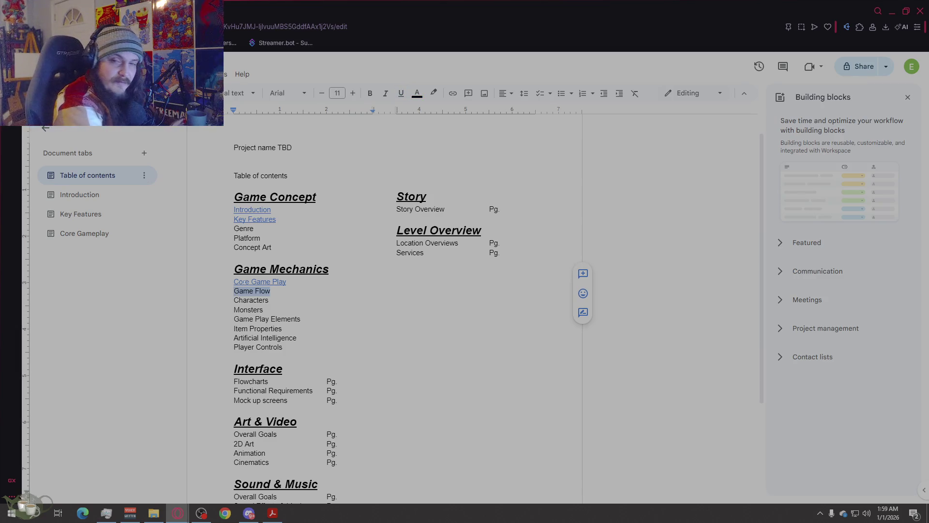
{"action": "type", "text": "Core Ga"}
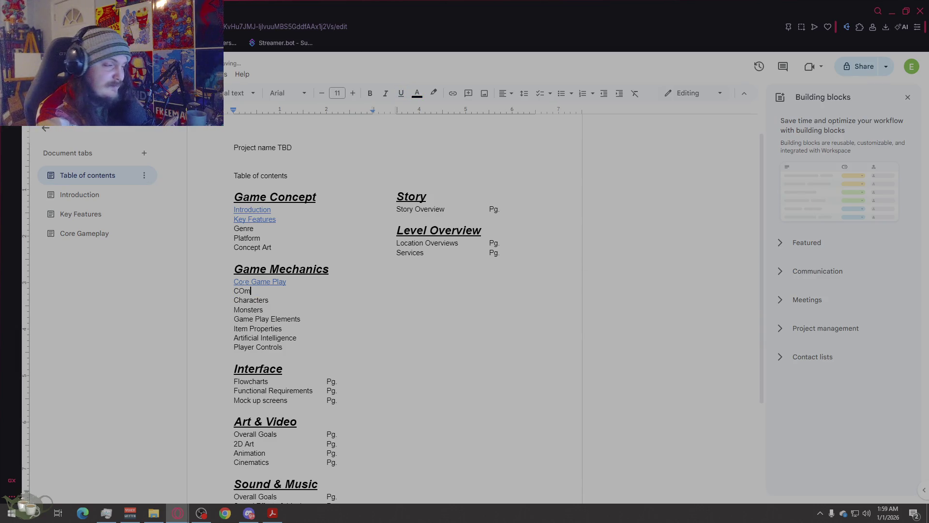
{"action": "key", "text": "BackSpace"}
{"action": "key", "text": "BackSpace"}
{"action": "key", "text": "BackSpace"}
{"action": "type", "text": "om"}
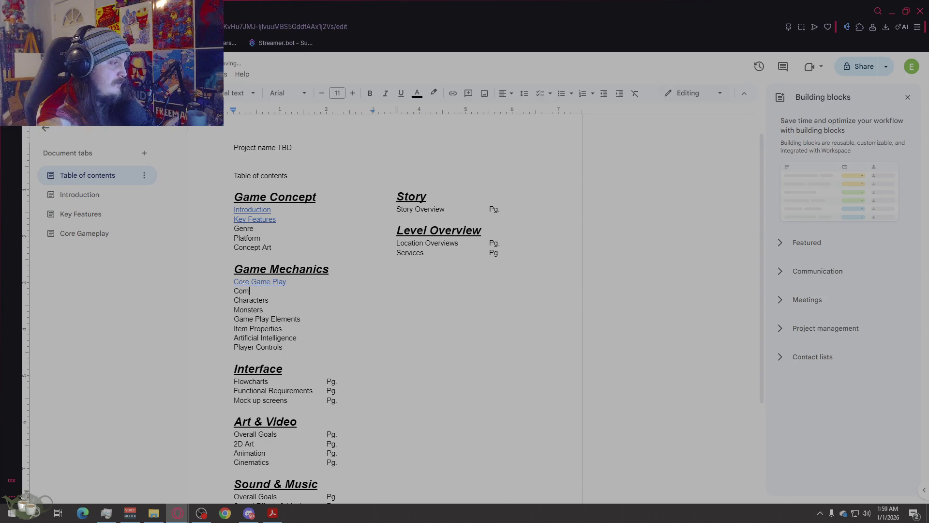
{"action": "type", "text": "bat Rules a"}
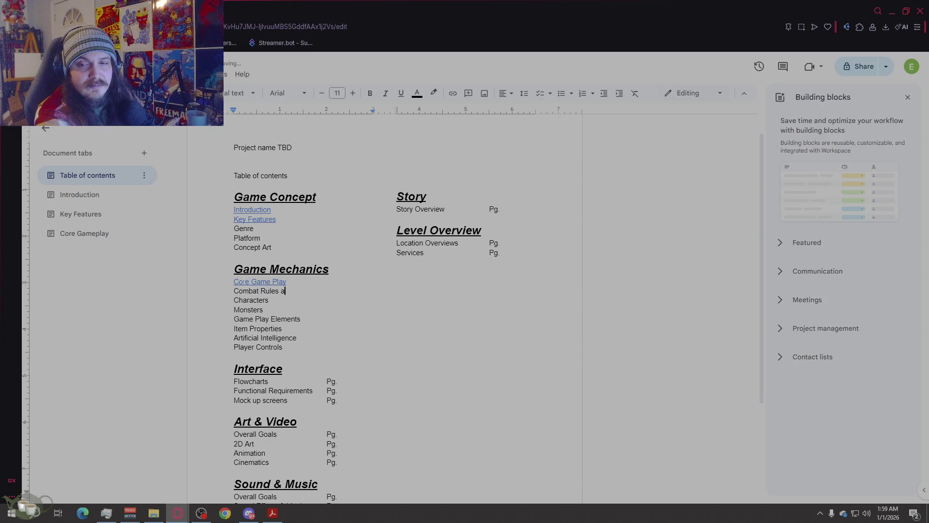
{"action": "key", "text": "BackSpace"}
{"action": "type", "text": "& Flow"}
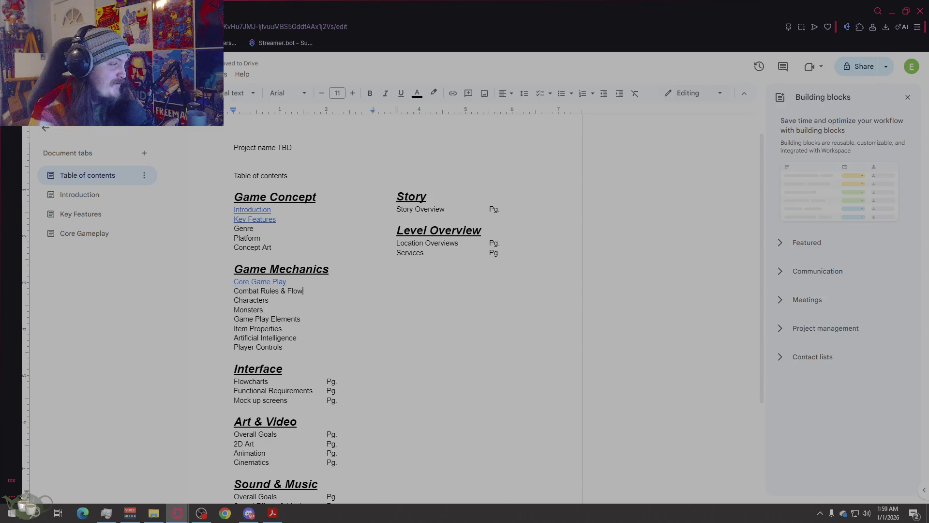
{"action": "key", "text": "BackSpace"}
{"action": "type", "text": "M"}
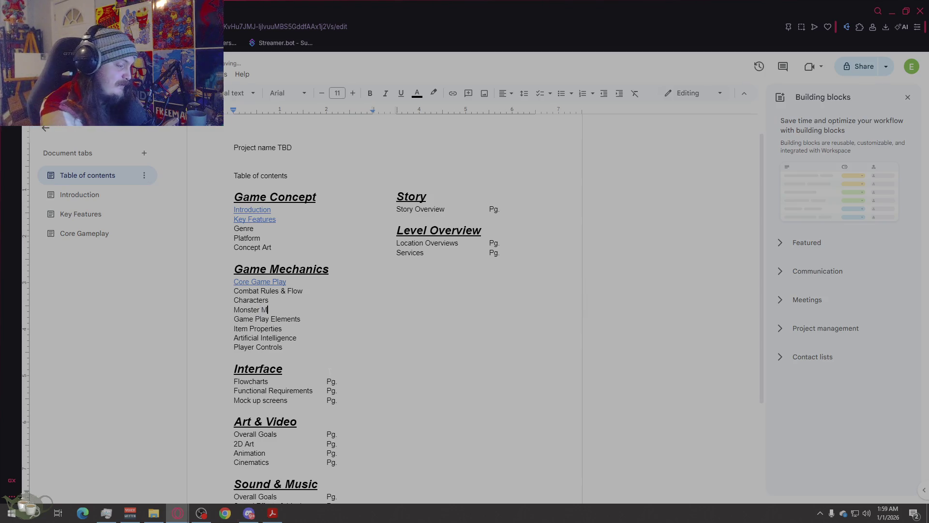
{"action": "type", "text": "echanics"}
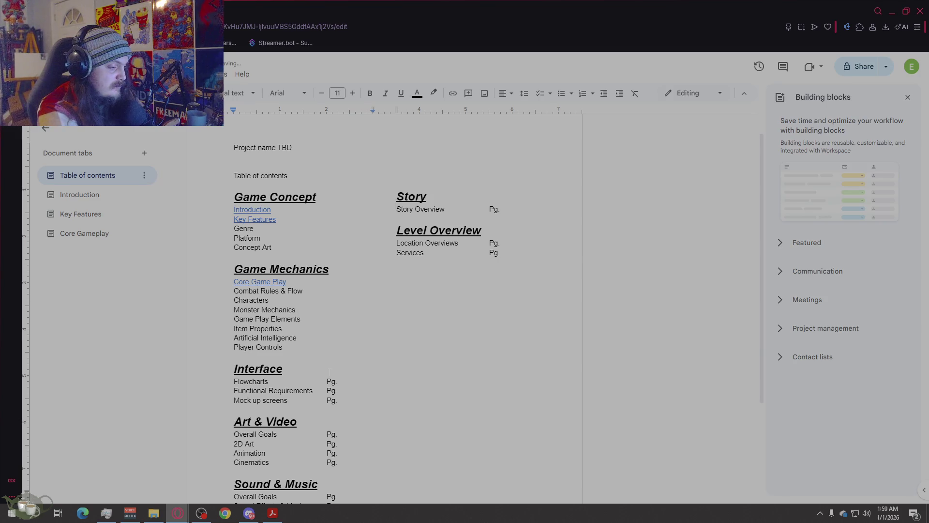
- Add a '- Lifespan & Aging Curves' entry on its own line
{"action": "type", "text": " - Lifespaw"}
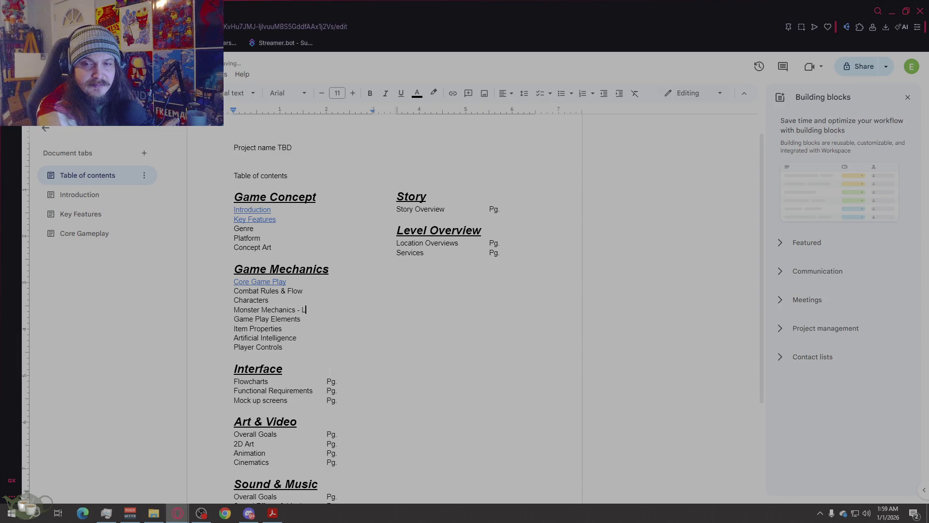
{"action": "key", "text": "BackSpace"}
{"action": "type", "text": "n "}
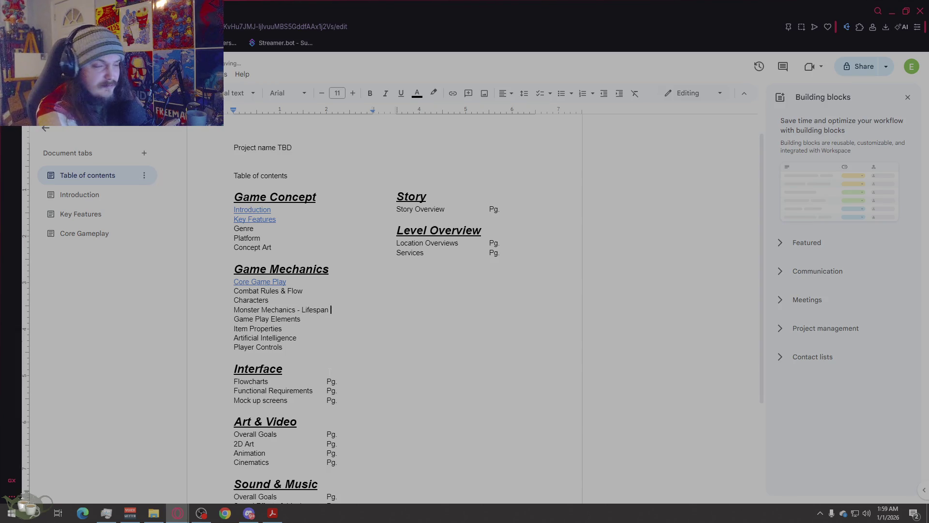
{"action": "type", "text": "& A"}
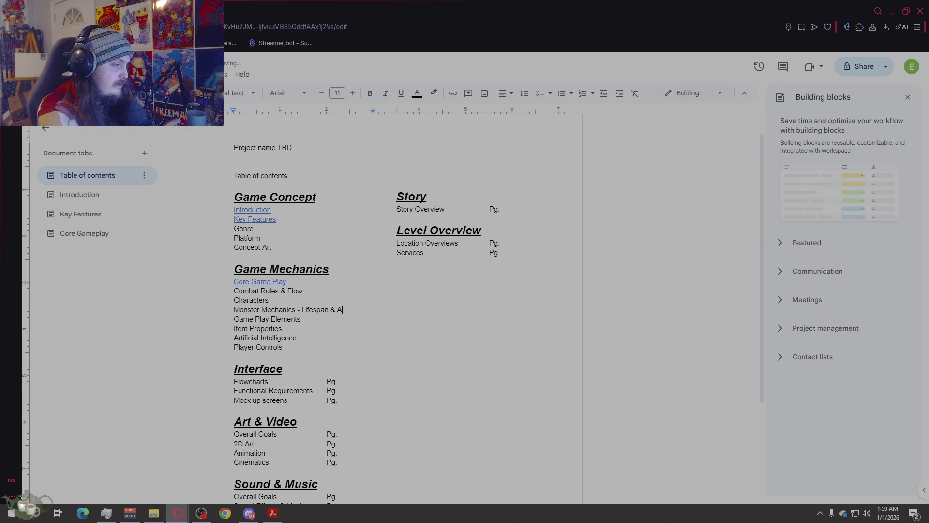
{"action": "type", "text": "ging Curves"}
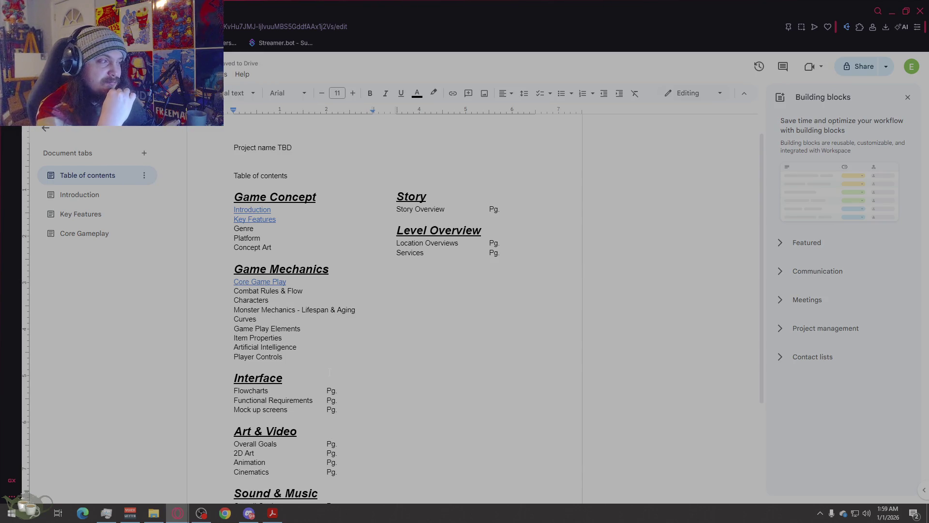
{"action": "left_click", "coordinate": [302, 310]}
{"action": "key", "text": "Return"}
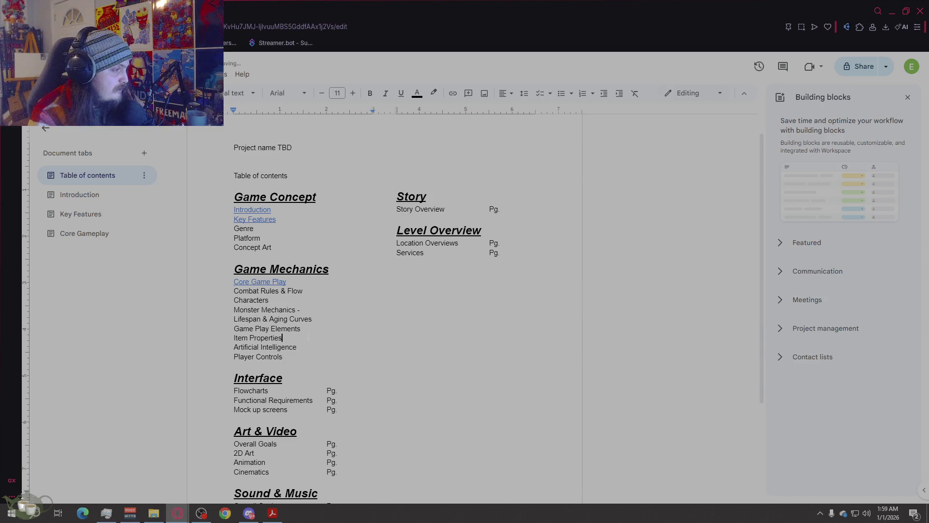
- Add an empty line after Lifespan & Aging Curves and delete the blank line above Story
{"action": "left_click", "coordinate": [314, 331]}
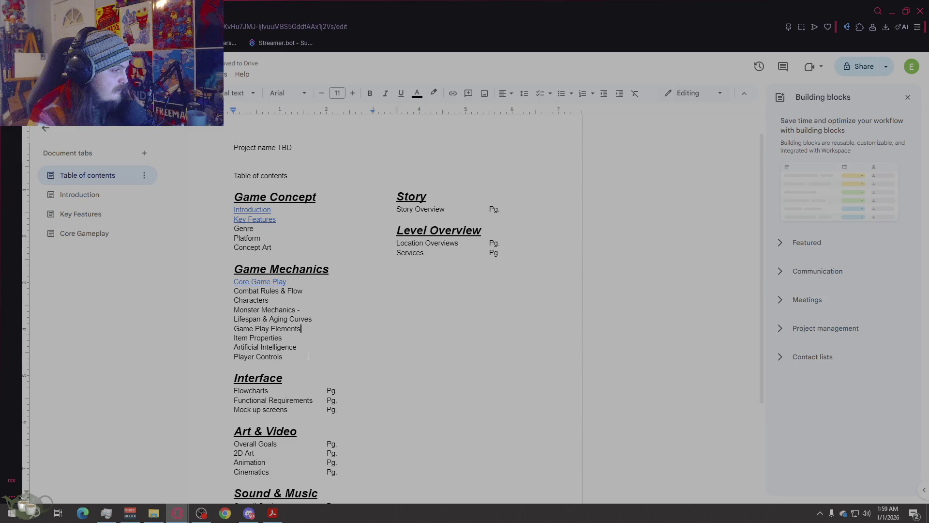
{"action": "left_click", "coordinate": [324, 315]}
{"action": "key", "text": "Return"}
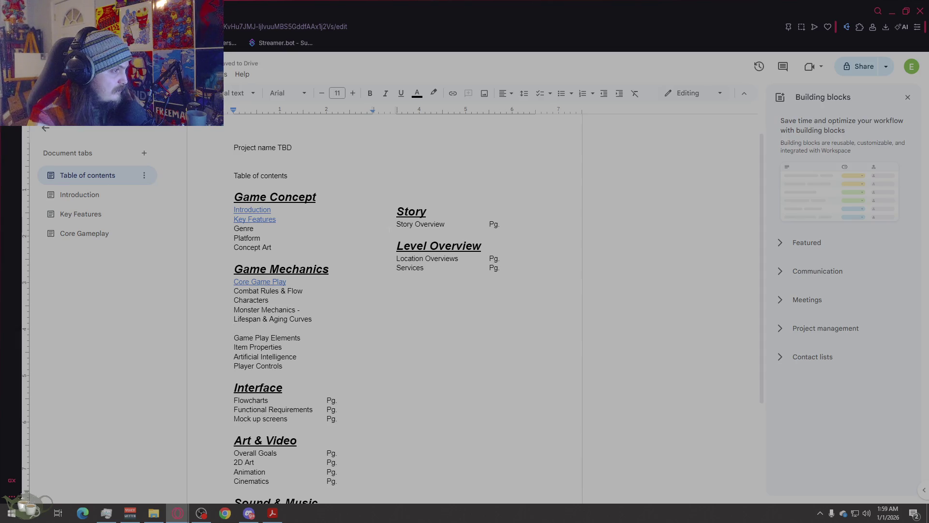
{"action": "left_click", "coordinate": [397, 211]}
{"action": "key", "text": "BackSpace"}
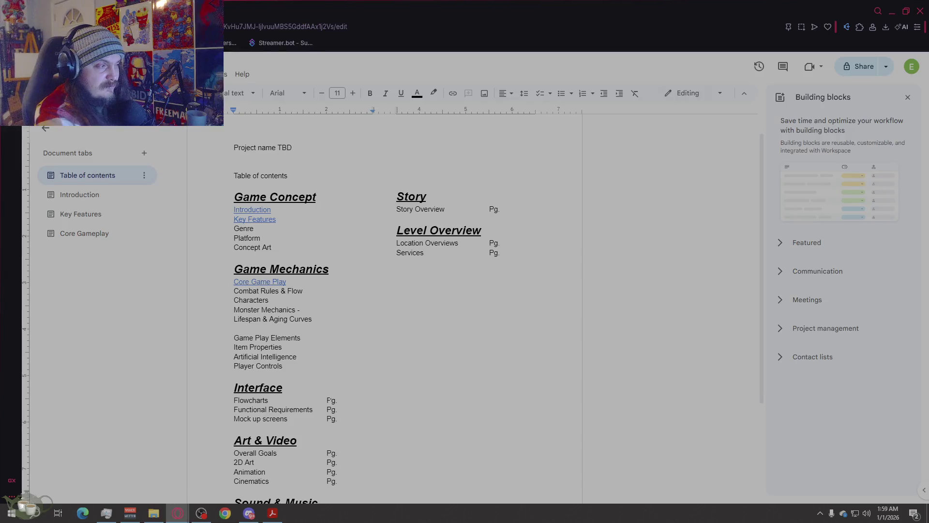
{"action": "left_click", "coordinate": [235, 328]}
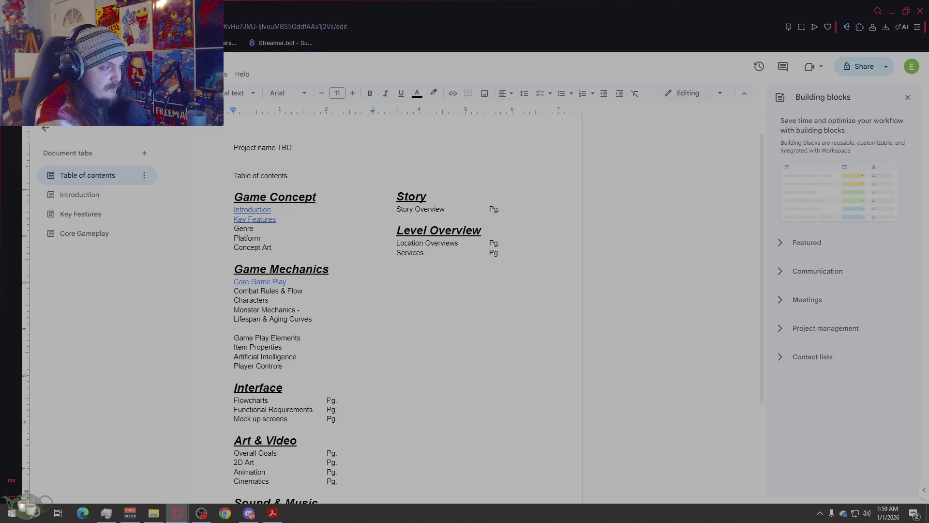
{"action": "left_click", "coordinate": [235, 318]}
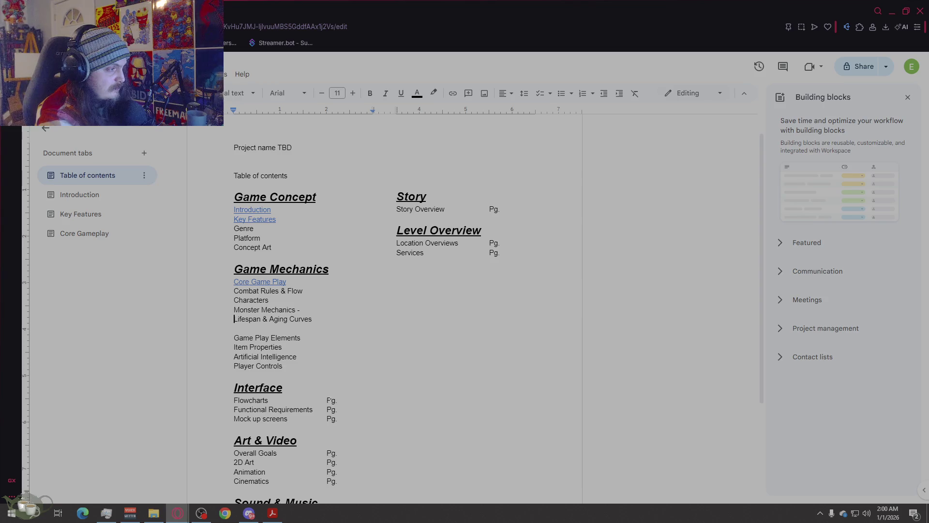
- Make Lifespan & Aging Curves a bullet and start a second bullet below it
{"action": "left_click", "coordinate": [561, 93]}
{"action": "left_click", "coordinate": [348, 324]}
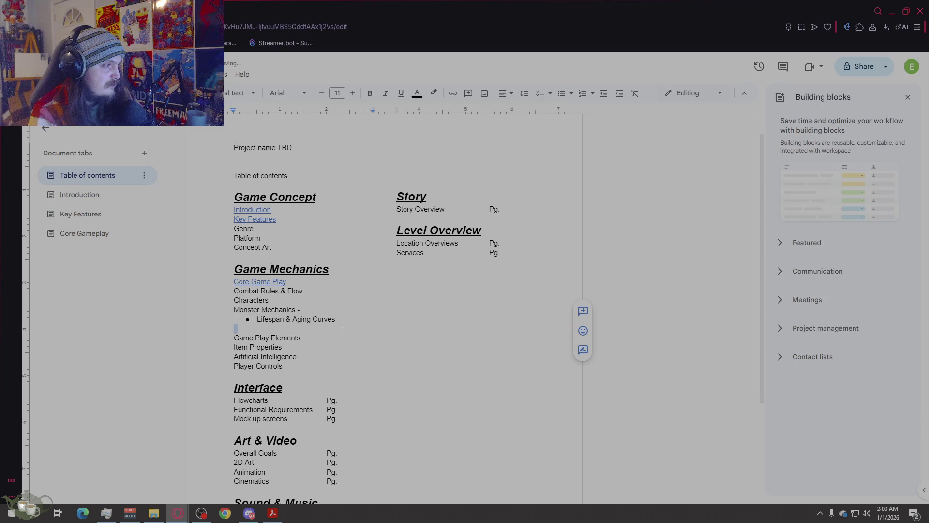
{"action": "key", "text": "Return"}
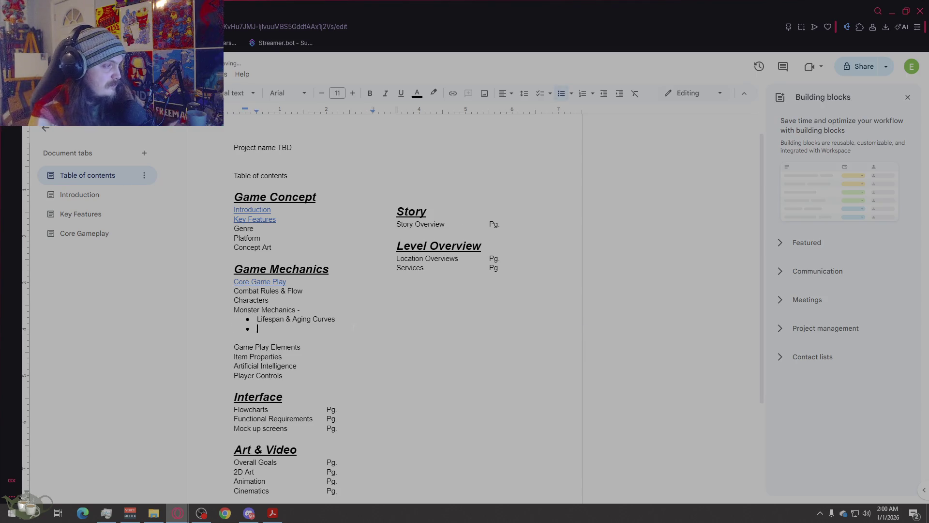
{"action": "left_click", "coordinate": [324, 337]}
{"action": "key", "text": "BackSpace"}
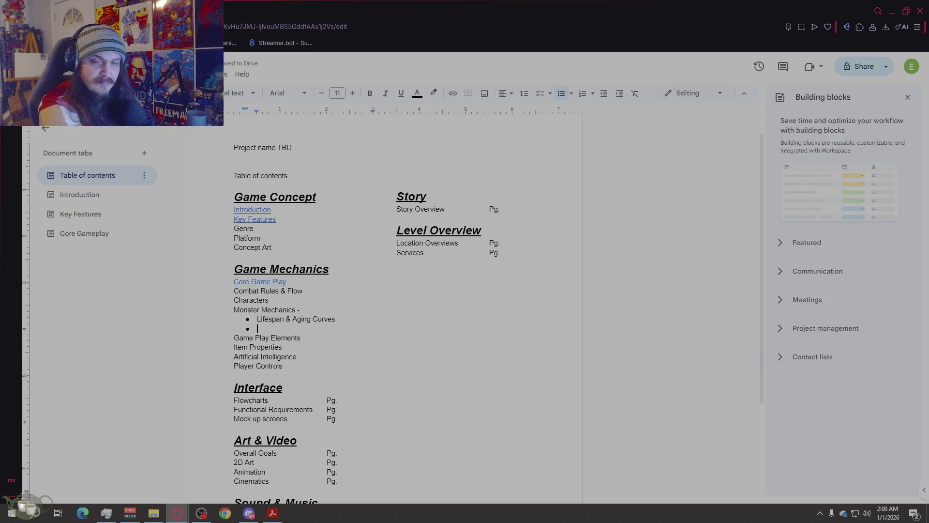
- Enter 'Breeding Quality & Degradation' as the second bullet, correcting typos
{"action": "type", "text": "Breeding Quality "}
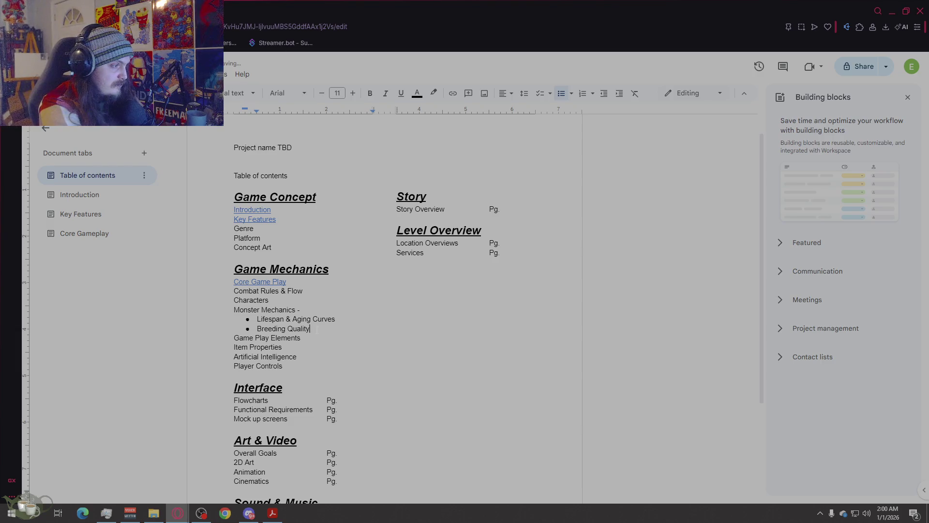
{"action": "type", "text": "& "}
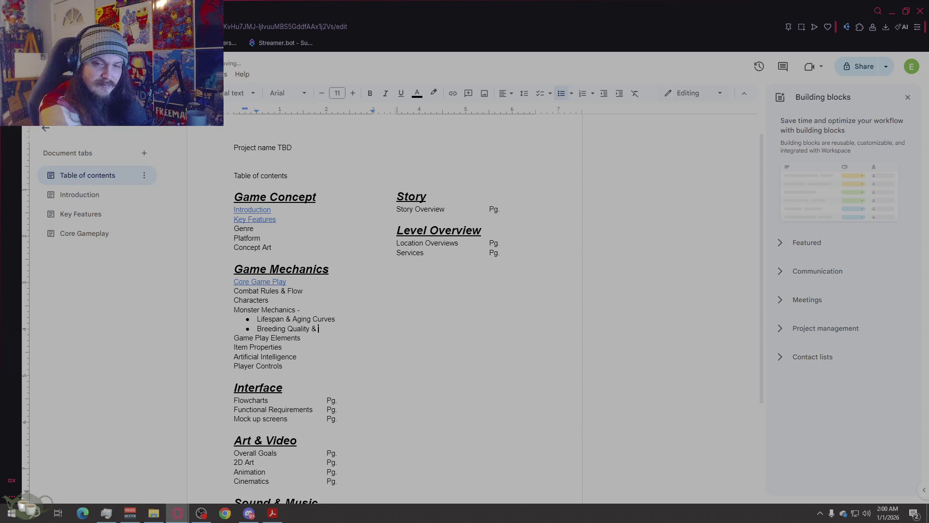
{"action": "type", "text": "De"}
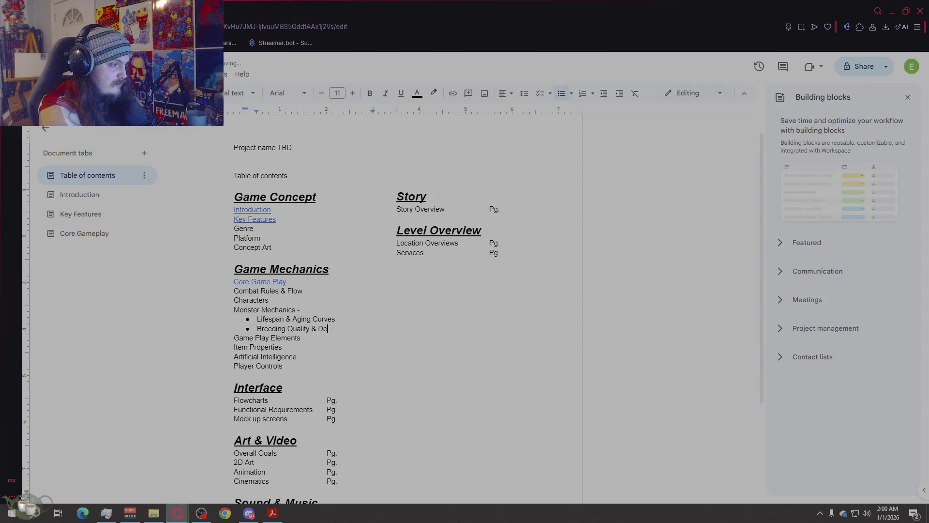
{"action": "type", "text": "grading"}
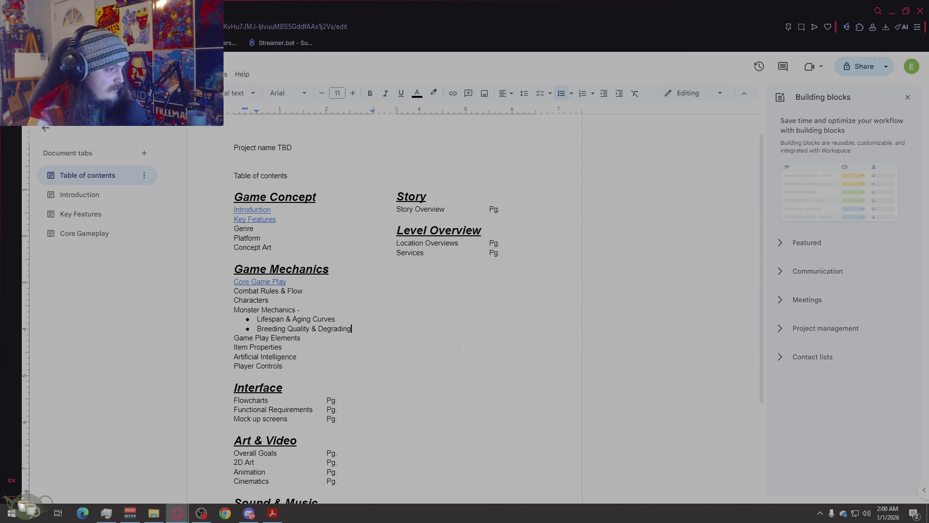
{"action": "left_click_drag", "start_coordinate": [351, 328], "coordinate": [343, 329]}
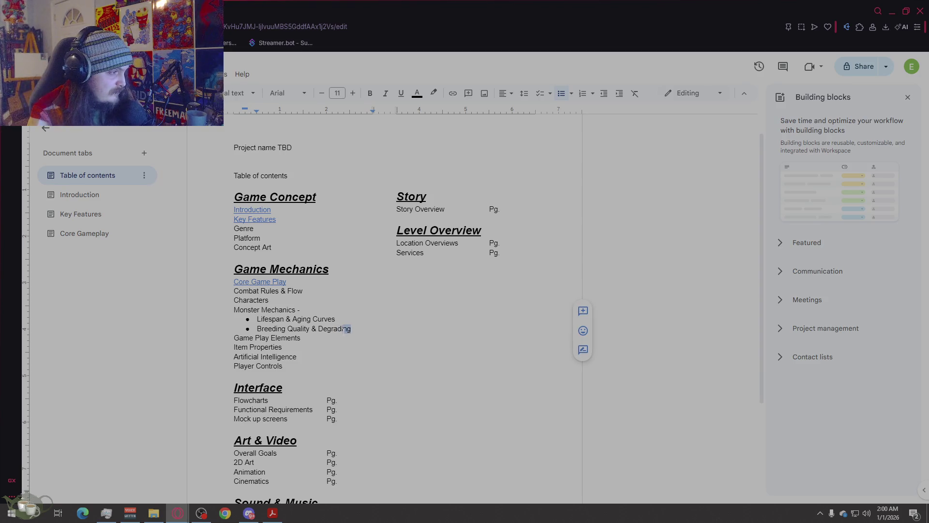
{"action": "key", "text": "BackSpace"}
{"action": "key", "text": "BackSpace"}
{"action": "type", "text": "at"}
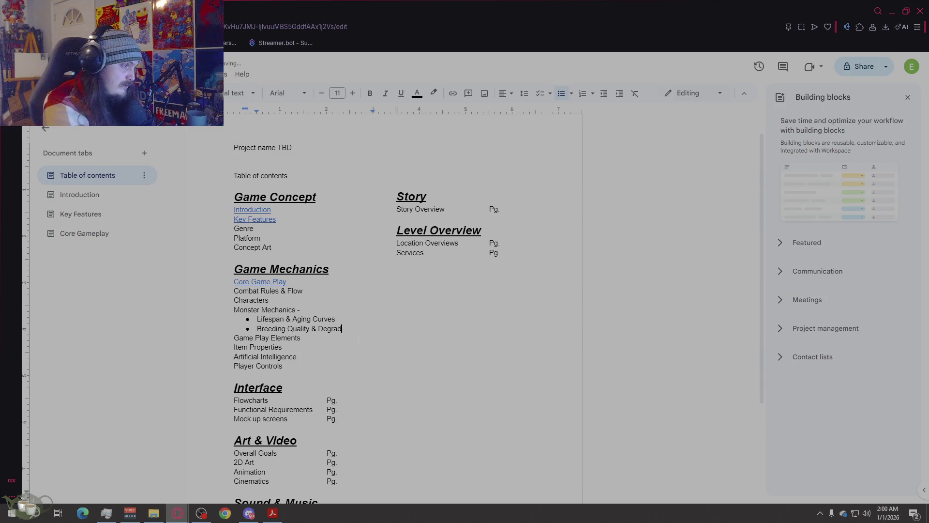
{"action": "type", "text": "ion"}
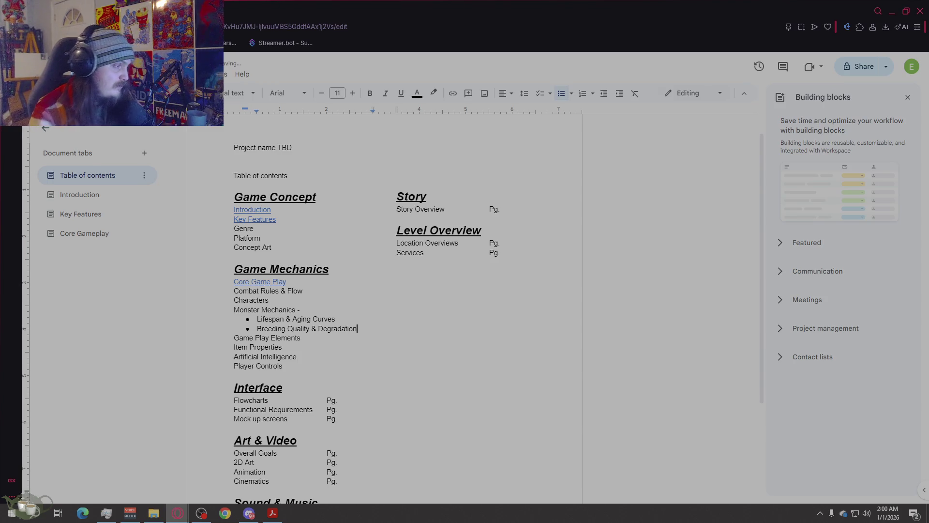
- Add 'Training Intensity & Consequences' after Combat Rules & Flow and remove the blank line above Story
{"action": "left_click", "coordinate": [376, 350]}
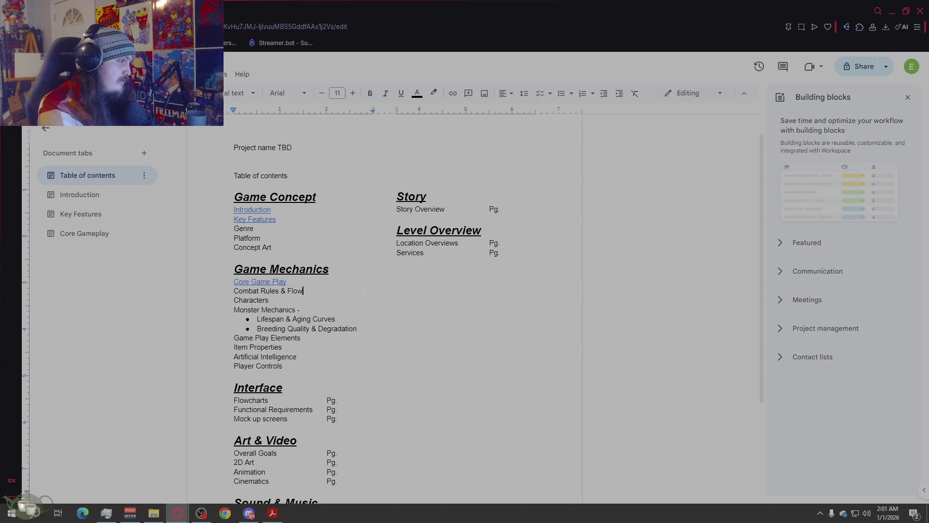
{"action": "key", "text": "Return"}
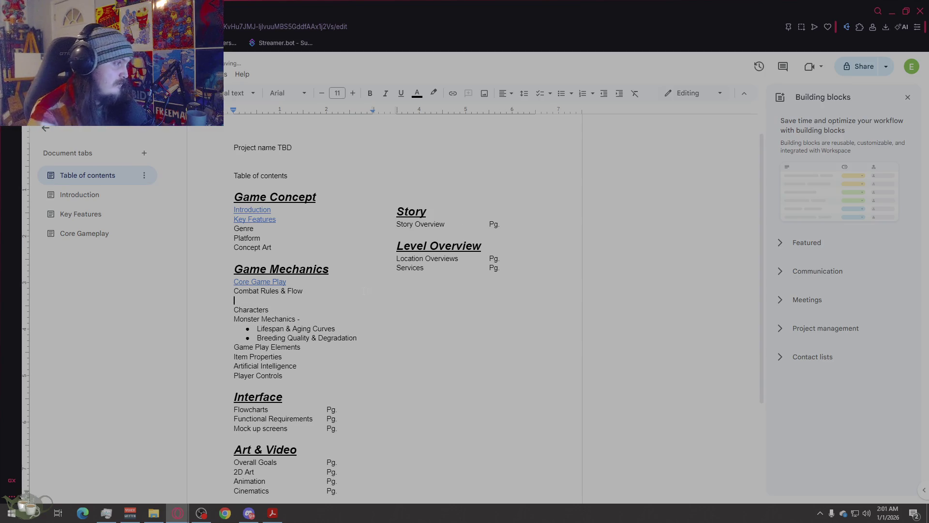
{"action": "left_click", "coordinate": [412, 195]}
{"action": "key", "text": "BackSpace"}
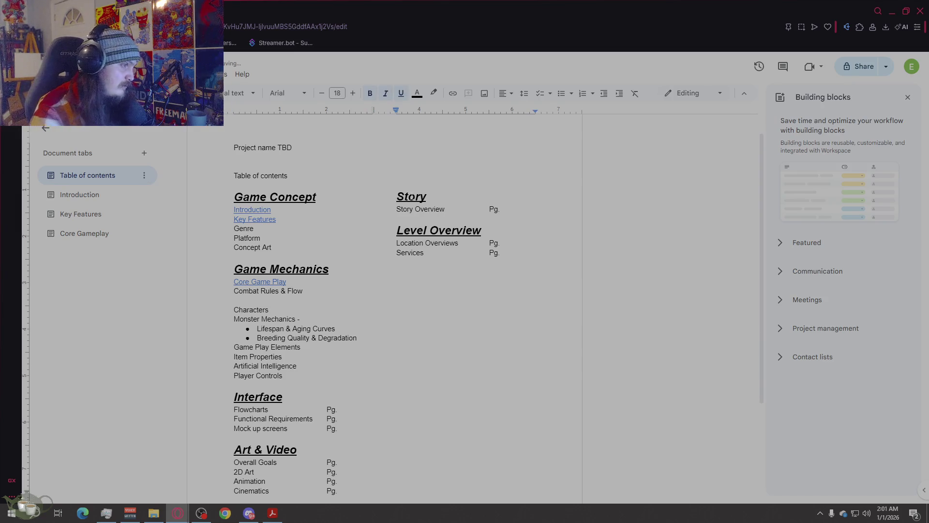
{"action": "left_click", "coordinate": [290, 303]}
{"action": "type", "text": "Training "}
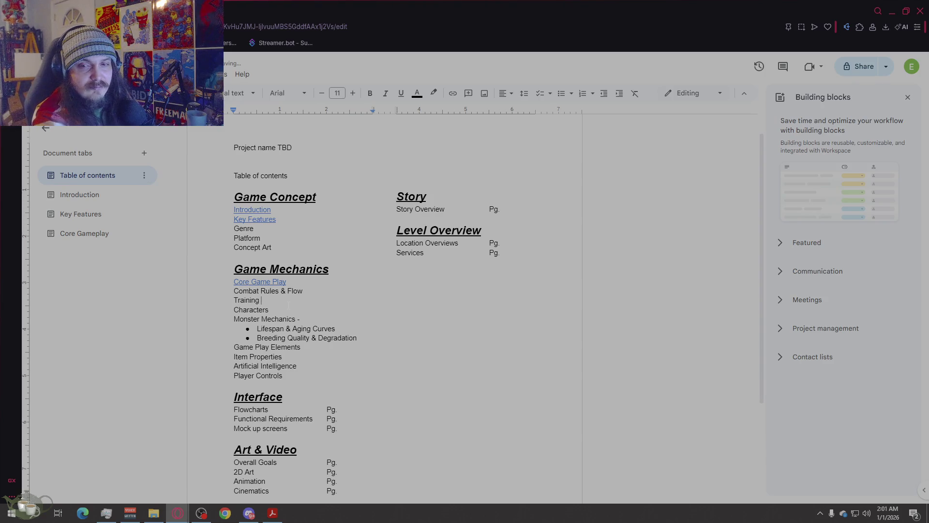
{"action": "type", "text": "Inte"}
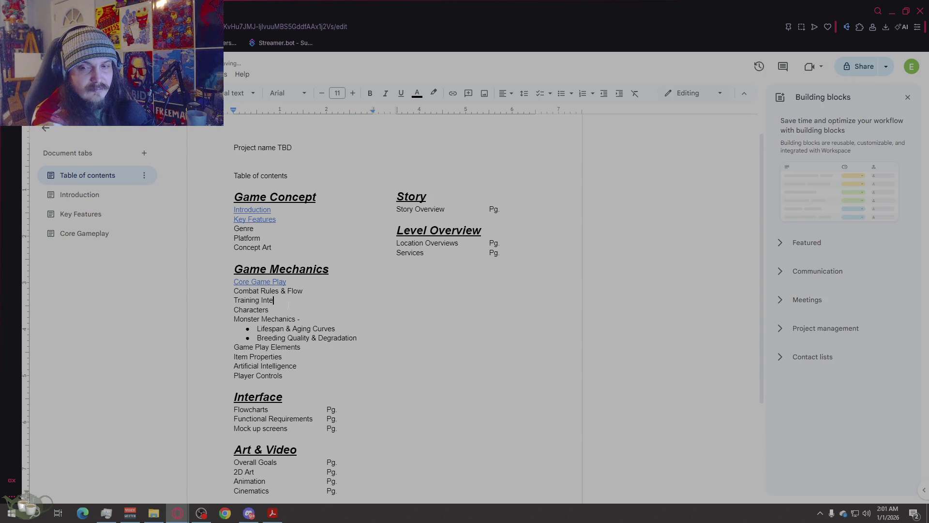
{"action": "type", "text": "nsity & Consequences"}
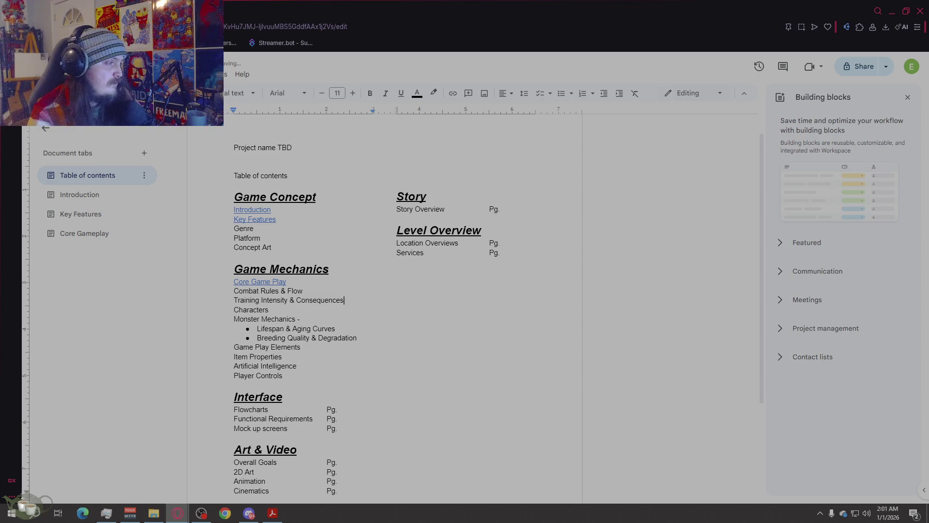
- Delete the Characters entry and the empty line it leaves
{"action": "left_click_drag", "start_coordinate": [270, 310], "coordinate": [236, 311]}
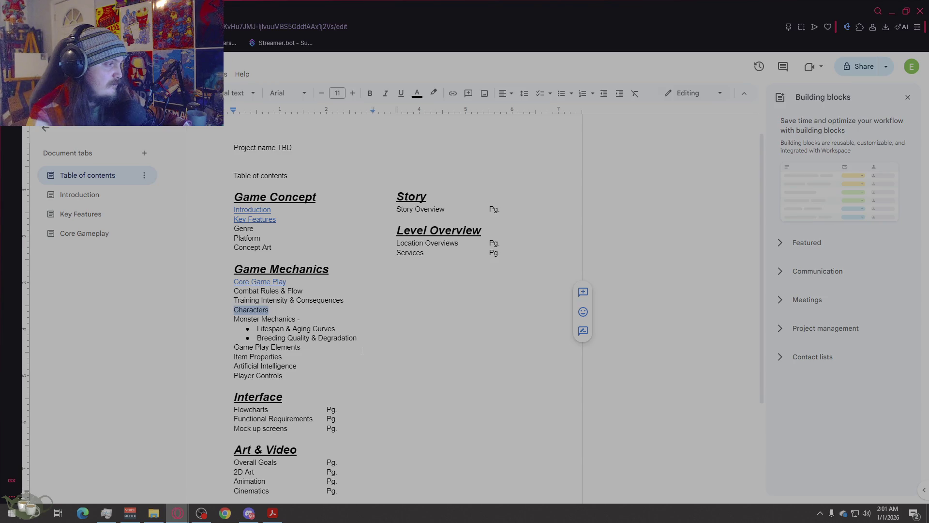
{"action": "key", "text": "BackSpace"}
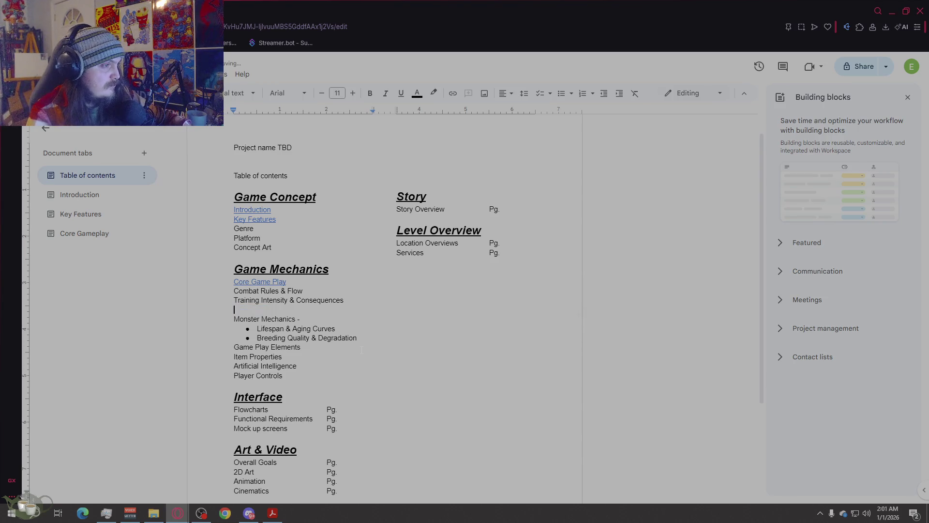
{"action": "key", "text": "BackSpace"}
{"action": "left_click", "coordinate": [397, 162]}
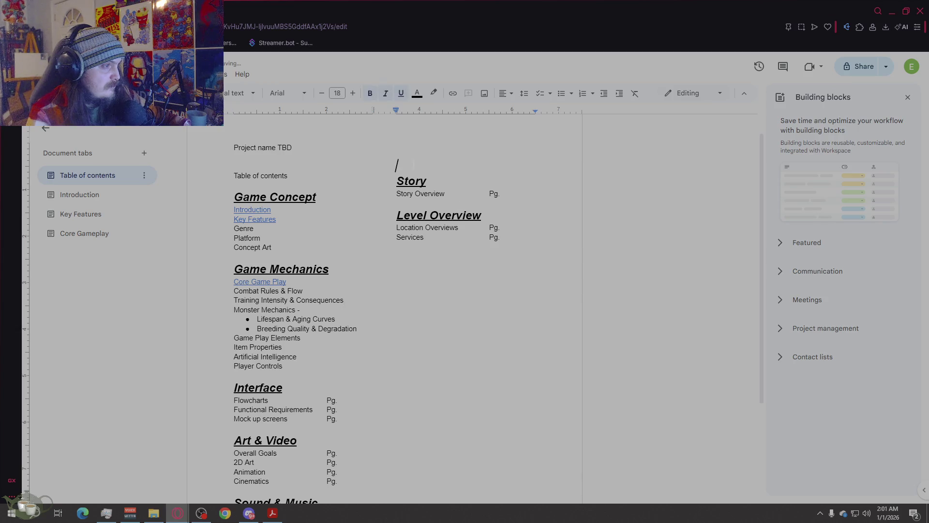
- Add a blank line above Story, drop Story Overview's Pg., and add a Characters entry
{"action": "key", "text": "Return"}
{"action": "left_click", "coordinate": [512, 211]}
{"action": "key", "text": "BackSpace"}
{"action": "key", "text": "BackSpace"}
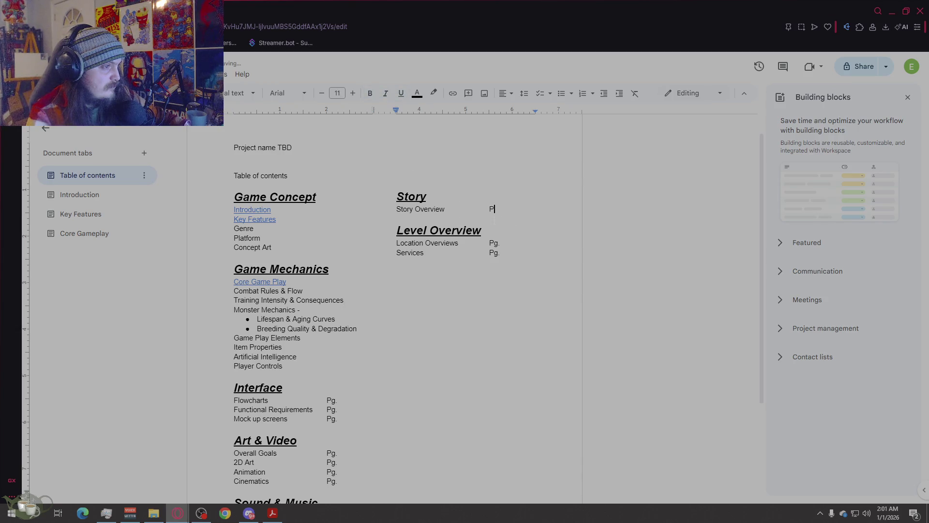
{"action": "key", "text": "Return"}
{"action": "type", "text": "Characters"}
{"action": "key", "text": "Down"}
{"action": "key", "text": "BackSpace"}
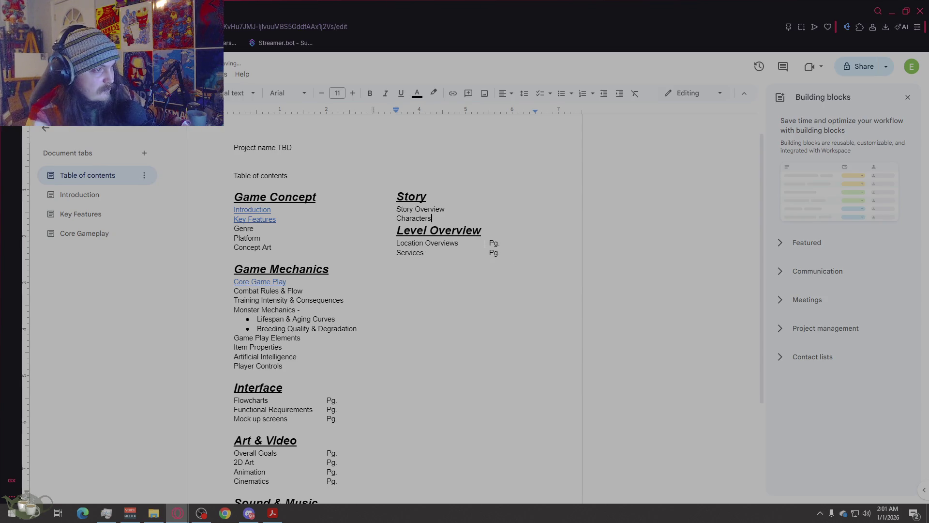
{"action": "key", "text": "Return"}
- Delete the Pg. placeholders after Location Overviews and Services
{"action": "left_click", "coordinate": [495, 252]}
{"action": "key", "text": "BackSpace"}
{"action": "key", "text": "BackSpace"}
{"action": "key", "text": "BackSpace"}
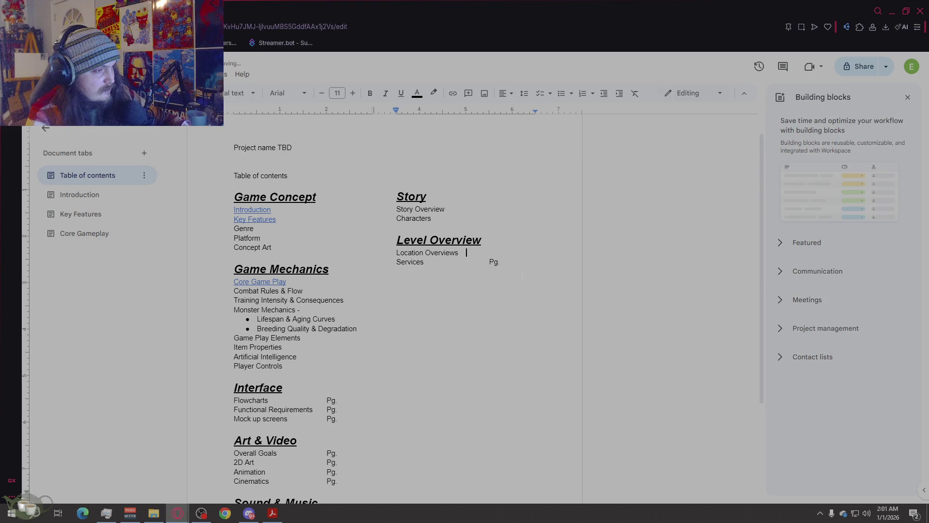
{"action": "key", "text": "BackSpace"}
{"action": "key", "text": "BackSpace"}
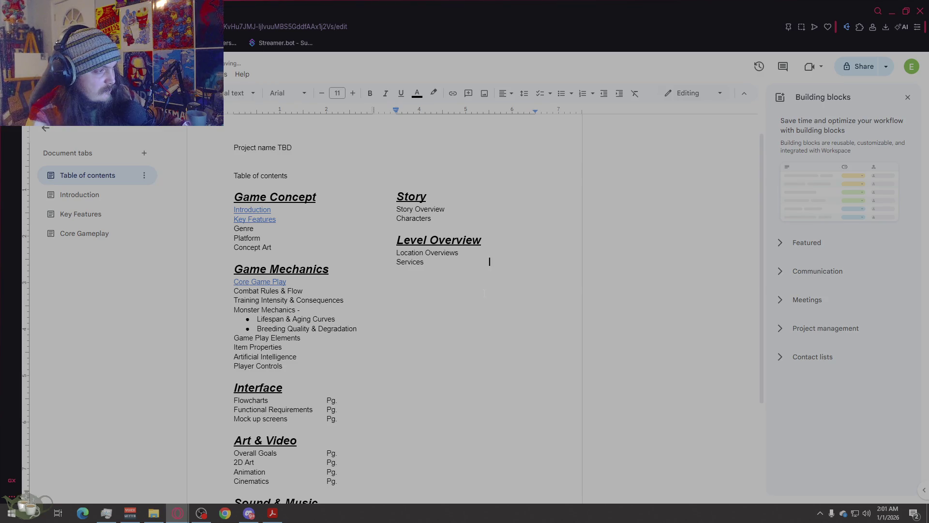
{"action": "key", "text": "BackSpace"}
{"action": "scroll", "coordinate": [329, 251], "scroll_direction": "down", "scroll_amount": 3}
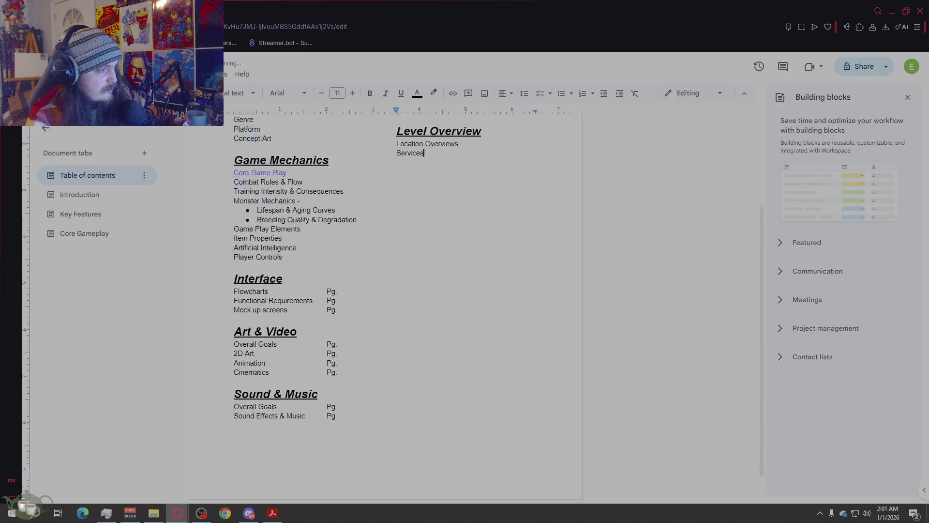
- Delete the Pg. placeholders after Flowcharts, Functional Requirements, Mock up screens, Overall Goals, 2D Art, Animation and Cinematics
{"action": "left_click", "coordinate": [338, 260]}
{"action": "key", "text": "BackSpace"}
{"action": "key", "text": "BackSpace"}
{"action": "key", "text": "BackSpace"}
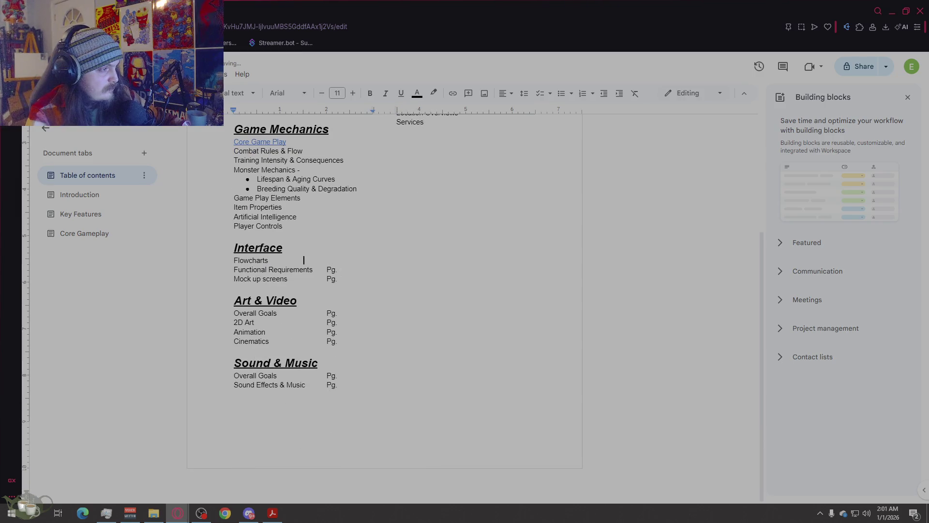
{"action": "left_click", "coordinate": [337, 269]}
{"action": "key", "text": "BackSpace"}
{"action": "key", "text": "BackSpace"}
{"action": "key", "text": "BackSpace"}
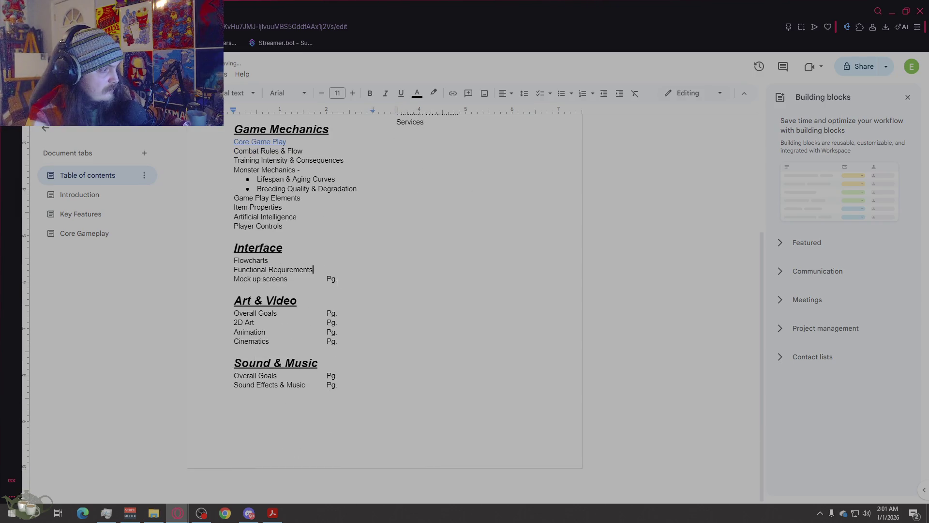
{"action": "left_click", "coordinate": [338, 279]}
{"action": "key", "text": "BackSpace"}
{"action": "key", "text": "BackSpace"}
{"action": "key", "text": "BackSpace"}
{"action": "left_click", "coordinate": [338, 313]}
{"action": "key", "text": "BackSpace"}
{"action": "key", "text": "BackSpace"}
{"action": "key", "text": "BackSpace"}
{"action": "key", "text": "BackSpace"}
{"action": "key", "text": "BackSpace"}
{"action": "left_click", "coordinate": [338, 332]}
{"action": "key", "text": "BackSpace"}
{"action": "key", "text": "BackSpace"}
{"action": "key", "text": "BackSpace"}
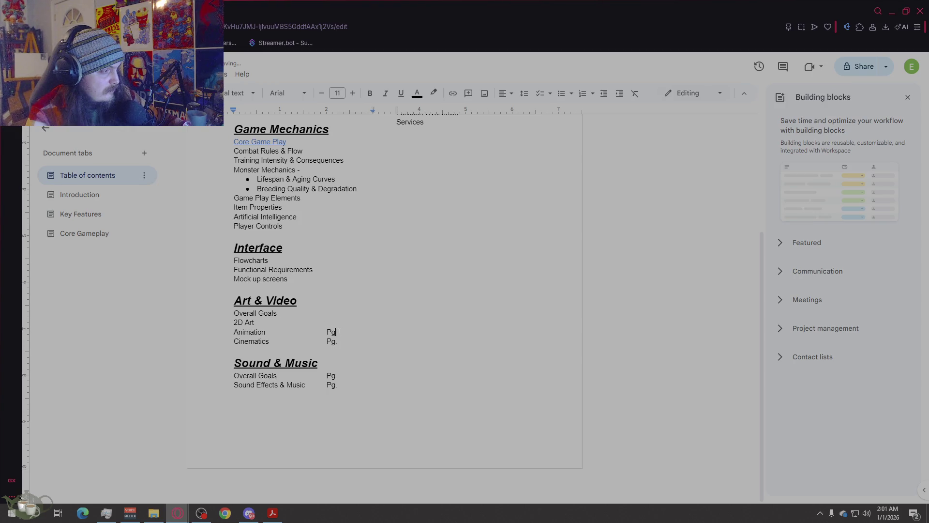
{"action": "left_click", "coordinate": [338, 341]}
{"action": "key", "text": "BackSpace"}
{"action": "key", "text": "BackSpace"}
{"action": "key", "text": "BackSpace"}
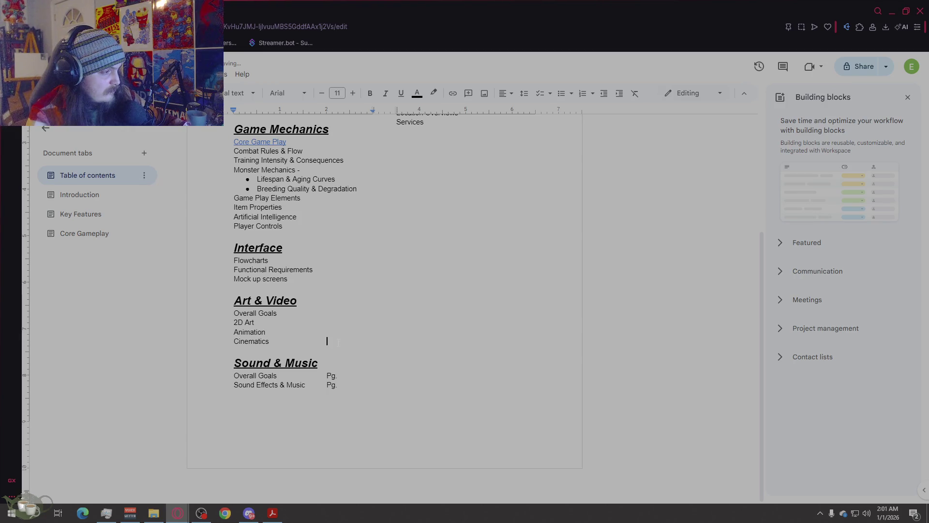
{"action": "key", "text": "BackSpace"}
{"action": "key", "text": "BackSpace"}
{"action": "key", "text": "BackSpace"}
{"action": "key", "text": "BackSpace"}
{"action": "key", "text": "BackSpace"}
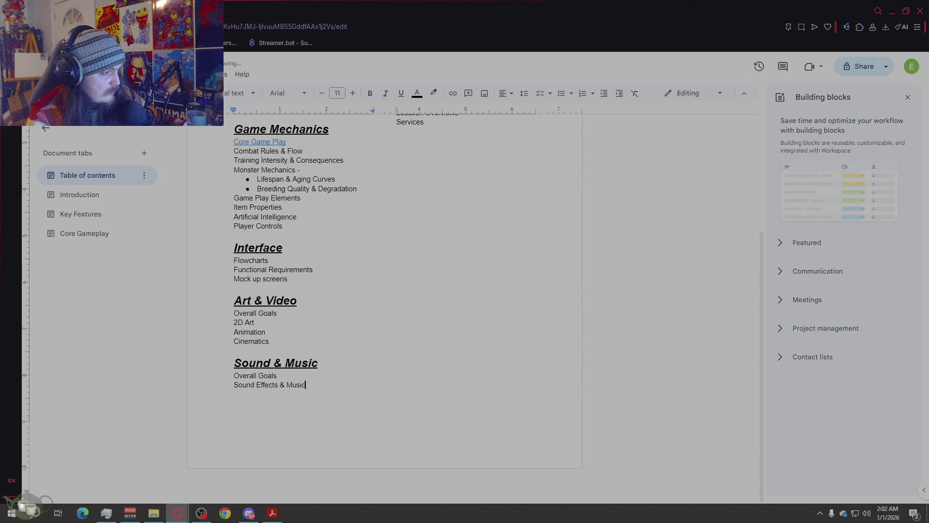
{"action": "scroll", "coordinate": [420, 327], "scroll_direction": "up", "scroll_amount": 4}
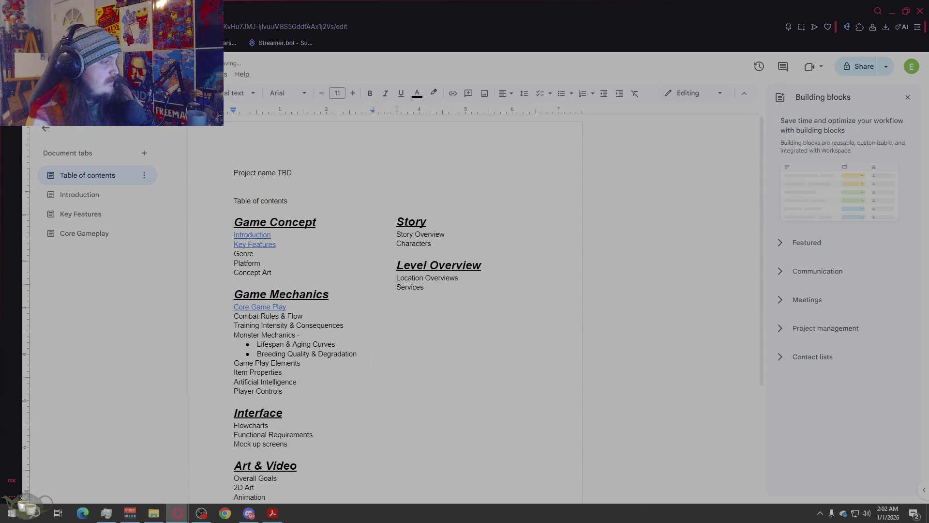
{"action": "scroll", "coordinate": [346, 370], "scroll_direction": "down", "scroll_amount": 1}
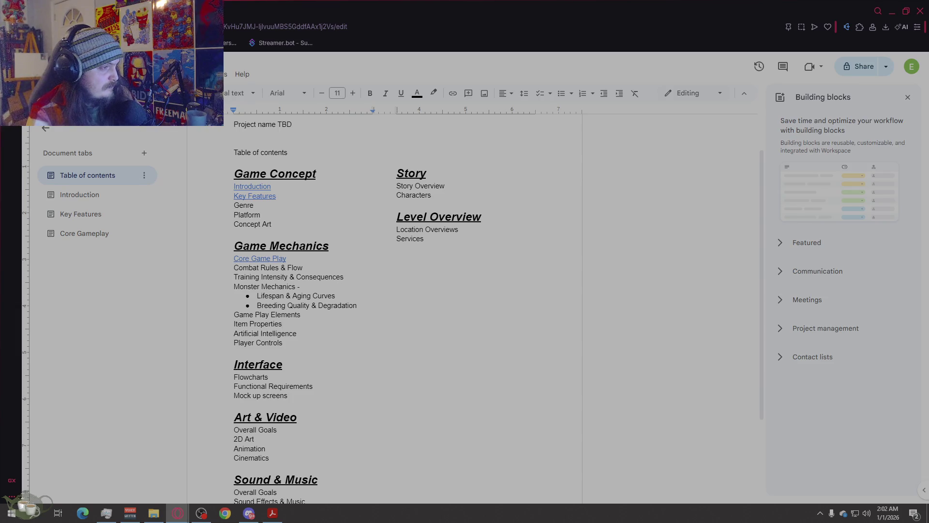
{"action": "scroll", "coordinate": [524, 407], "scroll_direction": "down", "scroll_amount": 1}
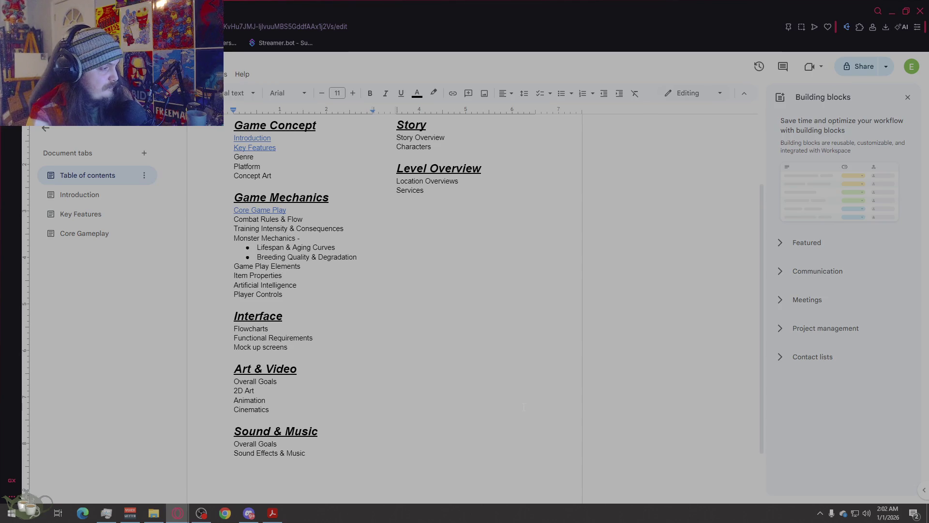
{"action": "scroll", "coordinate": [524, 408], "scroll_direction": "up", "scroll_amount": 1}
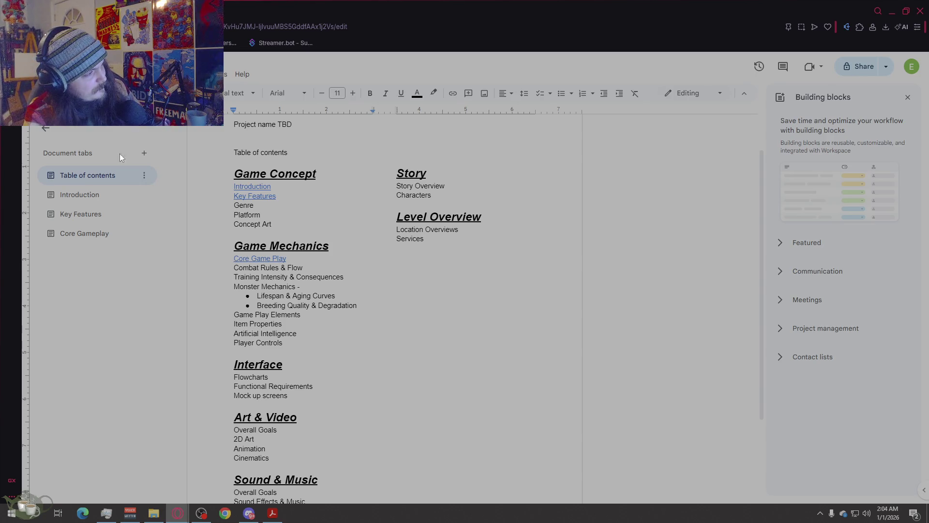
{"action": "left_click", "coordinate": [144, 153]}
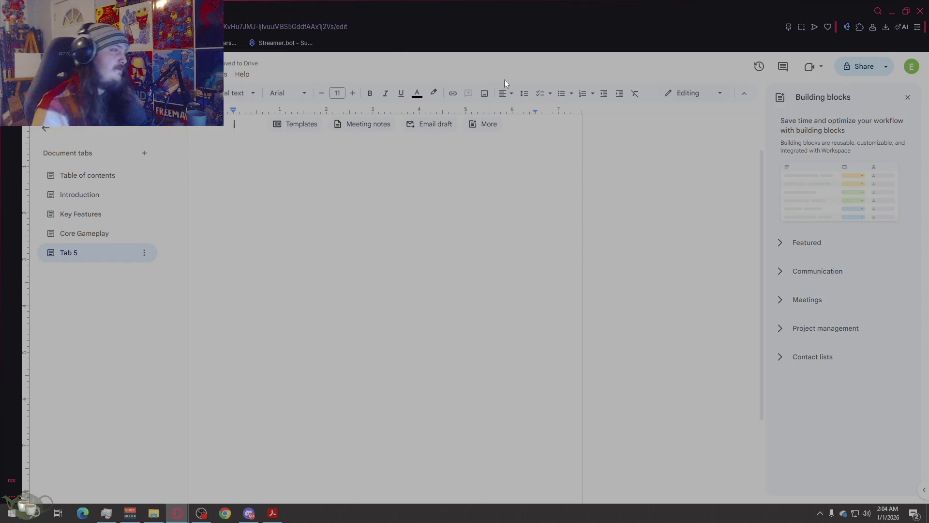
- Review the Core Gameplay tab for reference, checking the empty Tab 5 in between
{"action": "left_click", "coordinate": [53, 233]}
{"action": "scroll", "coordinate": [385, 310], "scroll_direction": "up", "scroll_amount": 15}
{"action": "scroll", "coordinate": [408, 245], "scroll_direction": "up", "scroll_amount": 10}
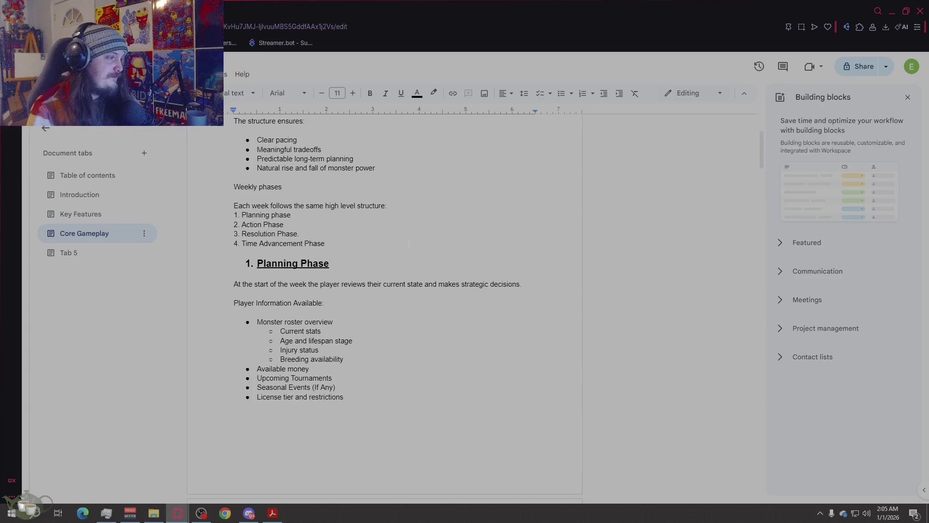
{"action": "scroll", "coordinate": [390, 231], "scroll_direction": "down", "scroll_amount": 10}
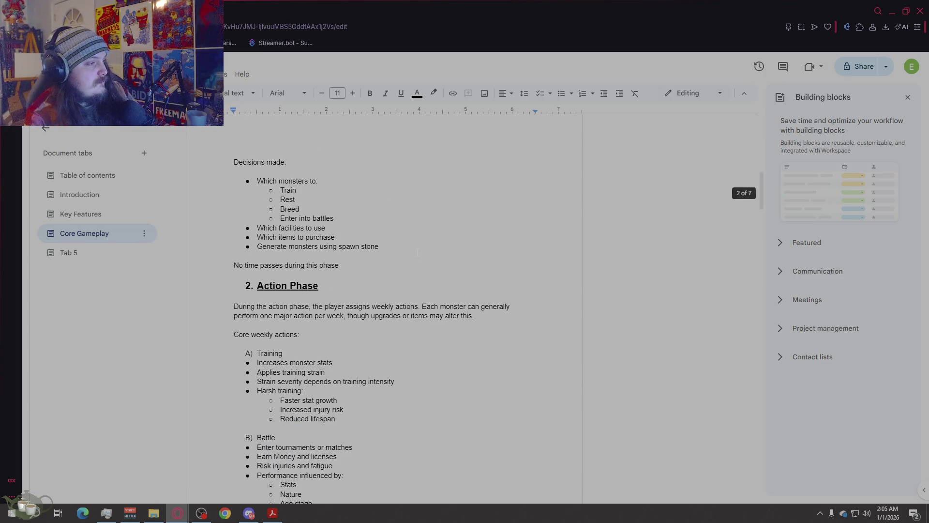
{"action": "scroll", "coordinate": [418, 252], "scroll_direction": "down", "scroll_amount": 5}
{"action": "scroll", "coordinate": [417, 249], "scroll_direction": "down", "scroll_amount": 10}
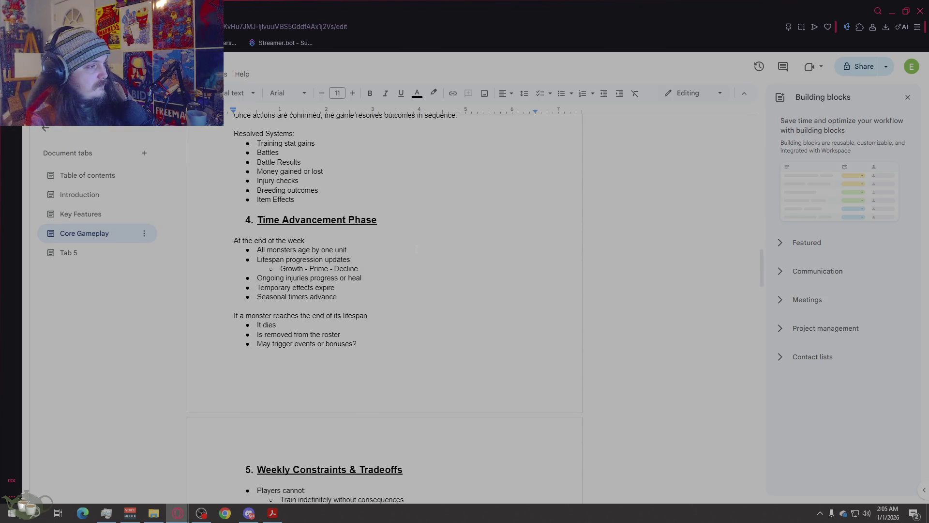
{"action": "scroll", "coordinate": [416, 249], "scroll_direction": "down", "scroll_amount": 6}
{"action": "scroll", "coordinate": [417, 250], "scroll_direction": "down", "scroll_amount": 20}
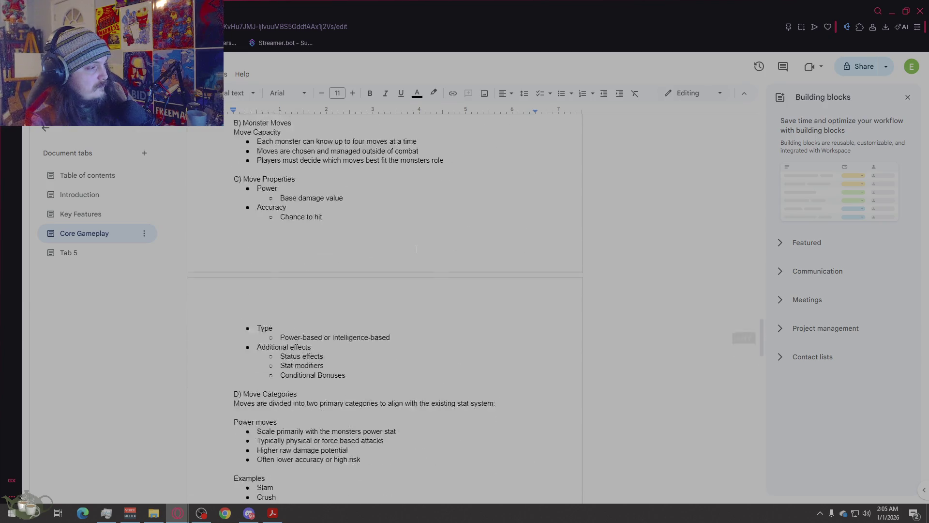
{"action": "scroll", "coordinate": [415, 249], "scroll_direction": "down", "scroll_amount": 20}
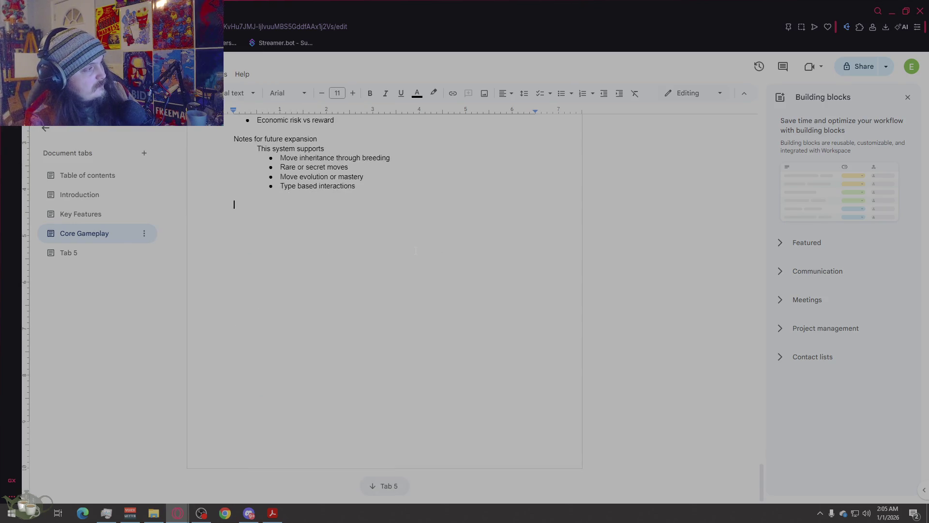
{"action": "left_click", "coordinate": [98, 254]}
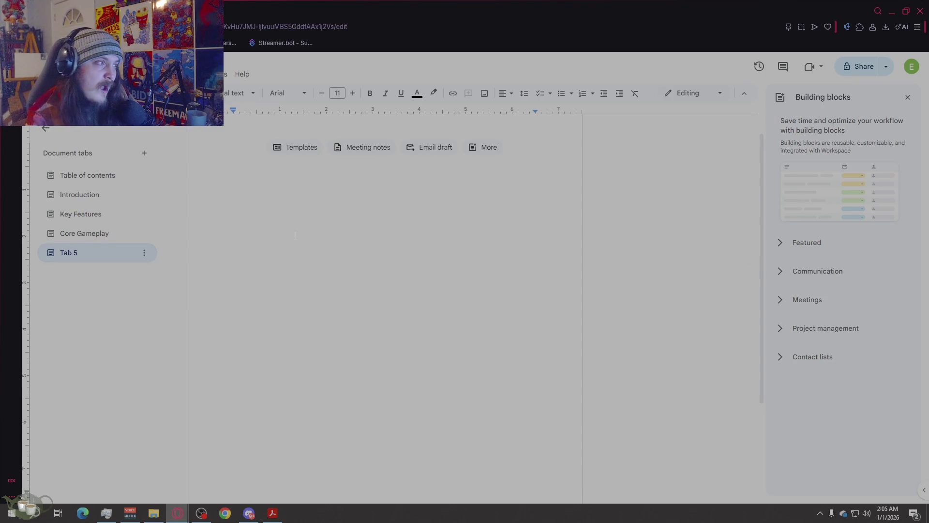
{"action": "left_click", "coordinate": [77, 234]}
- Copy the Core Gameplay Overview heading and paste it into Tab 5
{"action": "scroll", "coordinate": [353, 251], "scroll_direction": "up", "scroll_amount": 20}
{"action": "scroll", "coordinate": [354, 250], "scroll_direction": "up", "scroll_amount": 3}
{"action": "left_click_drag", "start_coordinate": [301, 174], "coordinate": [257, 175]}
{"action": "key", "text": "ctrl+c"}
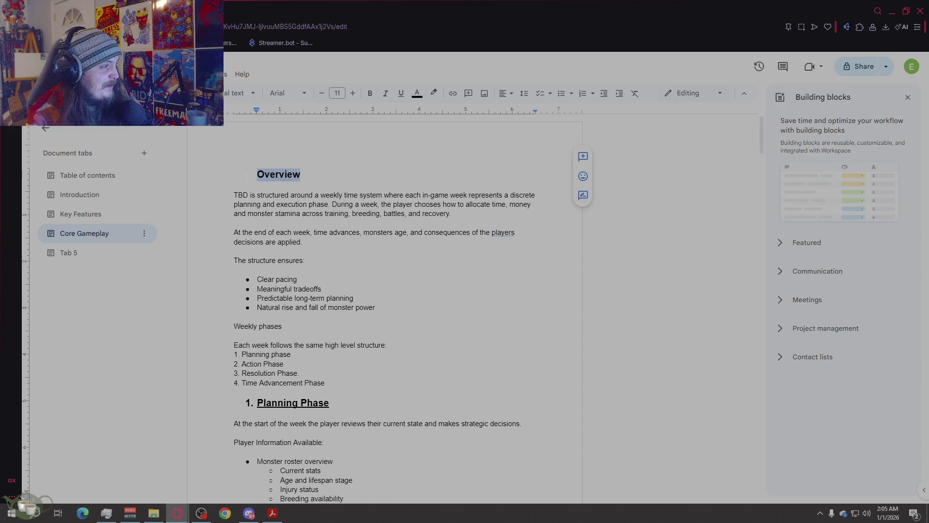
{"action": "left_click", "coordinate": [72, 254]}
{"action": "key", "text": "ctrl+v"}
- Retype the pasted heading as 'Combat Overview'
{"action": "key", "text": "BackSpace"}
{"action": "key", "text": "BackSpace"}
{"action": "key", "text": "BackSpace"}
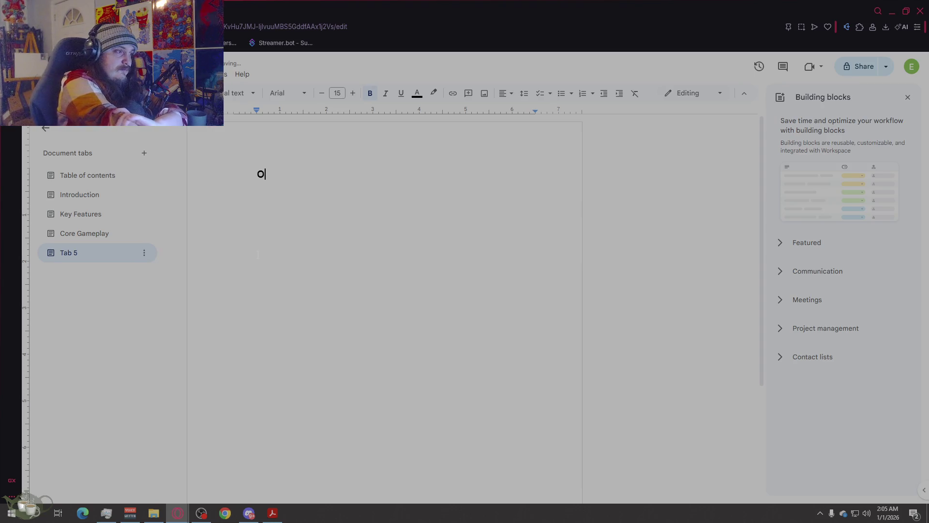
{"action": "key", "text": "BackSpace"}
{"action": "type", "text": "Combat "}
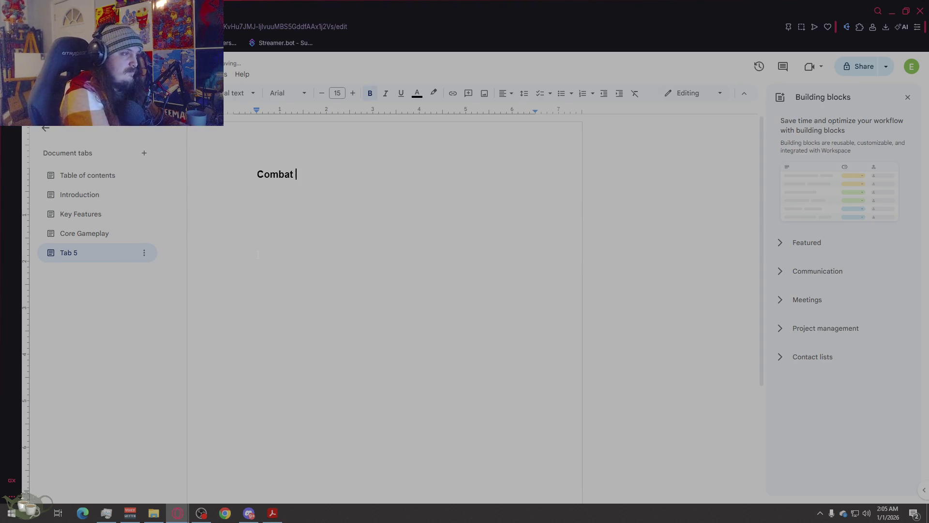
{"action": "type", "text": "Struc"}
{"action": "key", "text": "BackSpace"}
{"action": "key", "text": "BackSpace"}
{"action": "key", "text": "BackSpace"}
{"action": "type", "text": "Ovew"}
{"action": "key", "text": "BackSpace"}
{"action": "type", "text": "rview"}
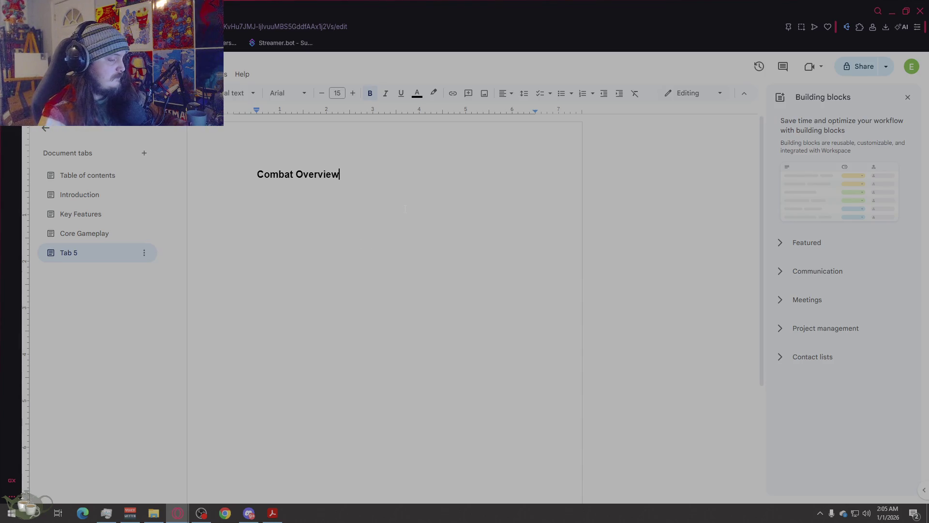
- Start an unindented body line below the heading with a smaller font size
{"action": "key", "text": "Return"}
{"action": "left_click", "coordinate": [326, 97]}
{"action": "left_click", "coordinate": [326, 97]}
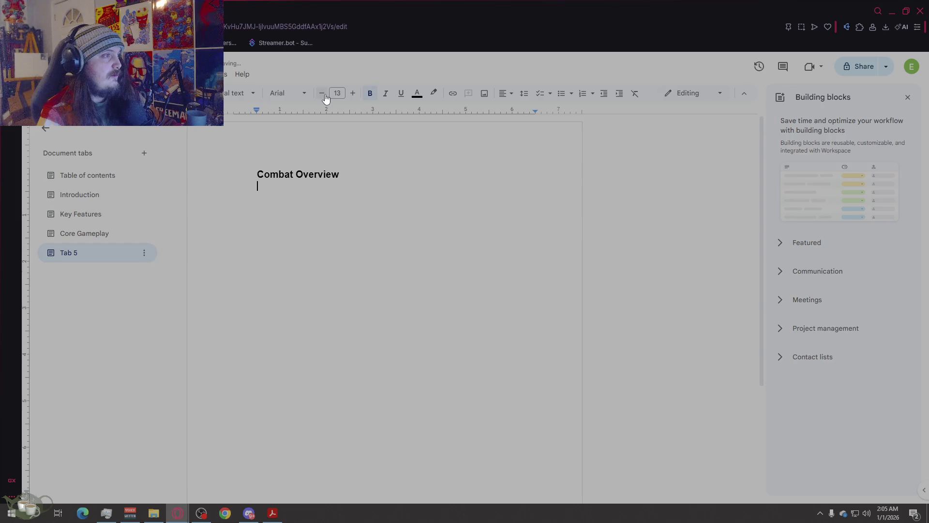
{"action": "left_click", "coordinate": [326, 97]}
{"action": "key", "text": "Return"}
{"action": "key", "text": "BackSpace"}
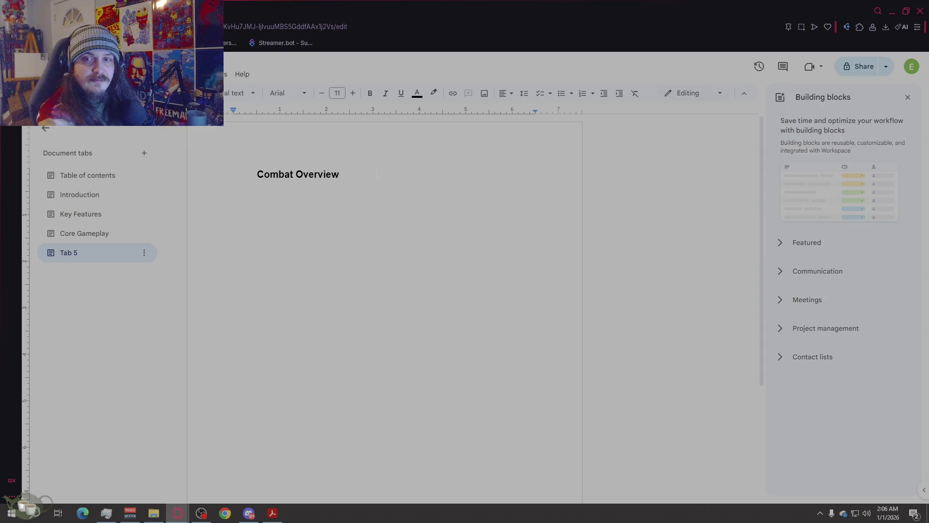
- Write the paragraph on the turn-based system where preparation determines potential and player decisions determine outcomes
{"action": "type", "text": "Turnba"}
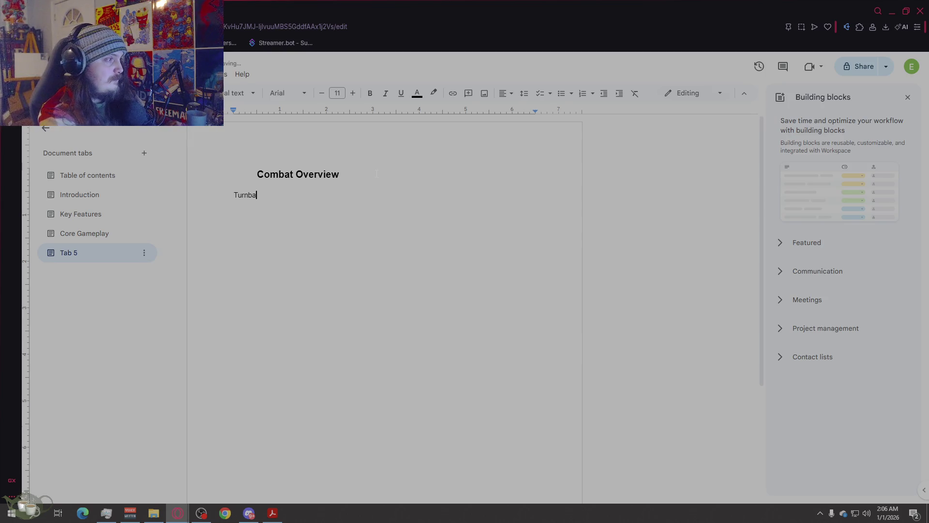
{"action": "type", "text": "sed s"}
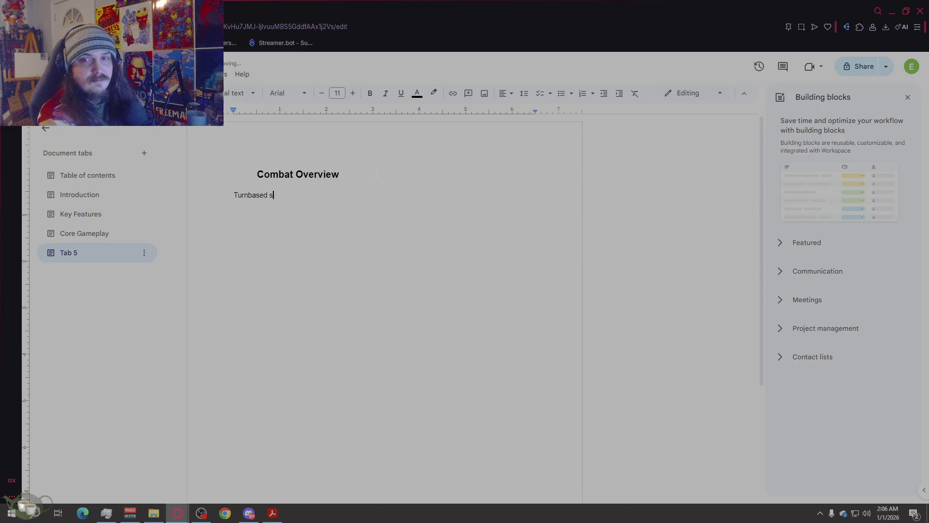
{"action": "type", "text": "ystem where monsters execute moves selected y"}
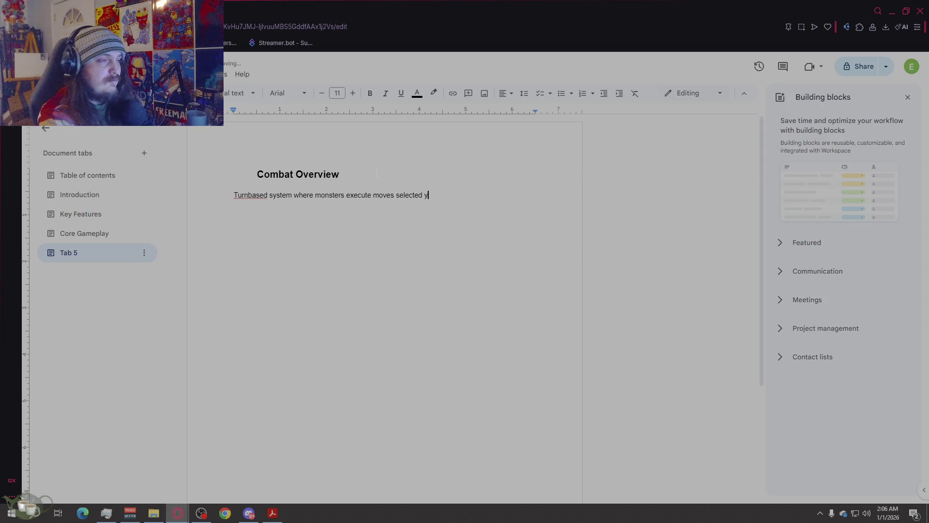
{"action": "key", "text": "BackSpace"}
{"action": "type", "text": "by the player"}
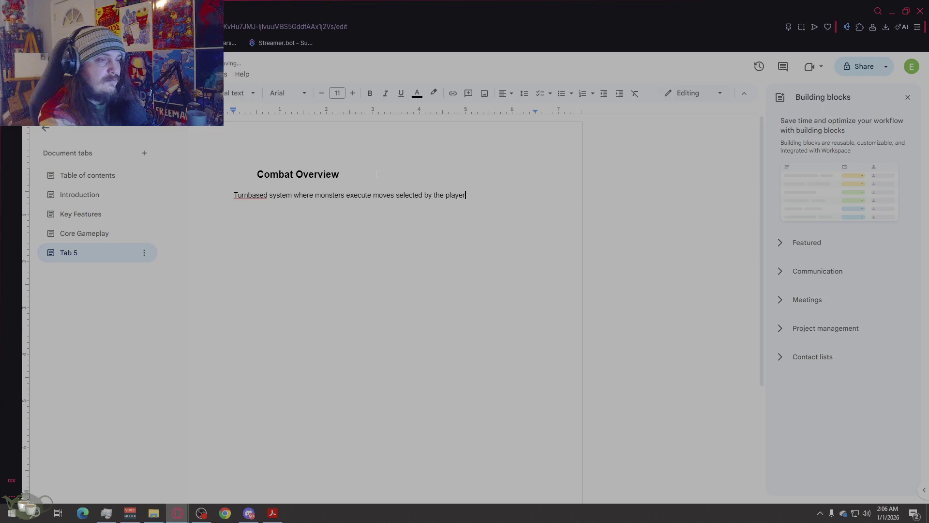
{"action": "type", "text": ". While monst"}
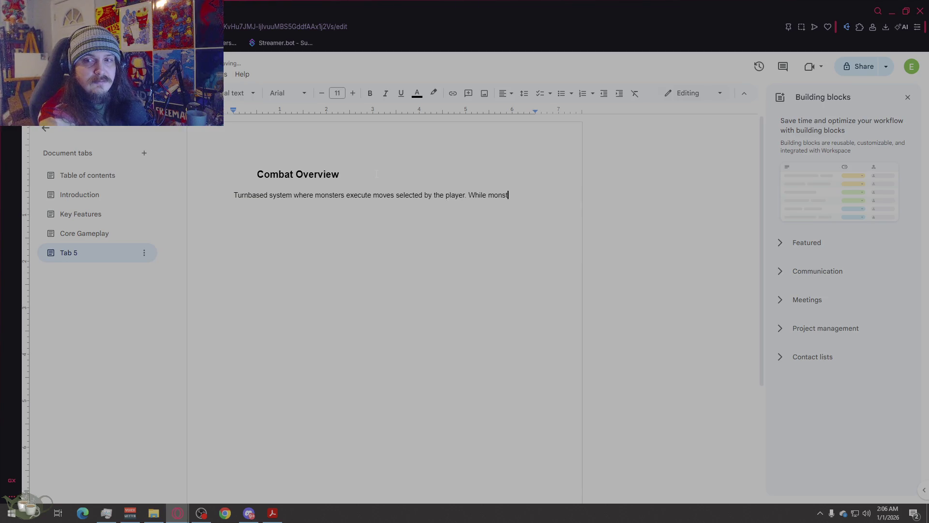
{"action": "type", "text": "er preparing"}
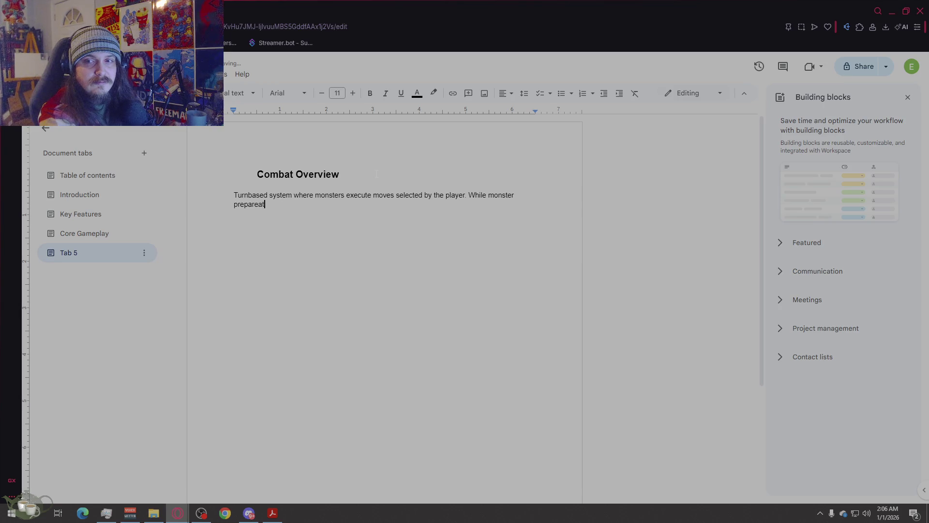
{"action": "key", "text": "BackSpace"}
{"action": "key", "text": "BackSpace"}
{"action": "key", "text": "BackSpace"}
{"action": "type", "text": "ion is"}
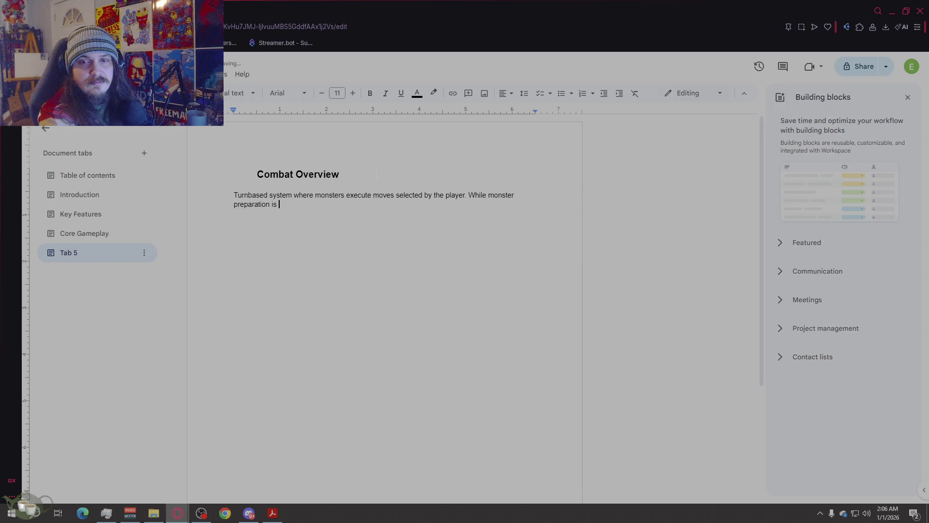
{"action": "key", "text": "BackSpace"}
{"action": "key", "text": "BackSpace"}
{"action": "key", "text": "BackSpace"}
{"action": "type", "text": "determines "}
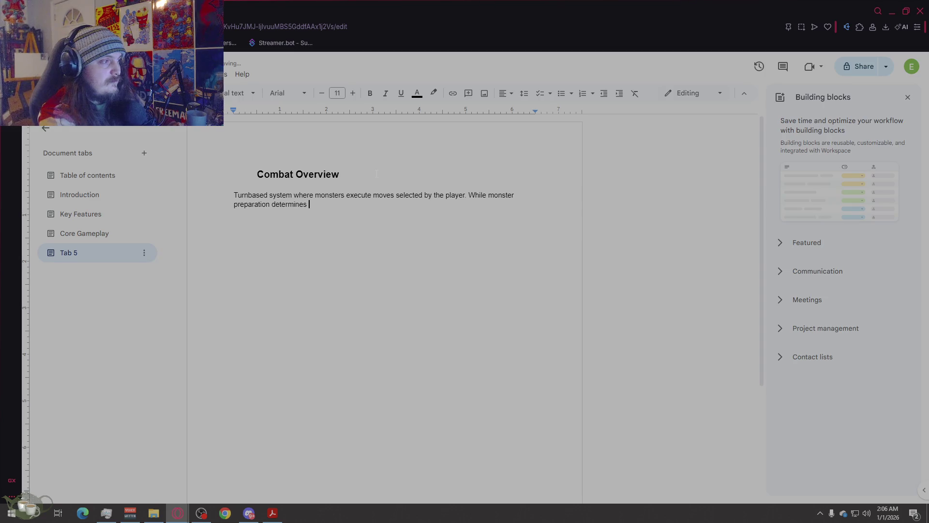
{"action": "type", "text": "poten"}
{"action": "key", "text": "BackSpace"}
{"action": "type", "text": ", player decision "}
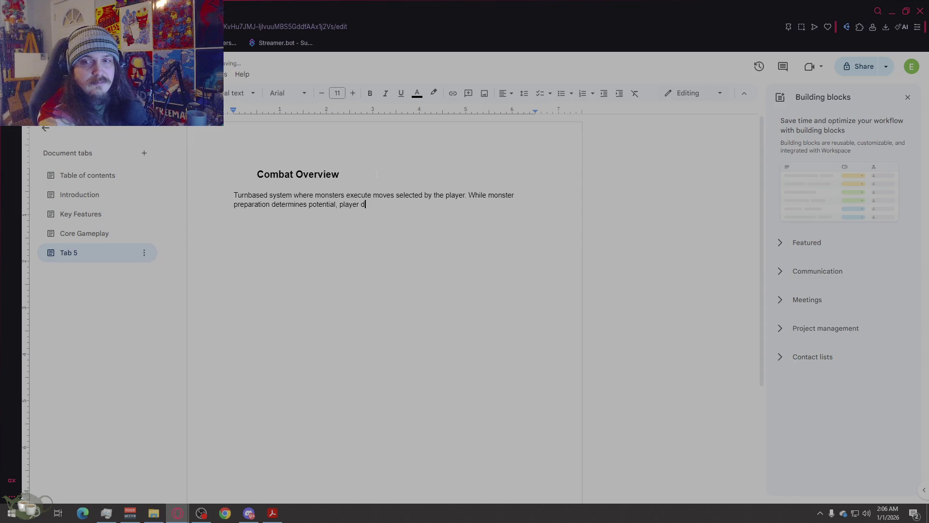
{"action": "type", "text": "making du"}
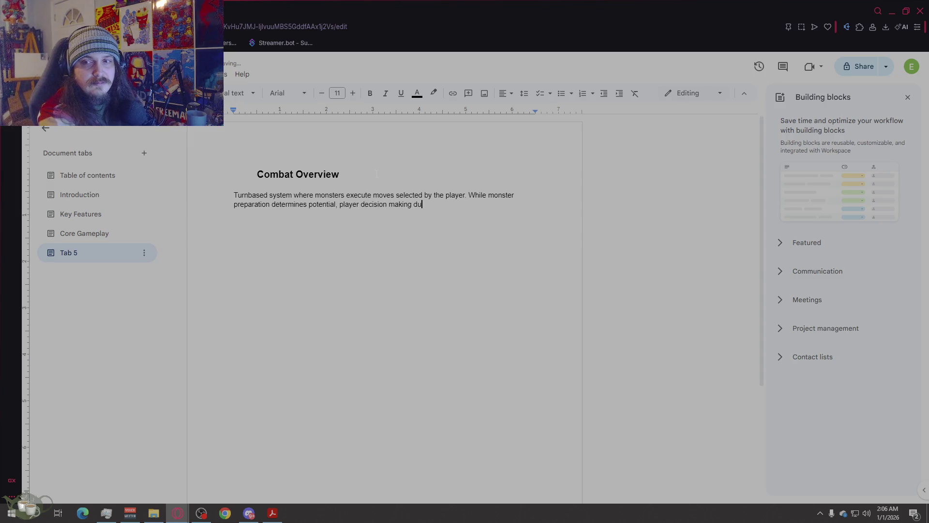
{"action": "type", "text": "ring battle di"}
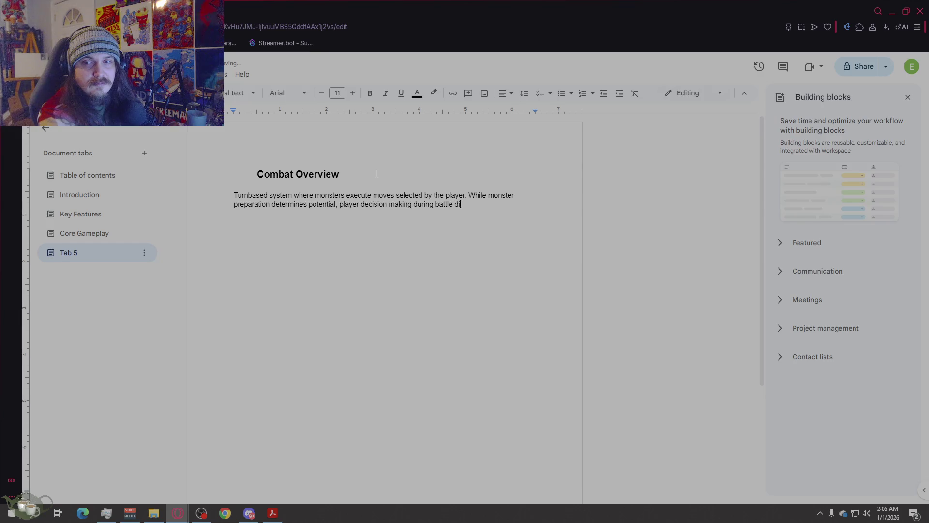
{"action": "type", "text": "rectly determ"}
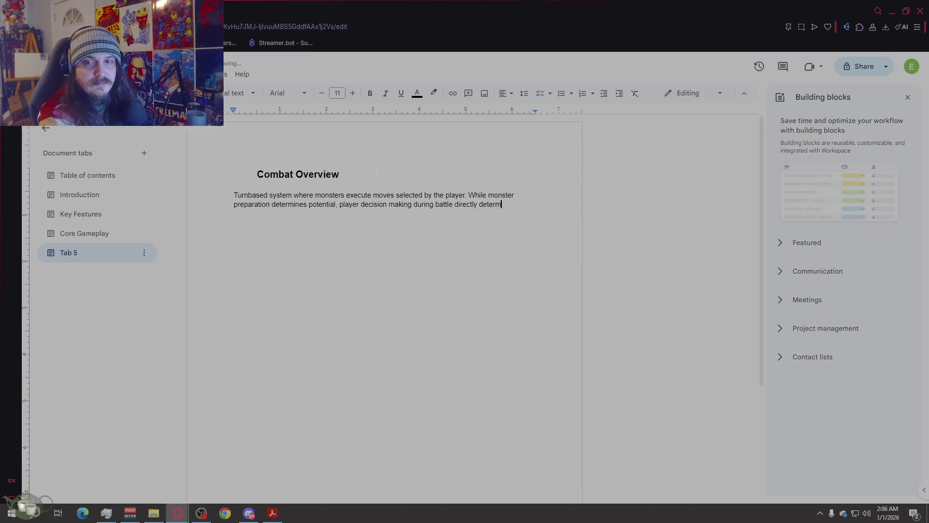
{"action": "type", "text": "ines outcomes."}
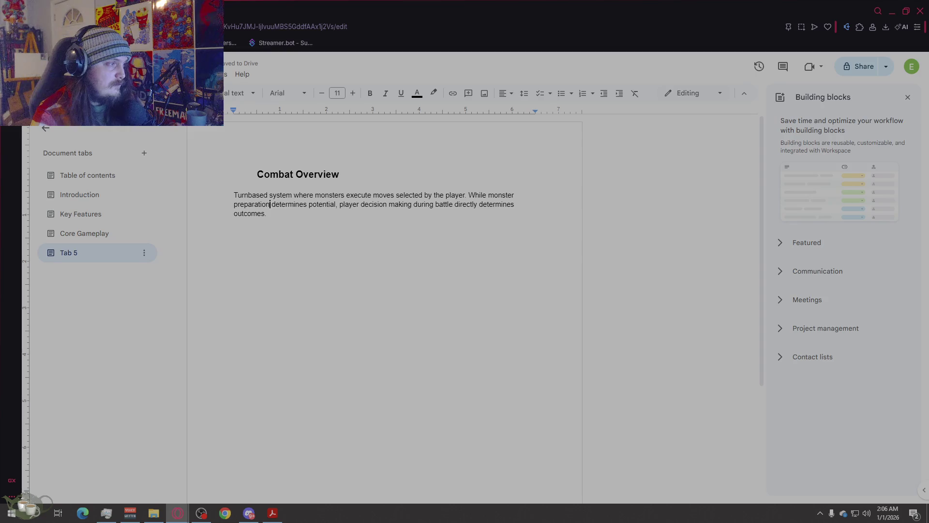
- Insert '(stats, natures, age, and condition)' into the first paragraph
{"action": "type", "text": "("}
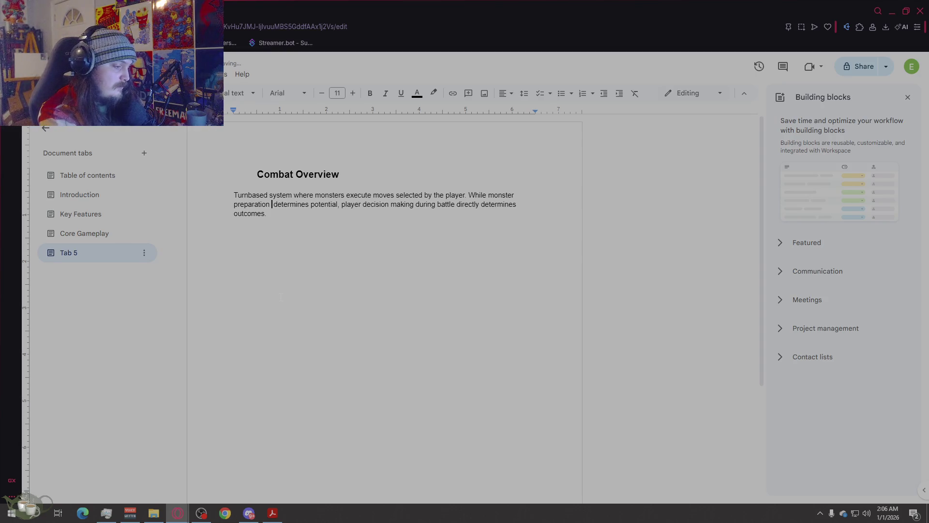
{"action": "type", "text": "Stats,"}
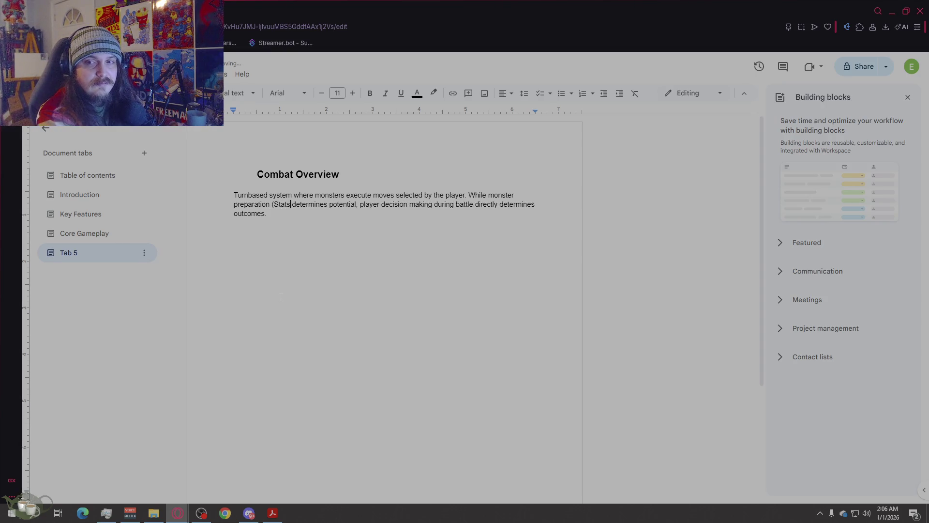
{"action": "type", "text": " natures, ag"}
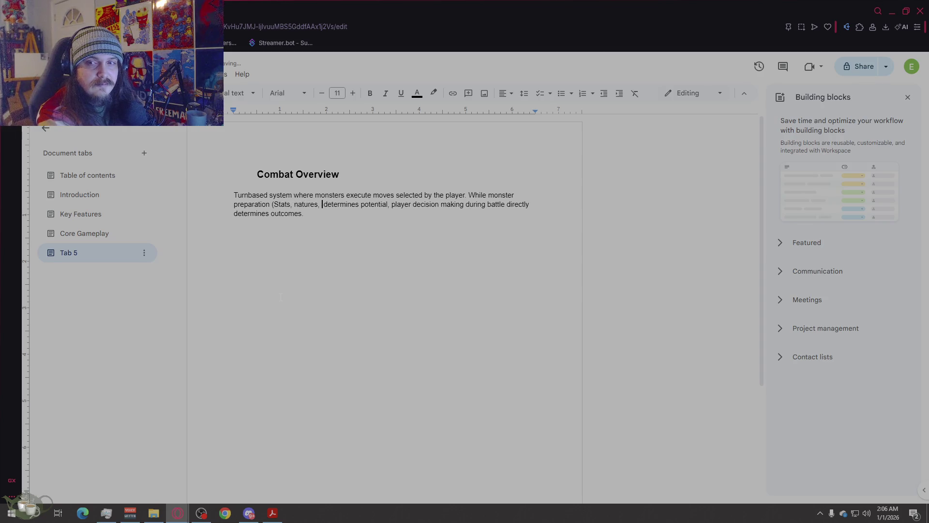
{"action": "type", "text": "e, and condition"}
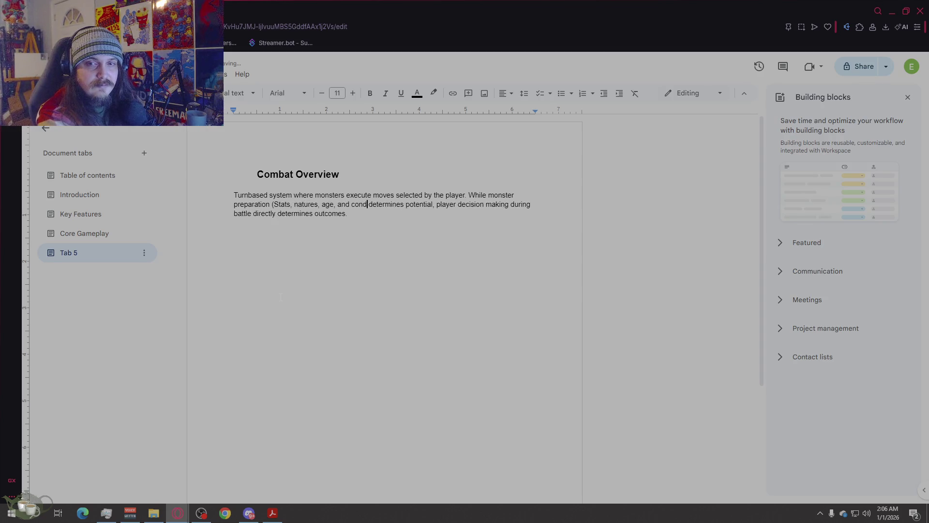
{"action": "type", "text": ")"}
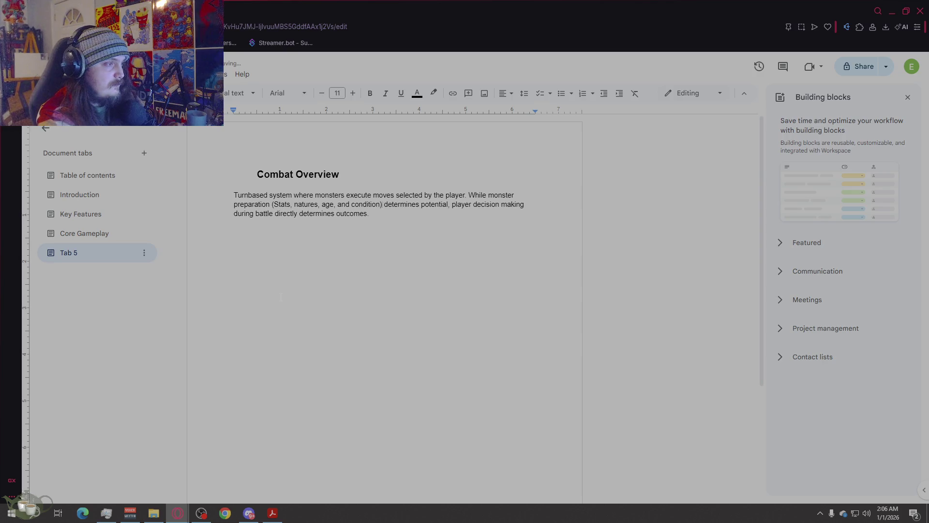
{"action": "double_click", "coordinate": [281, 204]}
{"action": "type", "text": "stats"}
{"action": "left_click", "coordinate": [379, 224]}
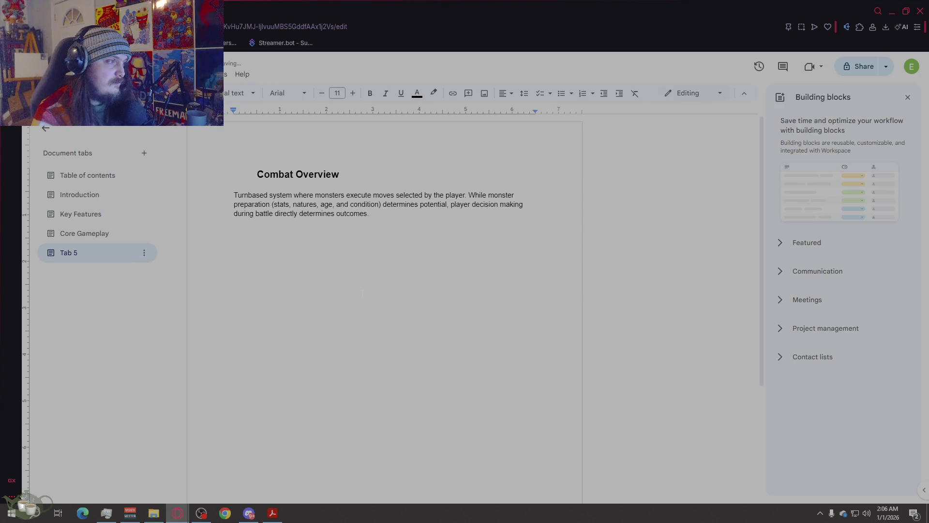
- Add a paragraph stating battles are never auto-resolved and require the player's participation
{"action": "key", "text": "Return"}
{"action": "type", "text": "Battles are never auto-resolved. "}
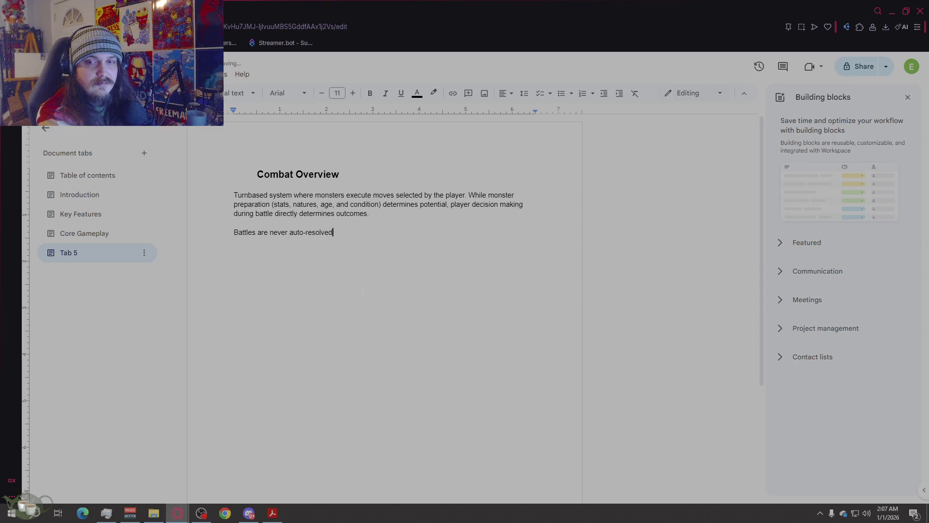
{"action": "type", "text": "Any monster e"}
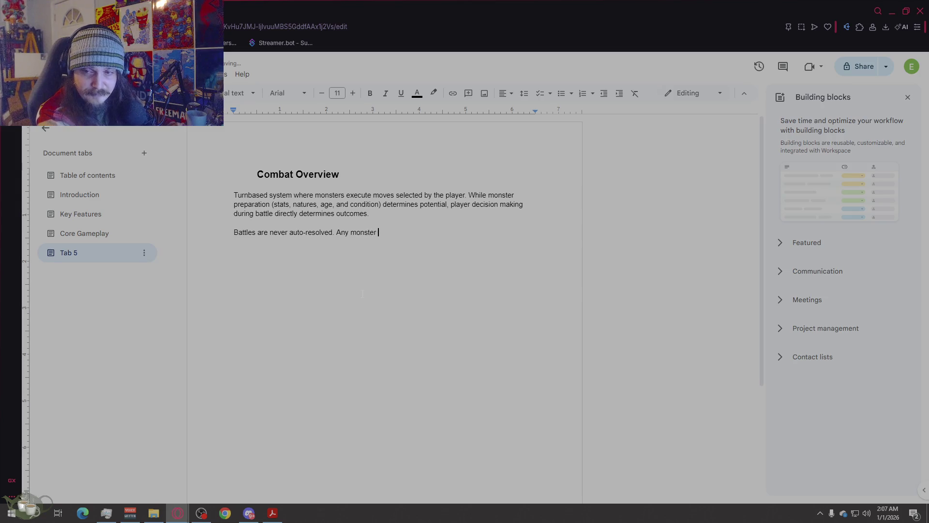
{"action": "type", "text": "ntering comba"}
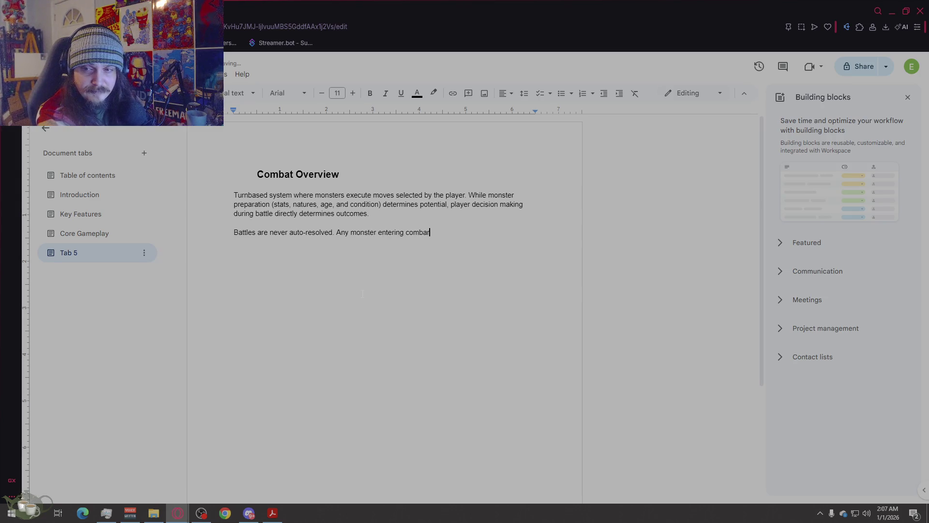
{"action": "type", "text": "t requires "}
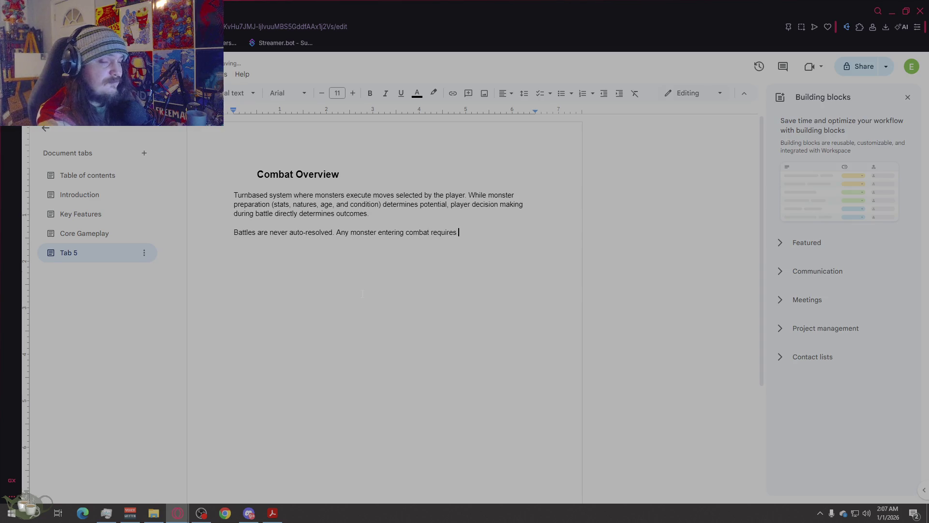
{"action": "type", "text": "the play"}
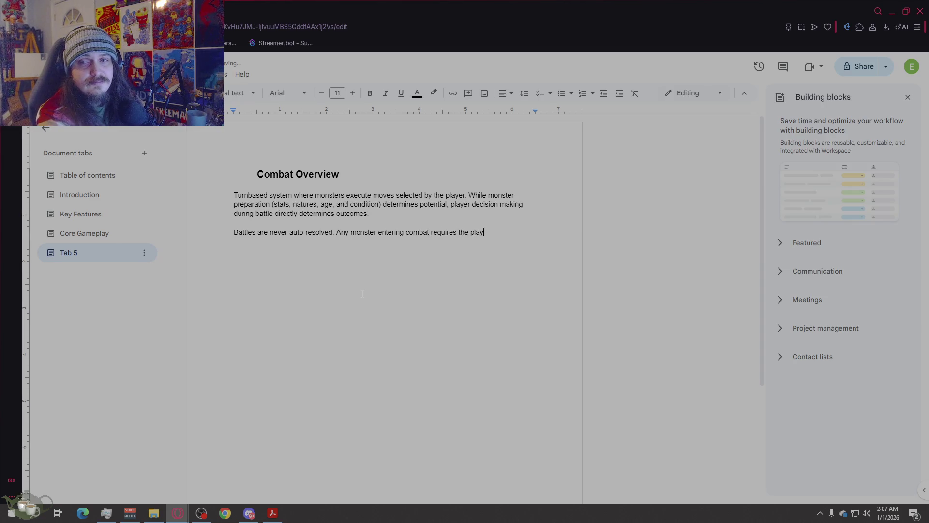
{"action": "type", "text": "er’s active p"}
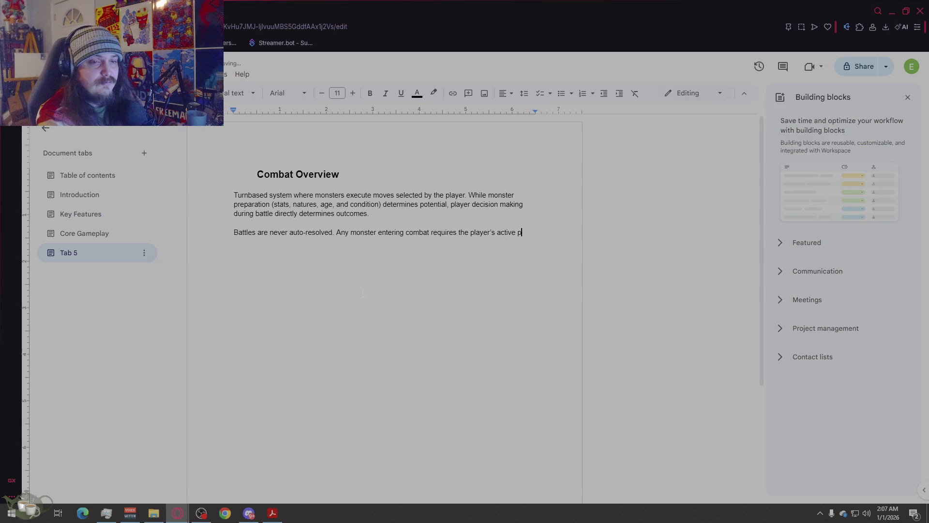
{"action": "type", "text": "articipation"}
{"action": "key", "text": "BackSpace"}
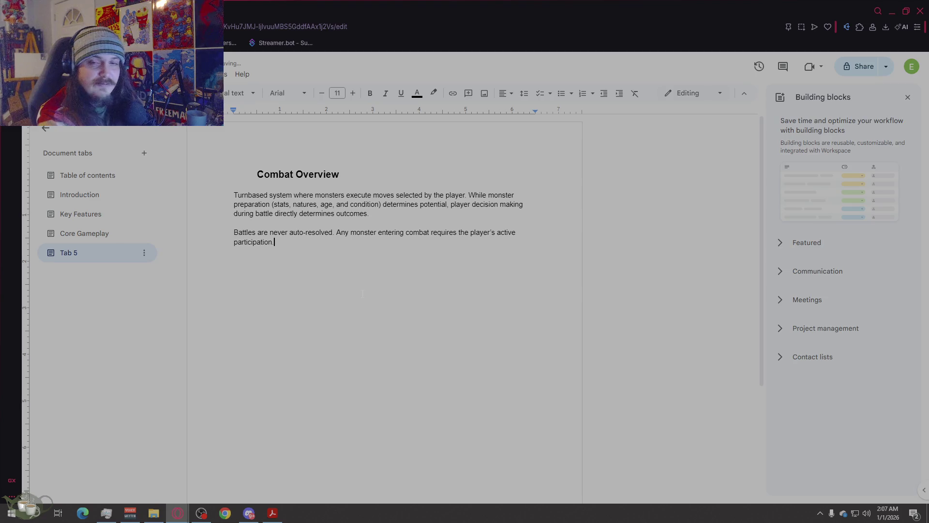
{"action": "key", "text": "Return"}
{"action": "key", "text": "Return"}
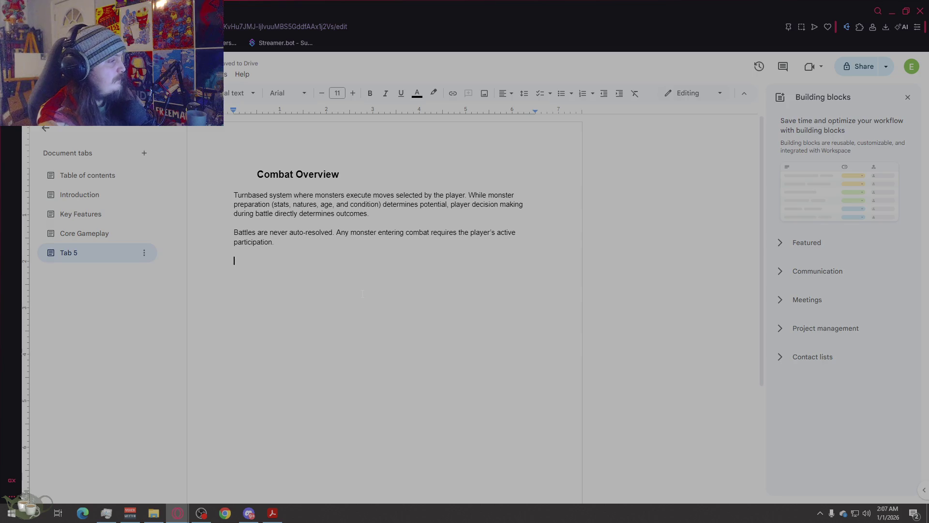
- Copy the 'Combat Overview' heading and paste it on the empty line below the paragraphs
{"action": "left_click_drag", "start_coordinate": [339, 174], "coordinate": [264, 174]}
{"action": "left_click_drag", "start_coordinate": [339, 174], "coordinate": [258, 173]}
{"action": "key", "text": "ctrl+c"}
{"action": "left_click", "coordinate": [281, 287]}
{"action": "key", "text": "ctrl+v"}
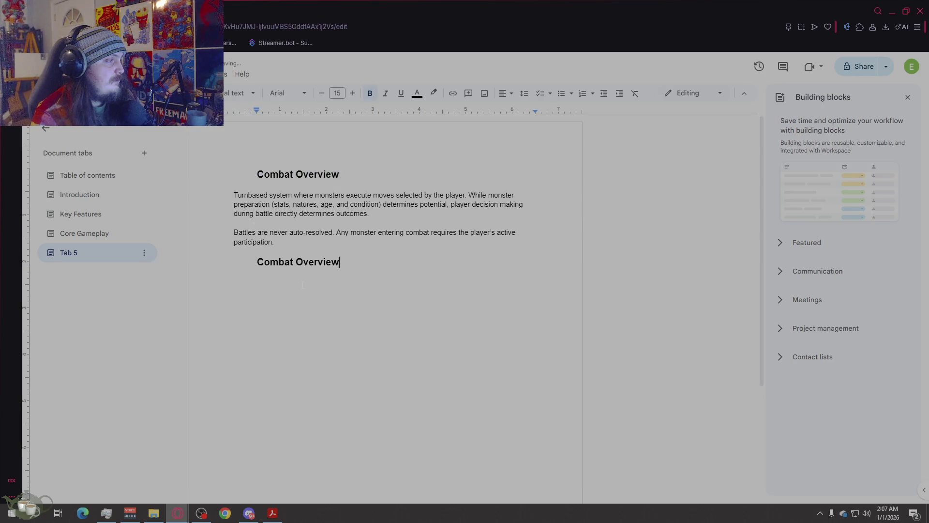
- Underline the pasted copy, retype it as 'Combat Structure', and start a normal-text line beneath
{"action": "left_click_drag", "start_coordinate": [339, 261], "coordinate": [257, 262]}
{"action": "left_click", "coordinate": [401, 93]}
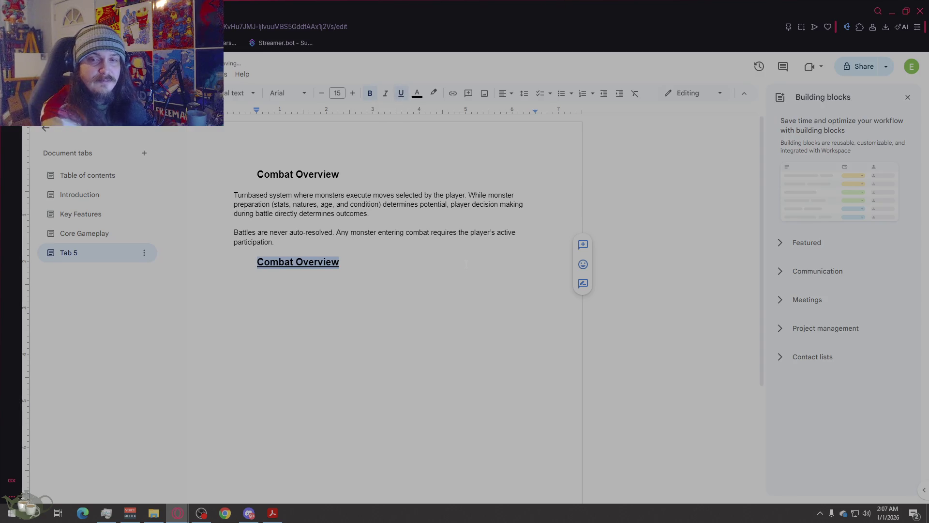
{"action": "type", "text": "Combat Structure"}
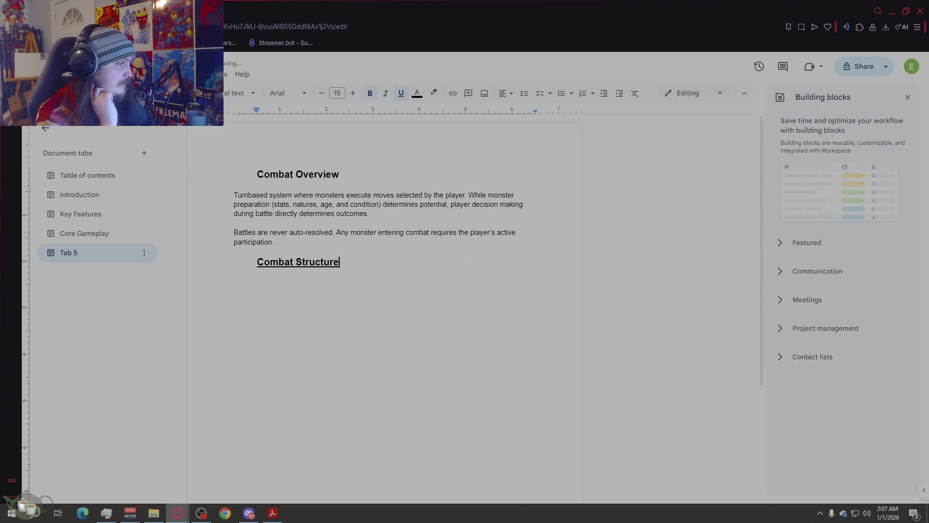
{"action": "key", "text": "Return"}
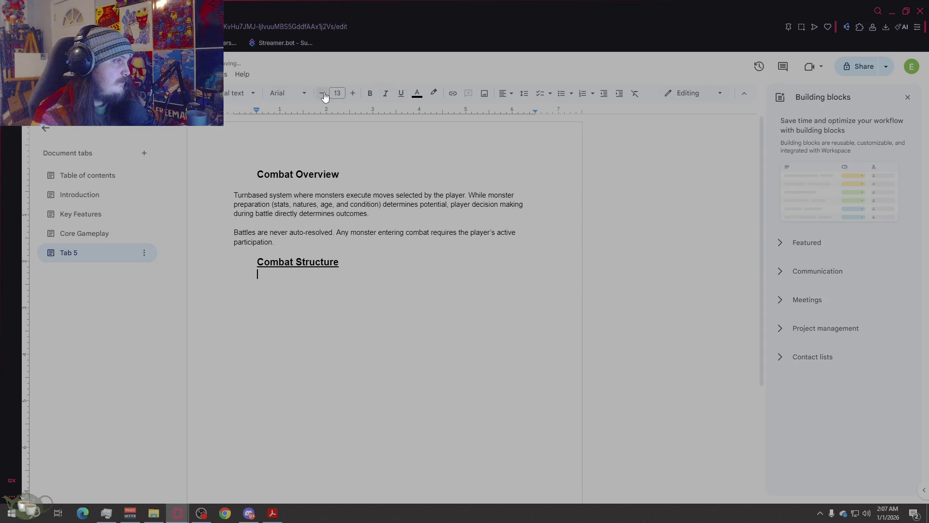
{"action": "key", "text": "Return"}
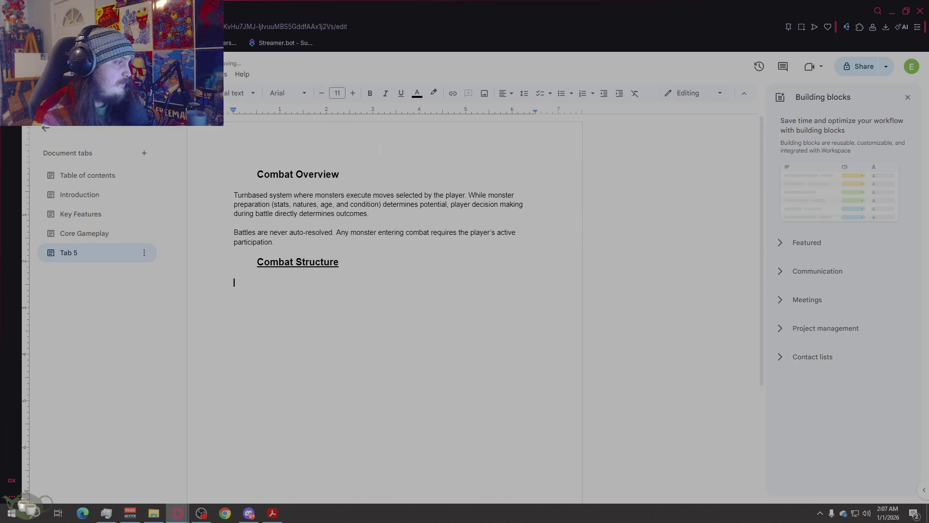
- Write that combat repeats turns until one side is defeated or otherwise unable to continue, then 'Each battle consists of:'
{"action": "type", "text": "Combat is structured as a sequ"}
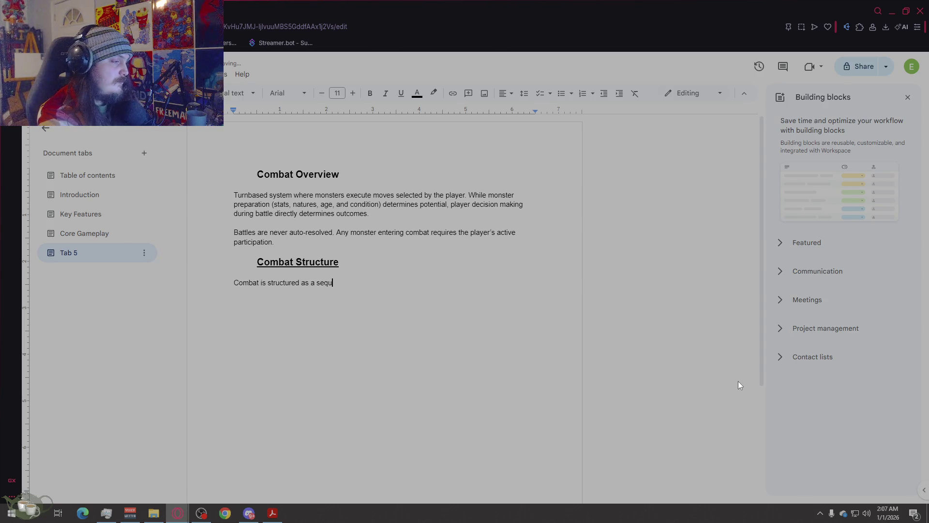
{"action": "type", "text": "ence of turns, repeated until one side is defeated or othersi"}
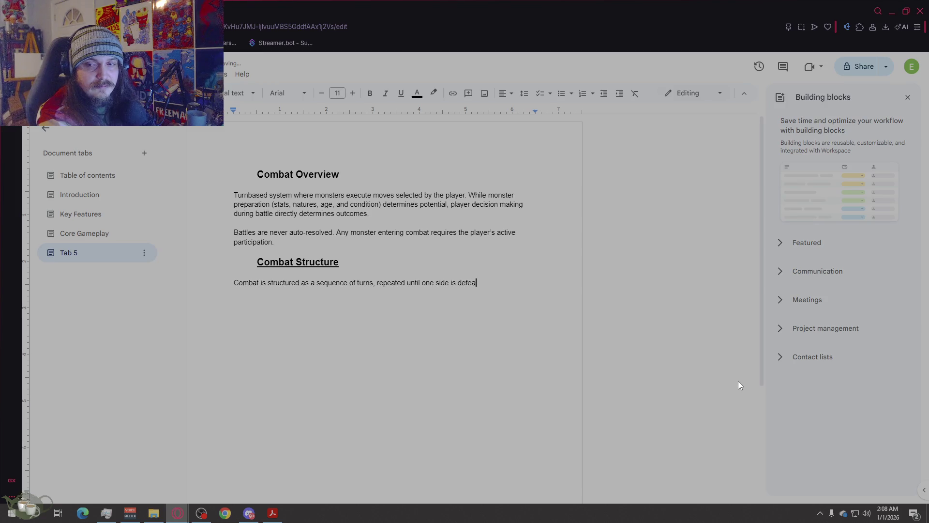
{"action": "key", "text": "BackSpace"}
{"action": "key", "text": "BackSpace"}
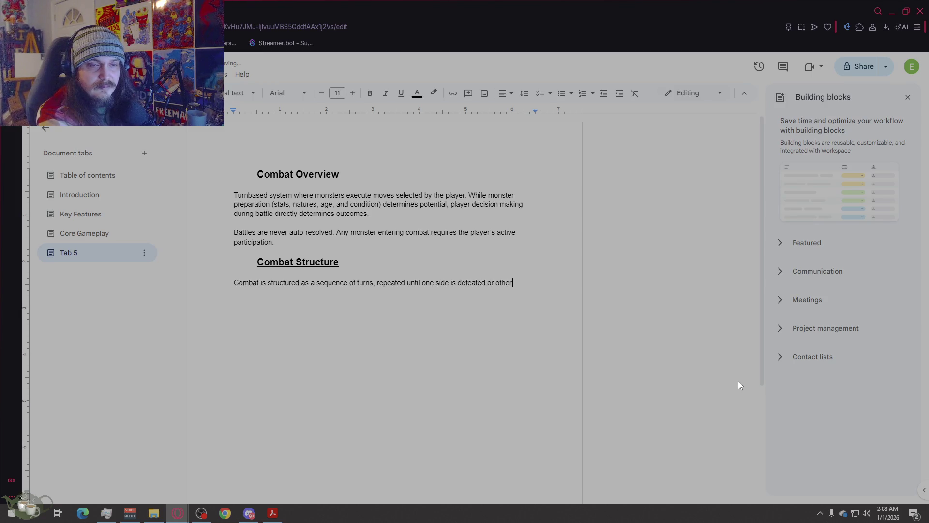
{"action": "type", "text": "wise una"}
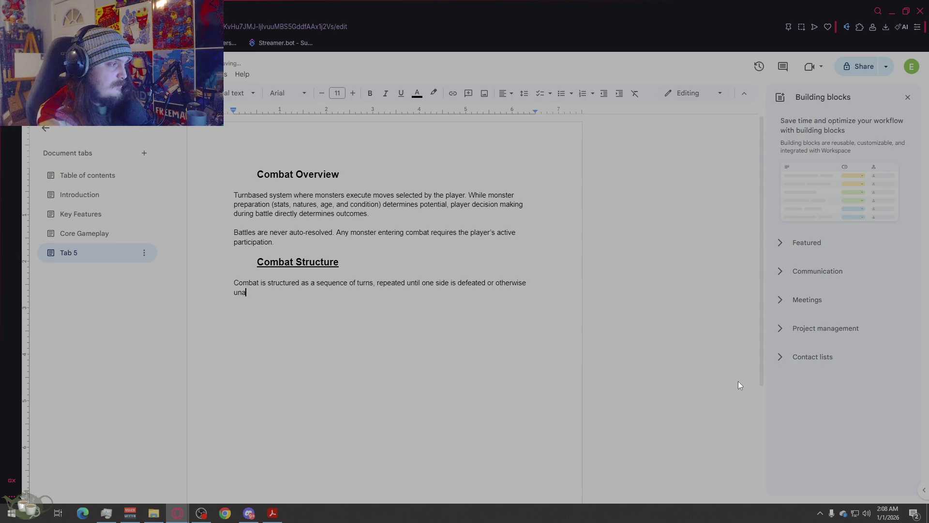
{"action": "type", "text": "ble to continue"}
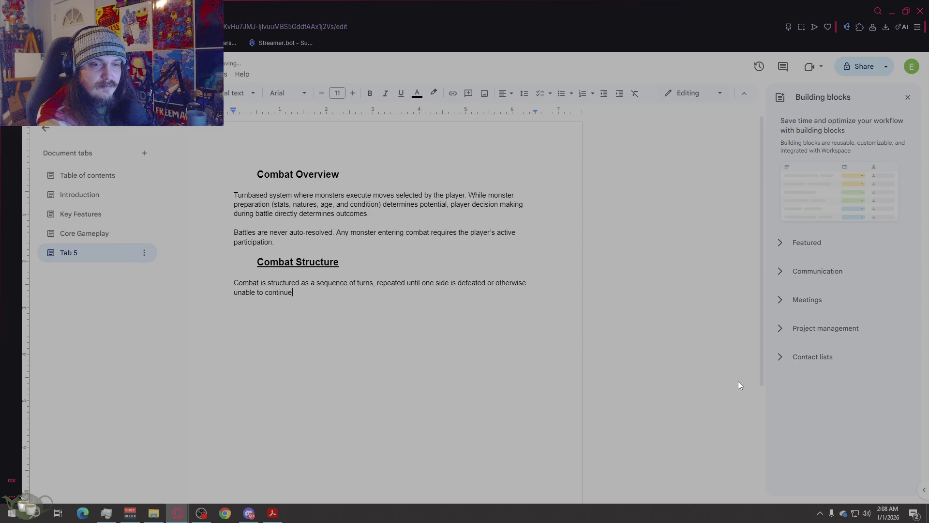
{"action": "type", "text": "."}
{"action": "key", "text": "Return"}
{"action": "type", "text": "Each "}
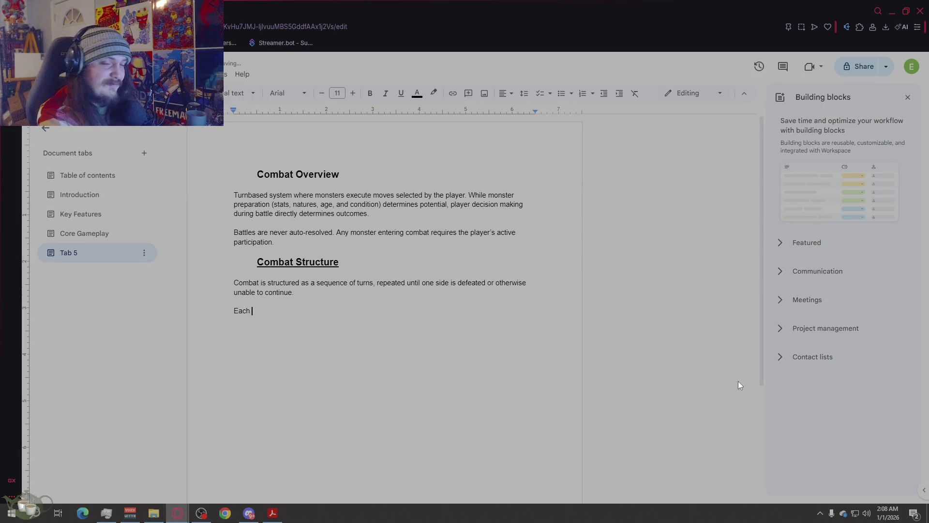
{"action": "type", "text": "battle con"}
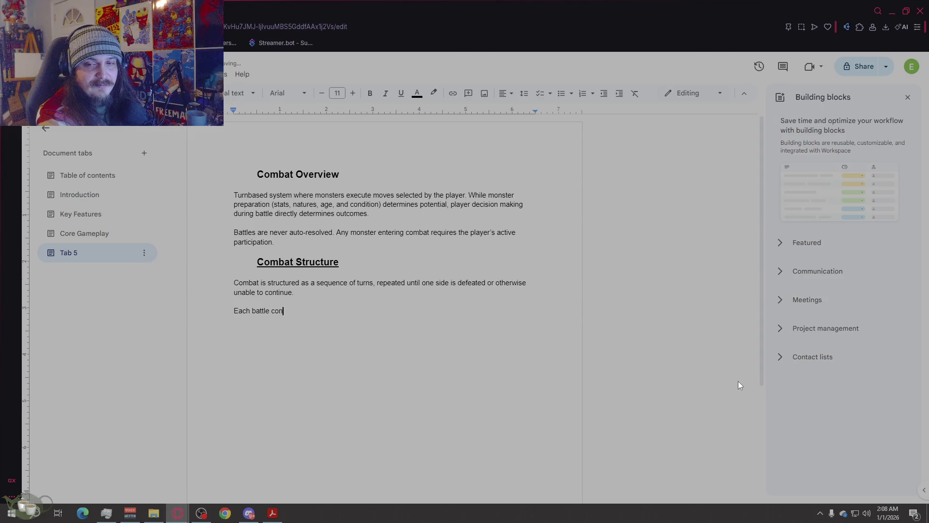
{"action": "type", "text": "sists of:"}
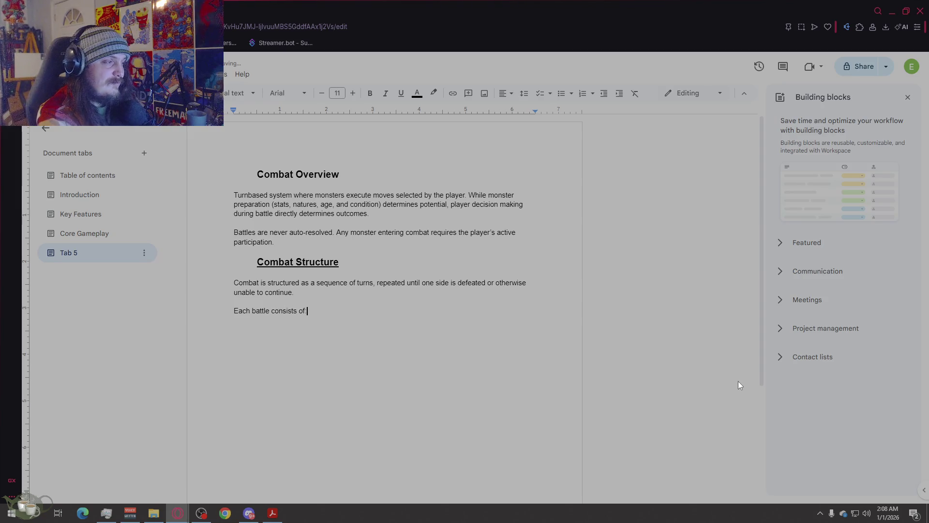
- List the numbered battle steps: Pre Battle setup, Turn Resolution Loop, Battle Conclusion, Post Battle Consequences
{"action": "key", "text": "Return"}
{"action": "type", "text": "1. "}
{"action": "type", "text": "Pre "}
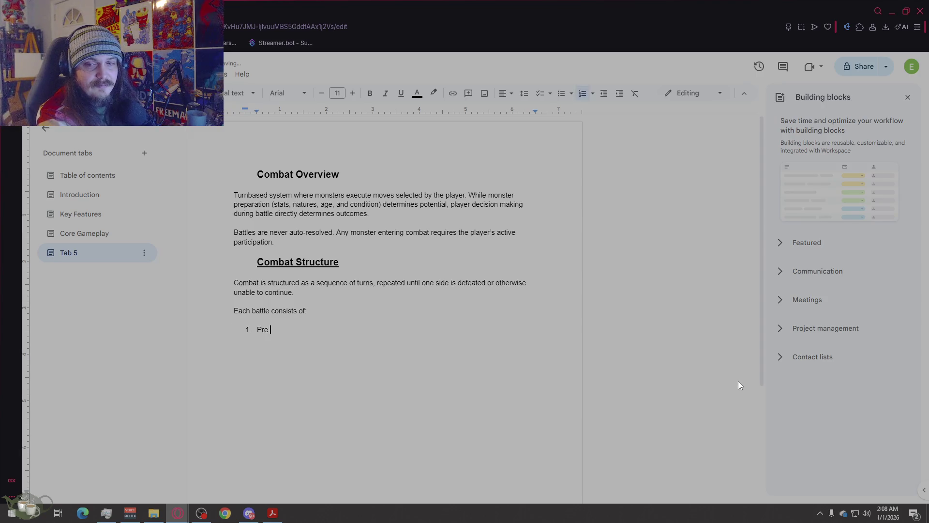
{"action": "type", "text": "Battle setup"}
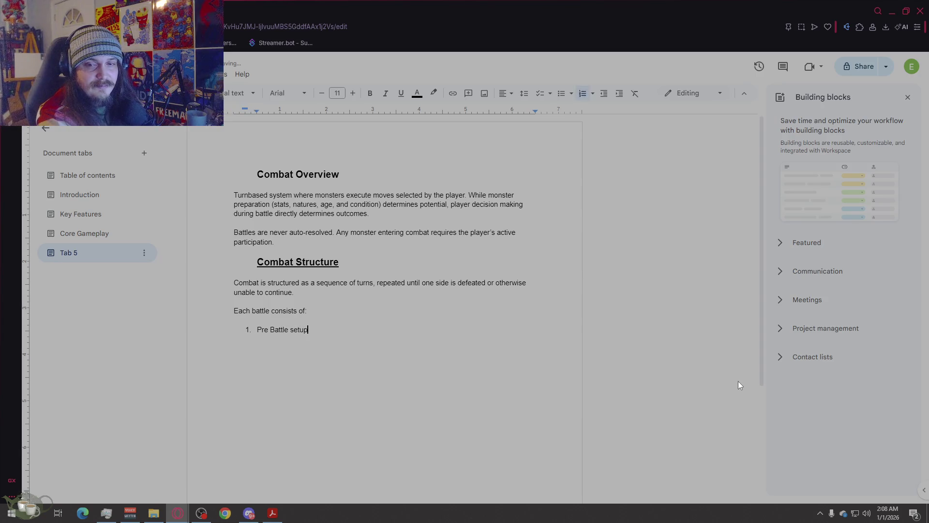
{"action": "key", "text": "Return"}
{"action": "type", "text": "Turn "}
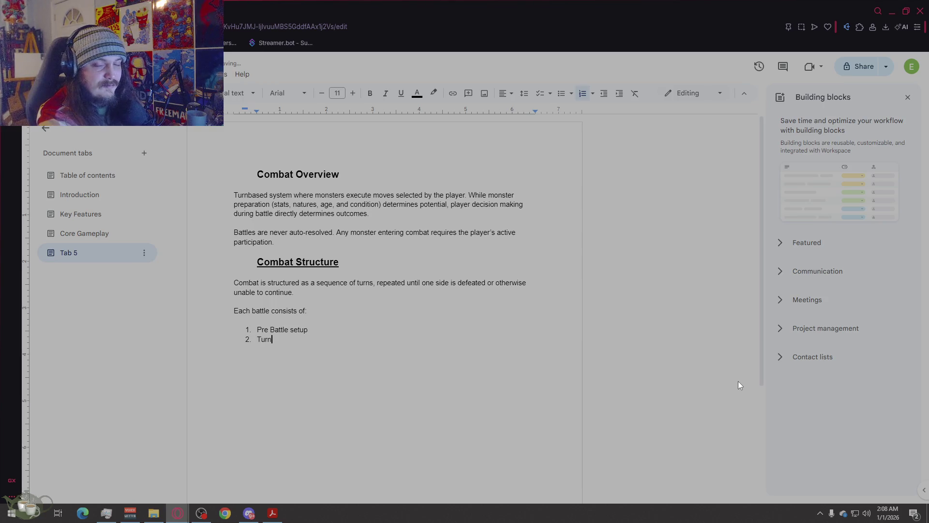
{"action": "type", "text": "Resolution Loop"}
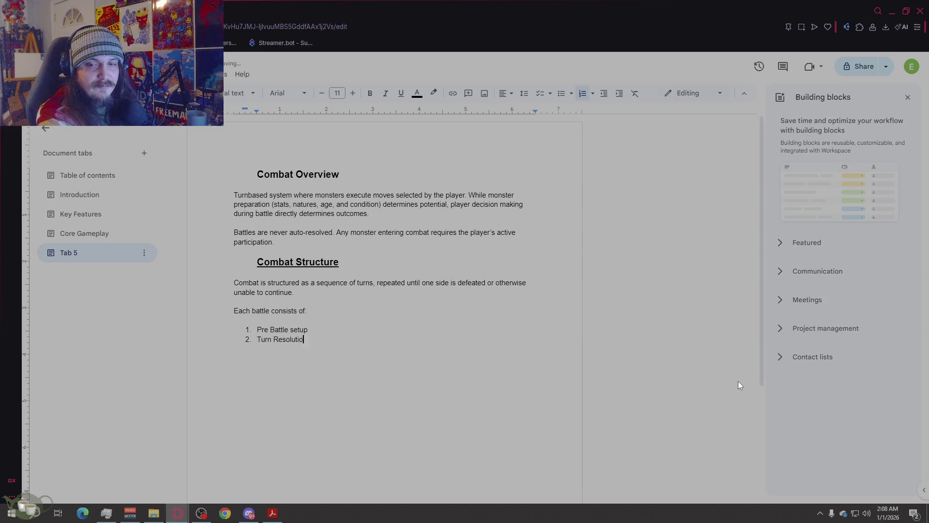
{"action": "key", "text": "Return"}
{"action": "type", "text": "Bat"}
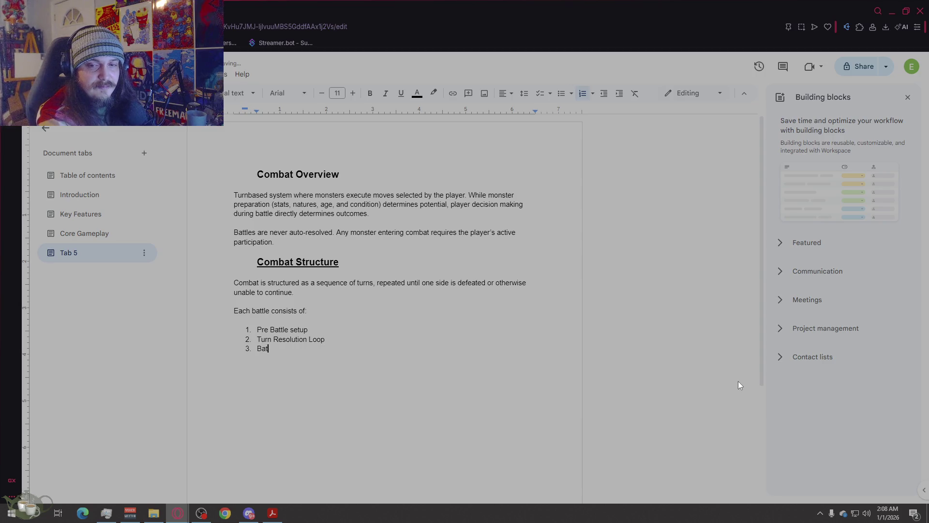
{"action": "type", "text": "tle Conclusion"}
{"action": "key", "text": "Return"}
{"action": "type", "text": "pos Battle C"}
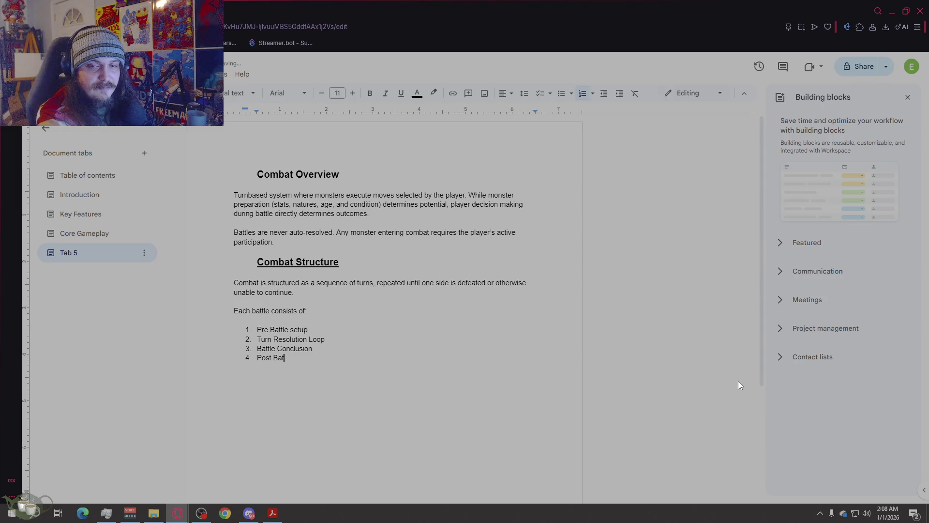
{"action": "type", "text": "onsequences"}
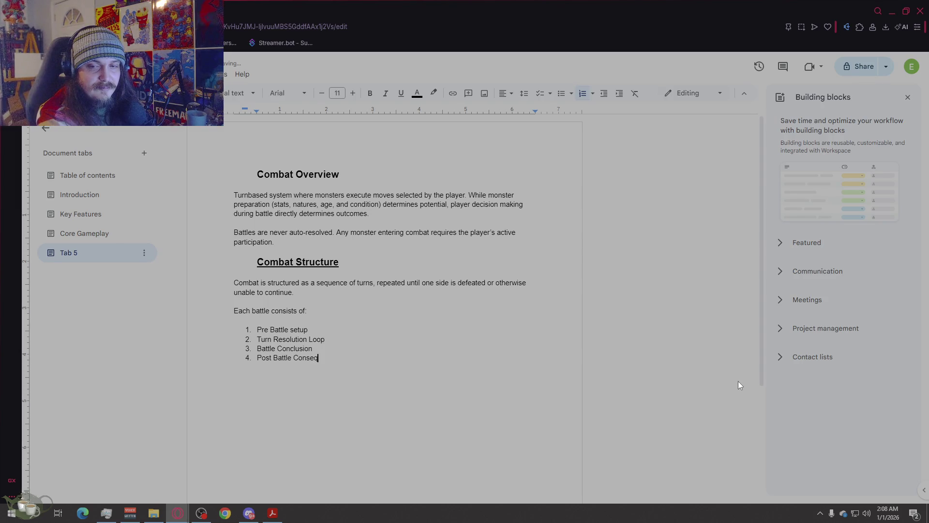
{"action": "key", "text": "Return"}
{"action": "key", "text": "Return"}
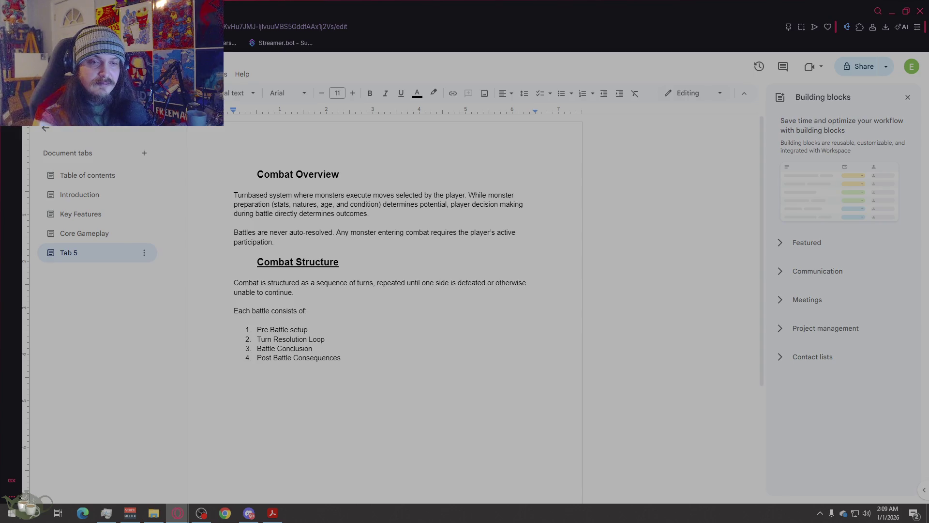
{"action": "left_click", "coordinate": [97, 222]}
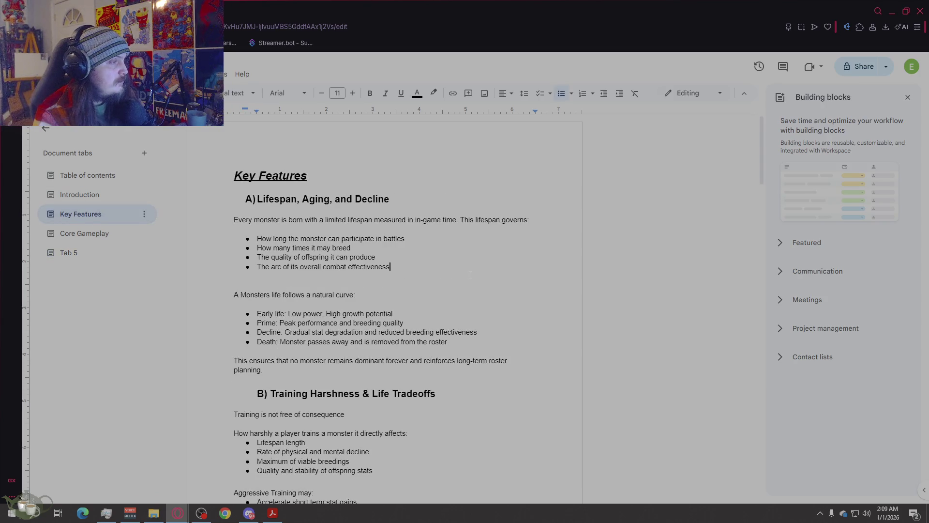
- Scroll through the Key Features tab to its end, then return to the Table of contents tab
{"action": "scroll", "coordinate": [469, 274], "scroll_direction": "down", "scroll_amount": 3}
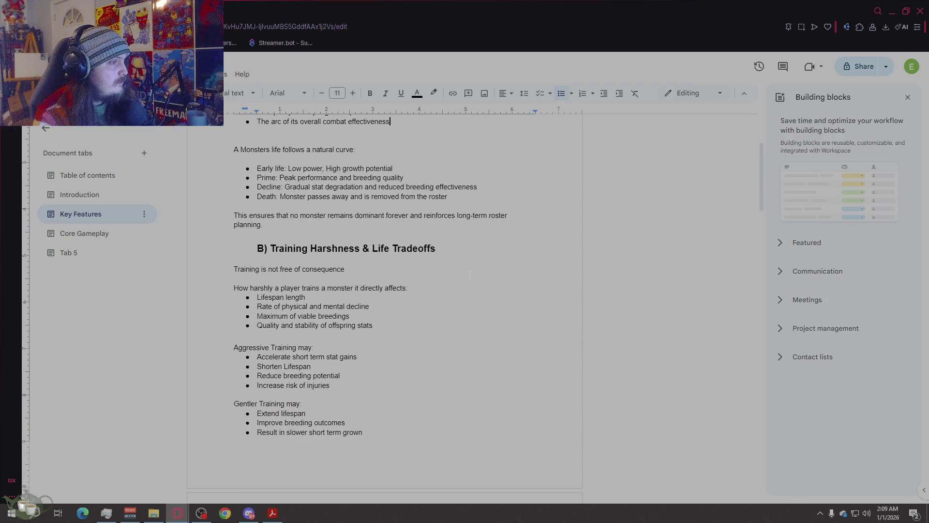
{"action": "scroll", "coordinate": [469, 275], "scroll_direction": "down", "scroll_amount": 1}
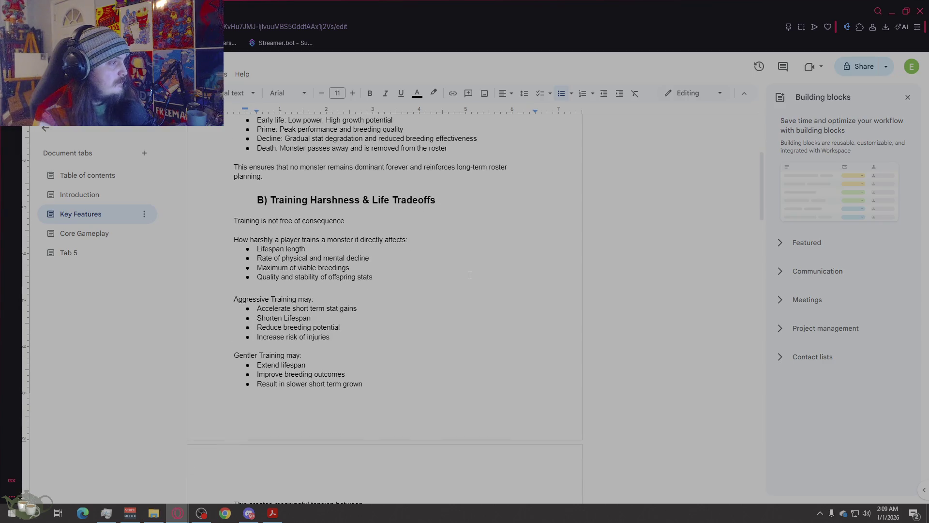
{"action": "scroll", "coordinate": [469, 275], "scroll_direction": "down", "scroll_amount": 9}
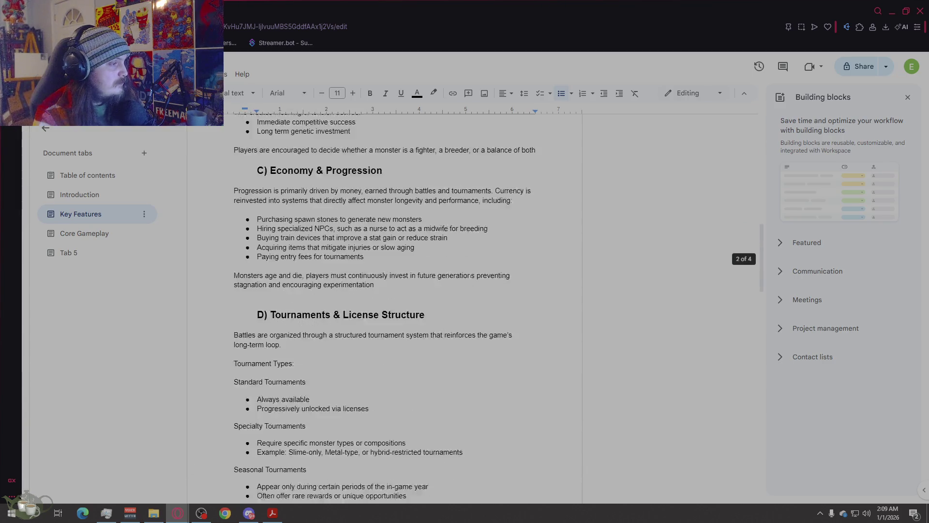
{"action": "scroll", "coordinate": [470, 275], "scroll_direction": "down", "scroll_amount": 9}
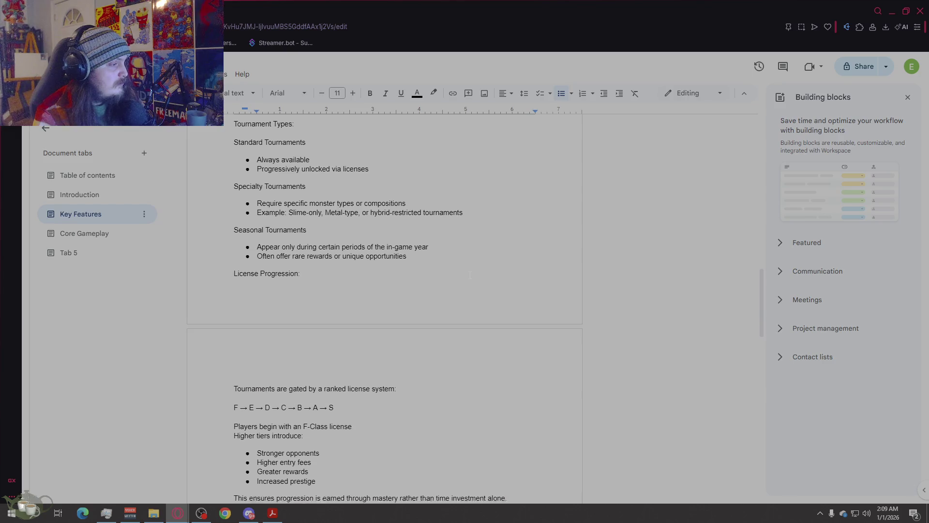
{"action": "scroll", "coordinate": [469, 275], "scroll_direction": "down", "scroll_amount": 3}
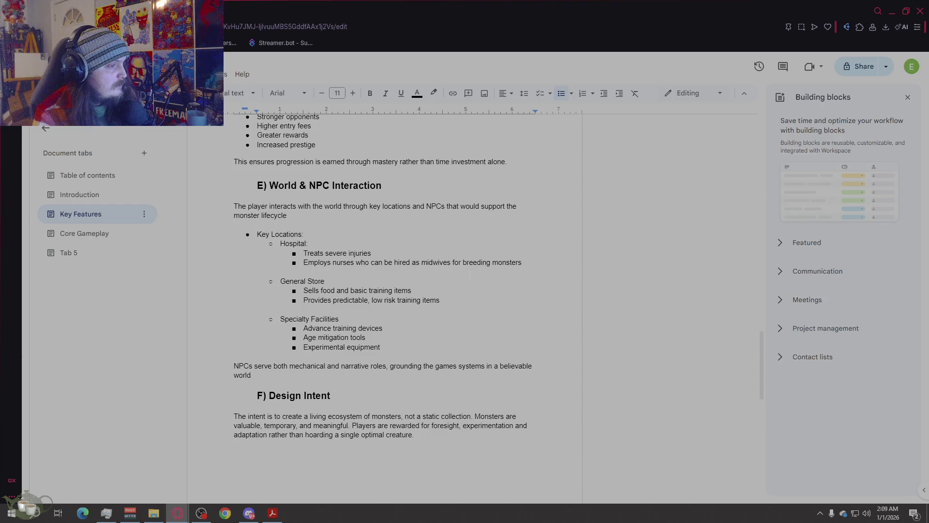
{"action": "scroll", "coordinate": [469, 275], "scroll_direction": "down", "scroll_amount": 4}
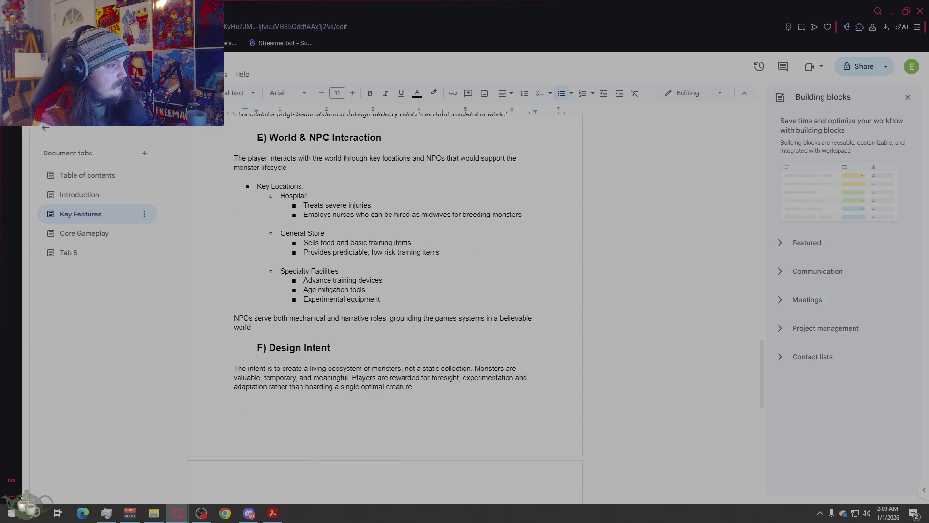
{"action": "scroll", "coordinate": [470, 274], "scroll_direction": "down", "scroll_amount": 4}
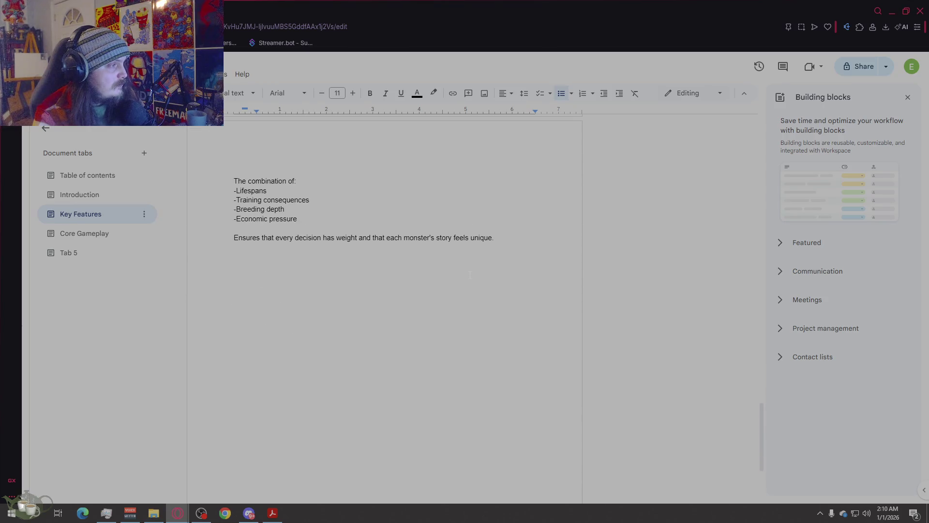
{"action": "scroll", "coordinate": [463, 278], "scroll_direction": "up", "scroll_amount": 15}
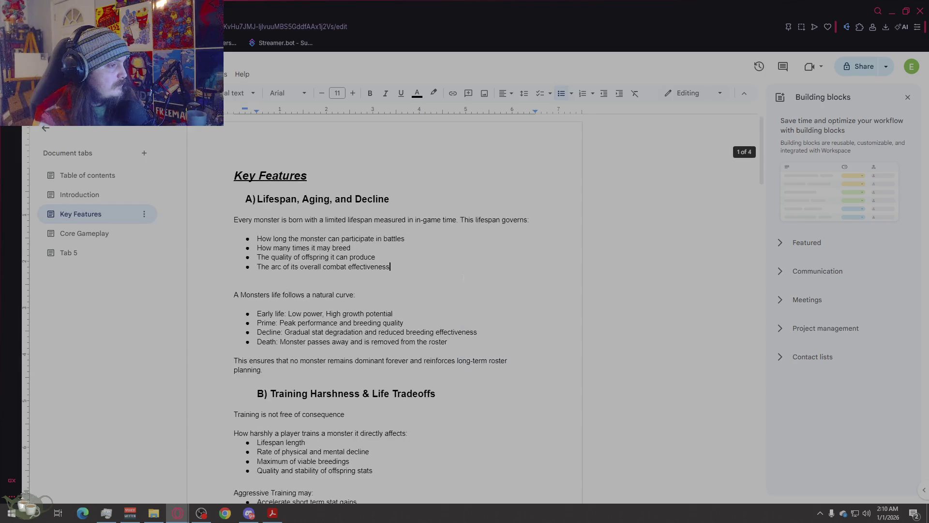
{"action": "left_click", "coordinate": [92, 177]}
- Return to Tab 5's combat content, expand its heading outline and bring up its tab options
{"action": "scroll", "coordinate": [543, 275], "scroll_direction": "down", "scroll_amount": 4}
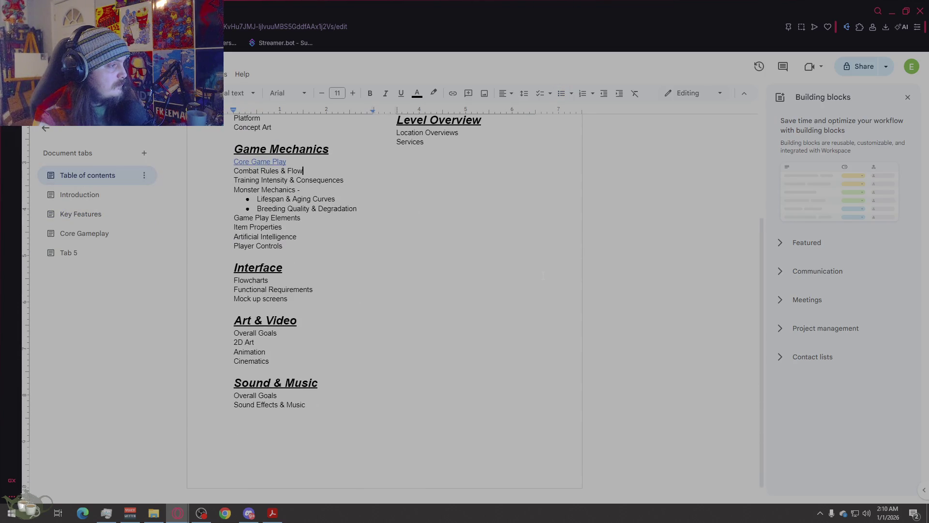
{"action": "scroll", "coordinate": [543, 275], "scroll_direction": "up", "scroll_amount": 4}
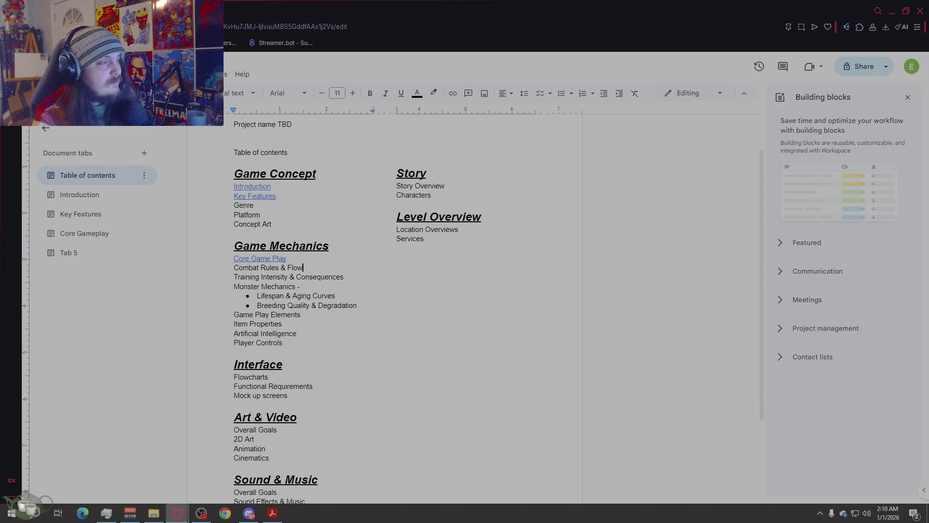
{"action": "left_click", "coordinate": [108, 260]}
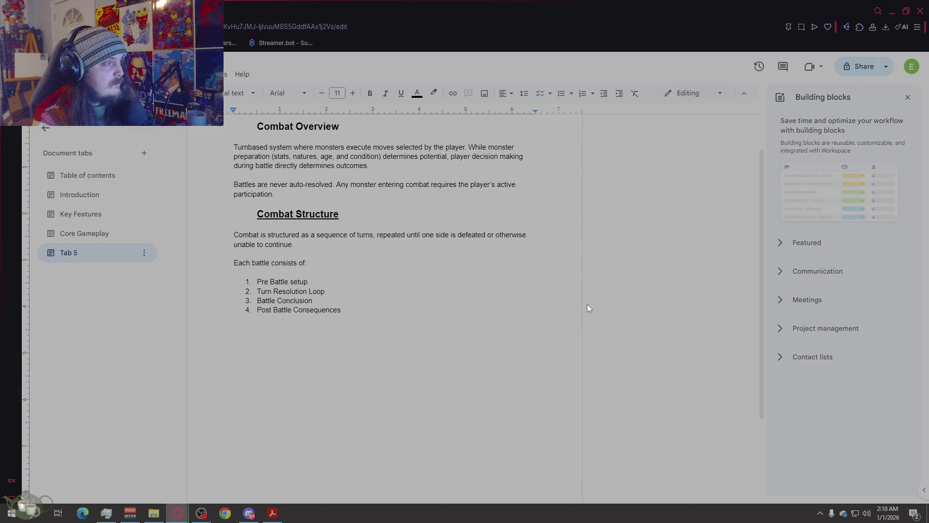
{"action": "scroll", "coordinate": [588, 305], "scroll_direction": "up", "scroll_amount": 1}
{"action": "scroll", "coordinate": [588, 308], "scroll_direction": "down", "scroll_amount": 3}
{"action": "scroll", "coordinate": [588, 308], "scroll_direction": "up", "scroll_amount": 3}
{"action": "left_click", "coordinate": [103, 256]}
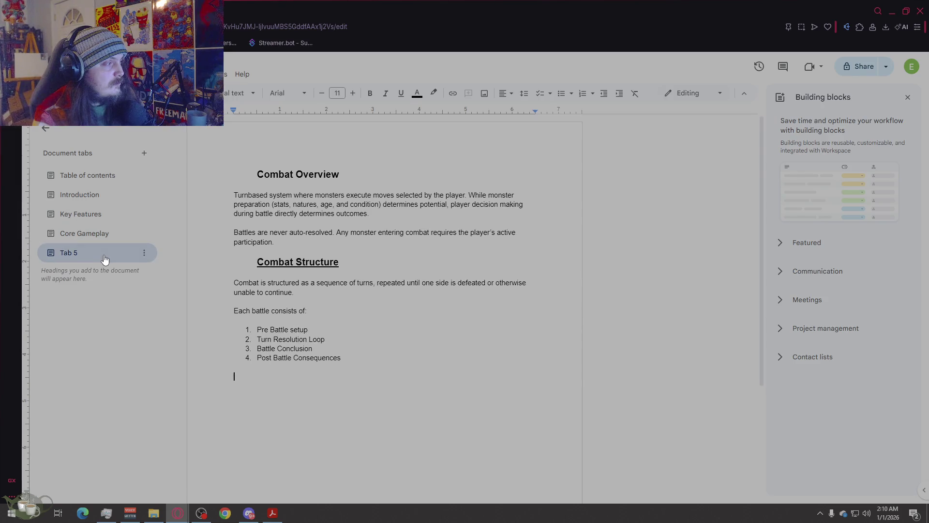
{"action": "left_click", "coordinate": [144, 252]}
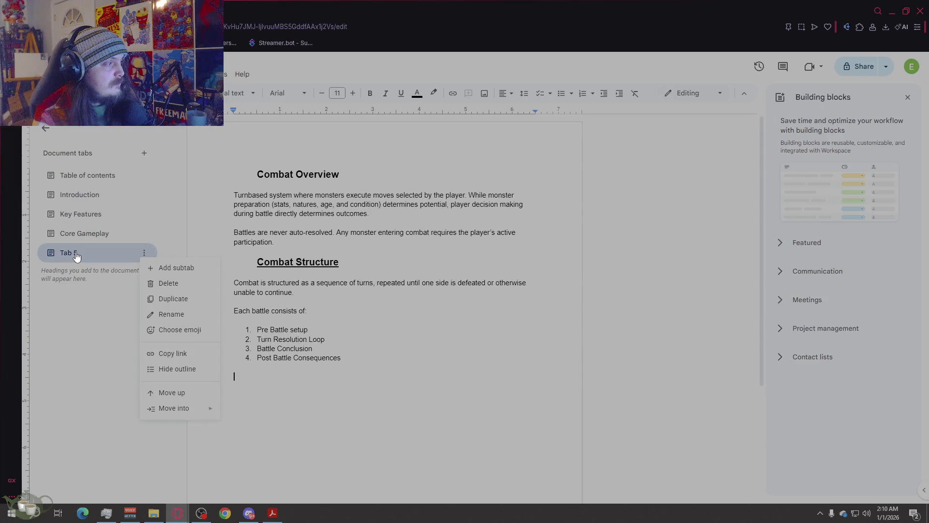
- Rename the combat tab to 'Combat Rules & Flow', replacing 'Overview' in its name
{"action": "left_click", "coordinate": [180, 319]}
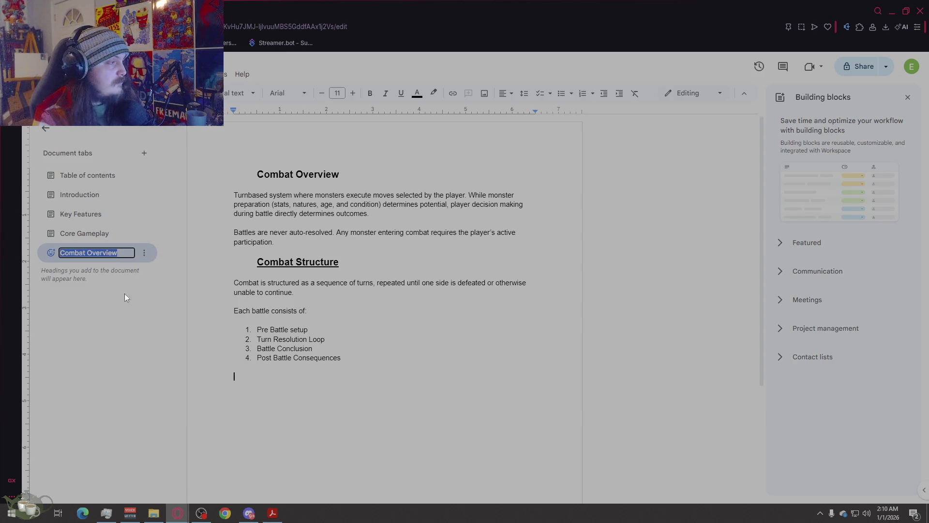
{"action": "left_click", "coordinate": [97, 181]}
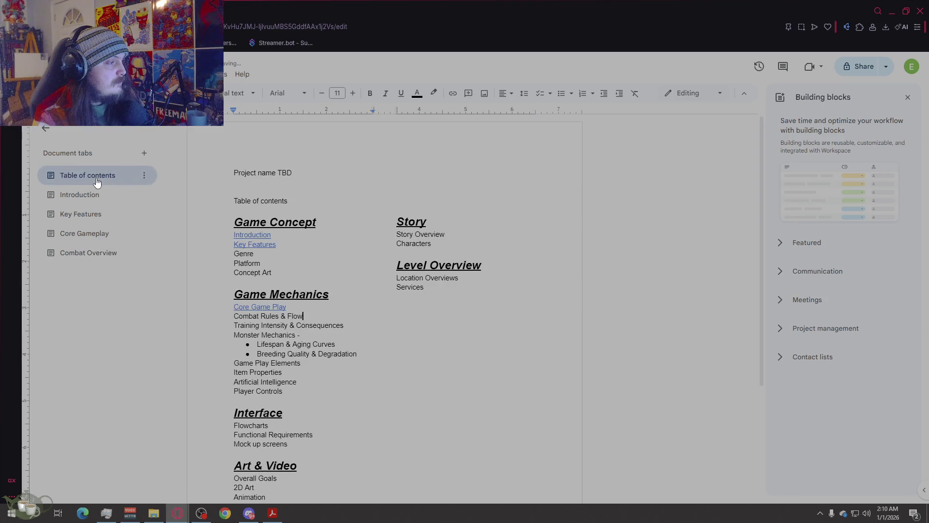
{"action": "left_click", "coordinate": [93, 259]}
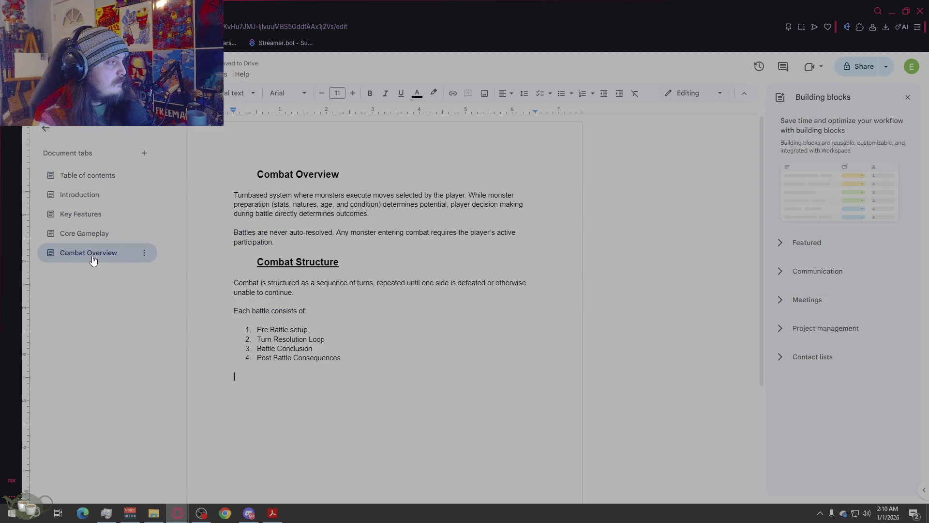
{"action": "right_click", "coordinate": [94, 260]}
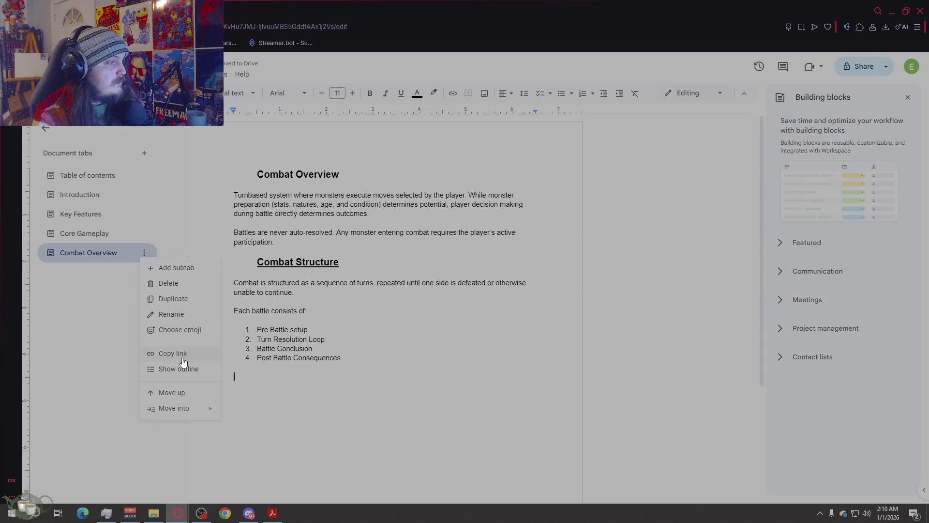
{"action": "left_click", "coordinate": [177, 314]}
{"action": "double_click", "coordinate": [129, 256]}
{"action": "type", "text": "Rul"}
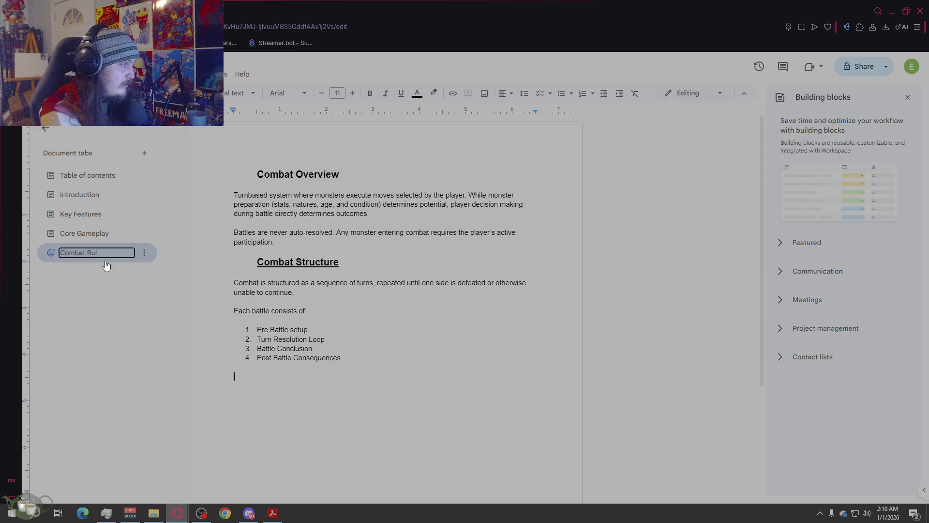
{"action": "type", "text": "es & Flow"}
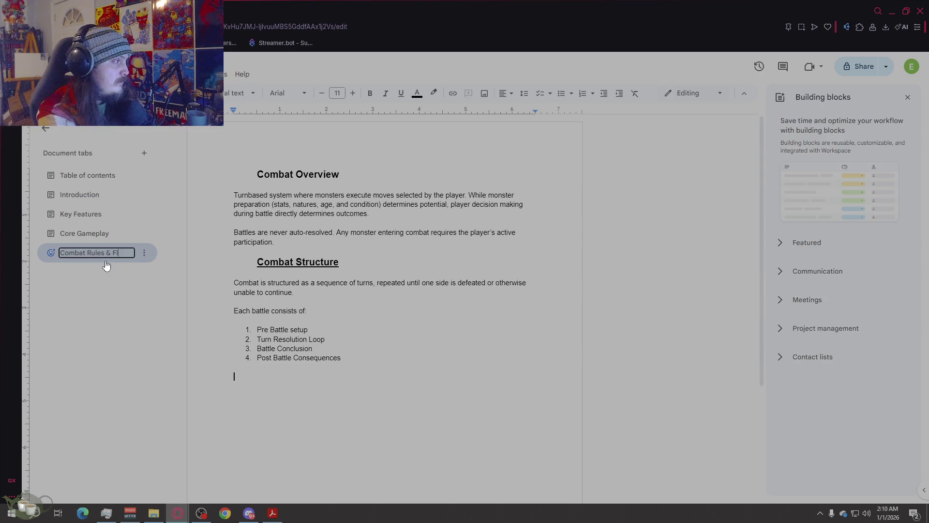
{"action": "key", "text": "Return"}
- Copy the Combat Rules & Flow tab's link and link the matching table-of-contents entry to it
{"action": "right_click", "coordinate": [78, 254]}
{"action": "left_click", "coordinate": [173, 354]}
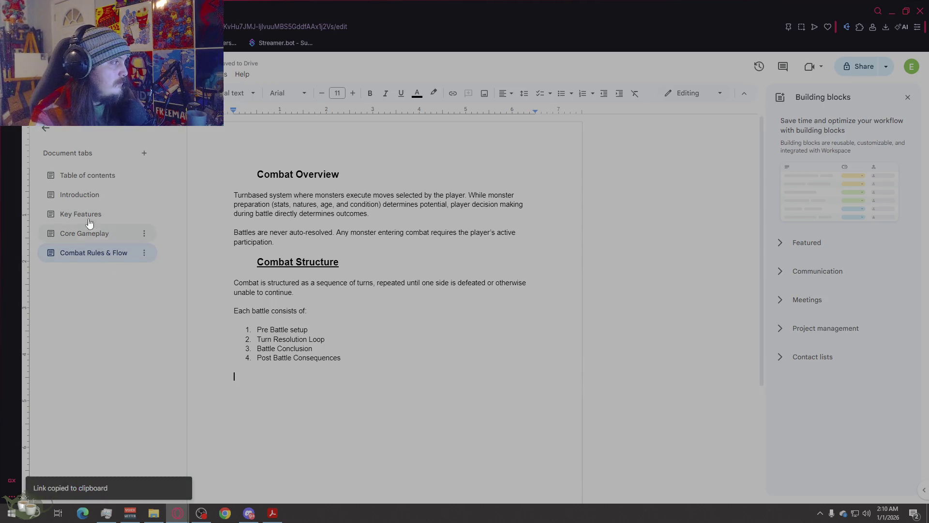
{"action": "left_click", "coordinate": [88, 175]}
{"action": "left_click_drag", "start_coordinate": [294, 317], "coordinate": [236, 316]}
{"action": "right_click", "coordinate": [246, 317]}
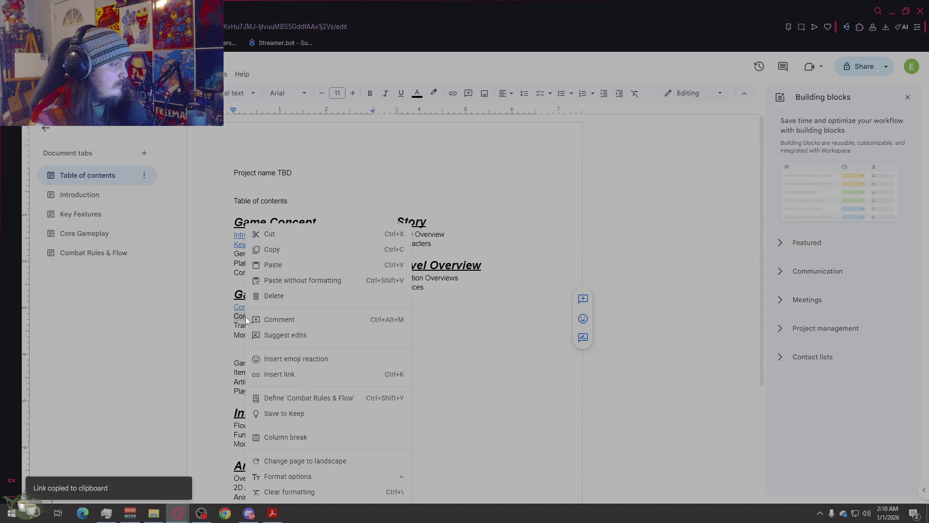
{"action": "left_click", "coordinate": [298, 369]}
{"action": "left_click", "coordinate": [290, 175]}
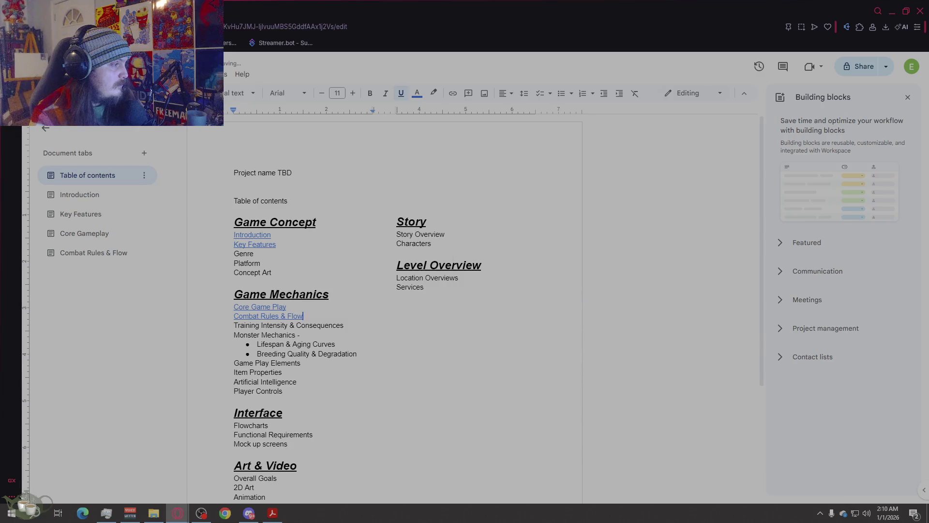
- Follow the new link, then go back to the Combat Rules & Flow tab
{"action": "left_click", "coordinate": [295, 330]}
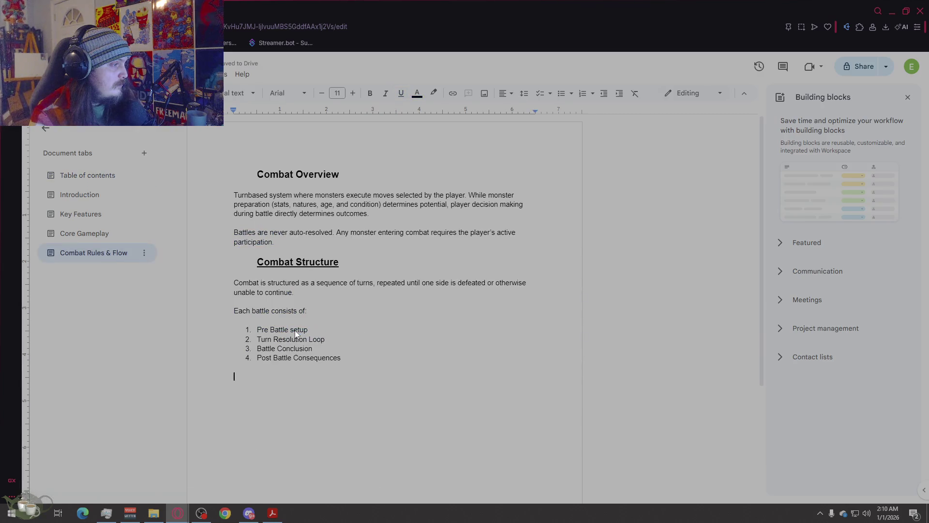
{"action": "left_click", "coordinate": [90, 175]}
{"action": "left_click", "coordinate": [424, 287]}
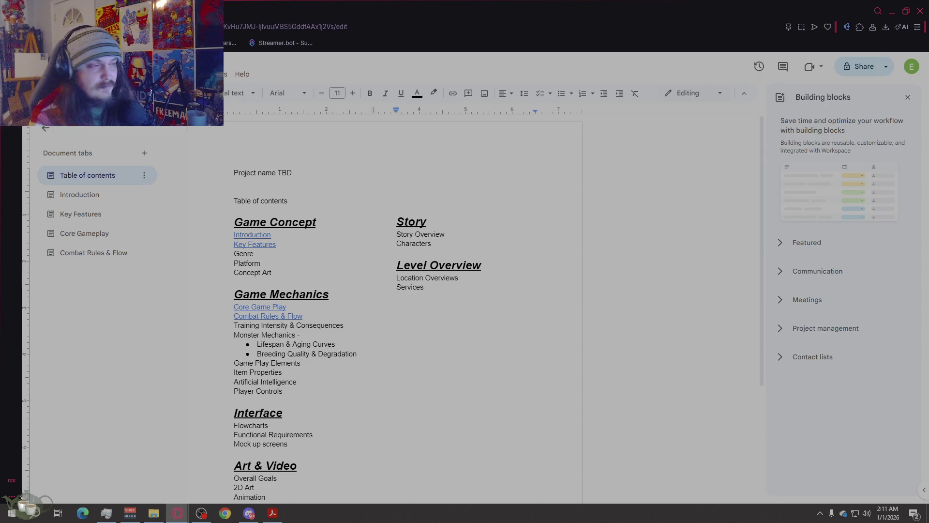
{"action": "left_click", "coordinate": [110, 260]}
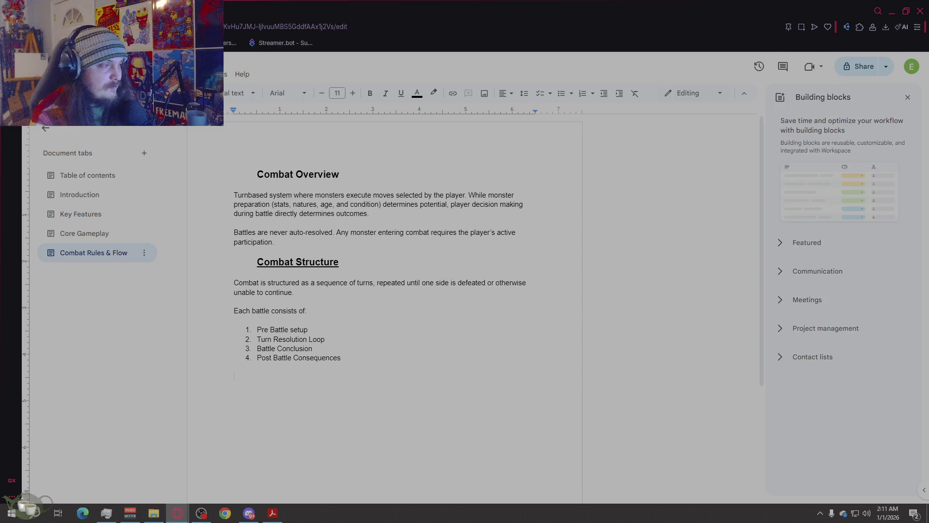
- Add '1) Pre-Battle Setup' with 'Before combat begins, the following are established:' beneath it
{"action": "type", "text": "1"}
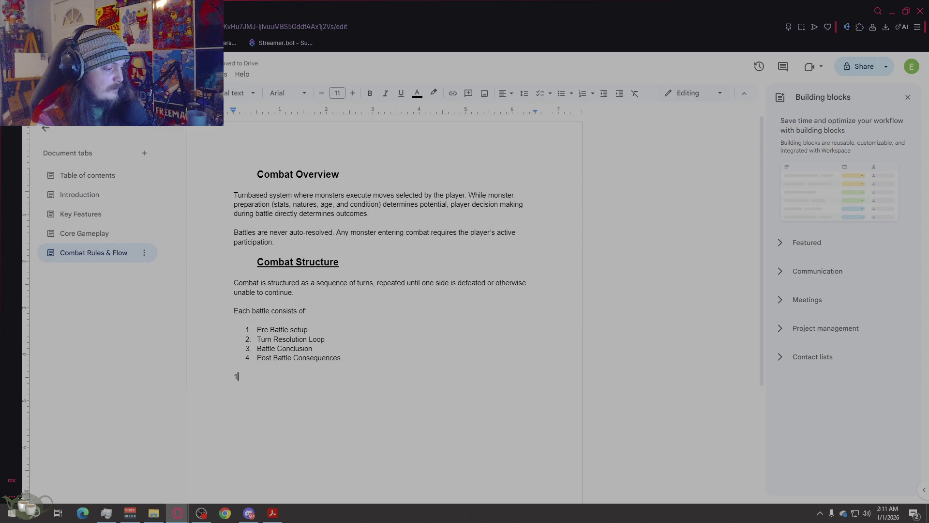
{"action": "type", "text": ")"}
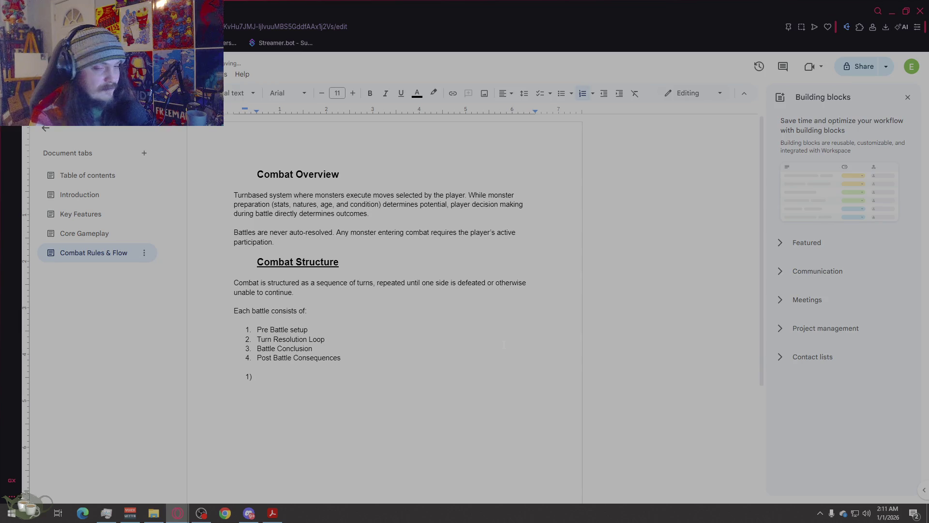
{"action": "type", "text": " Pre-Battle s"}
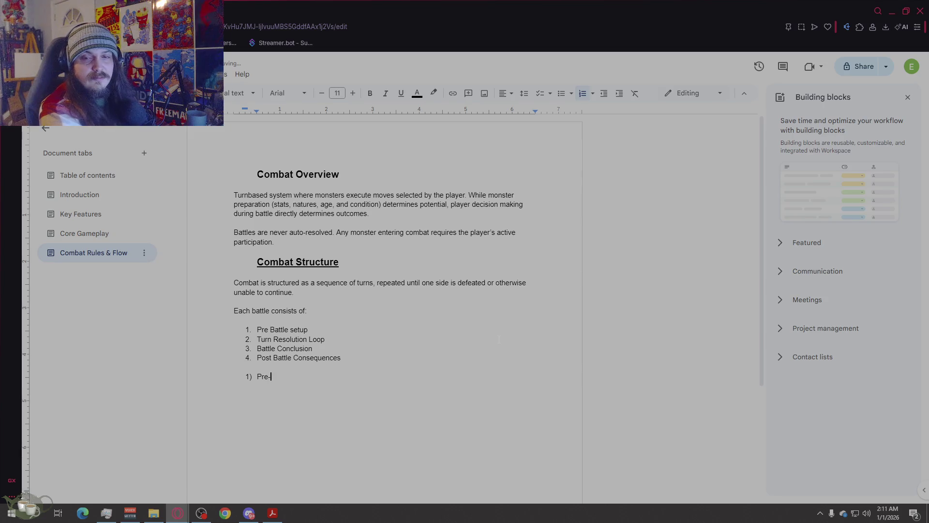
{"action": "type", "text": "e"}
{"action": "key", "text": "BackSpace"}
{"action": "key", "text": "BackSpace"}
{"action": "type", "text": "Setup"}
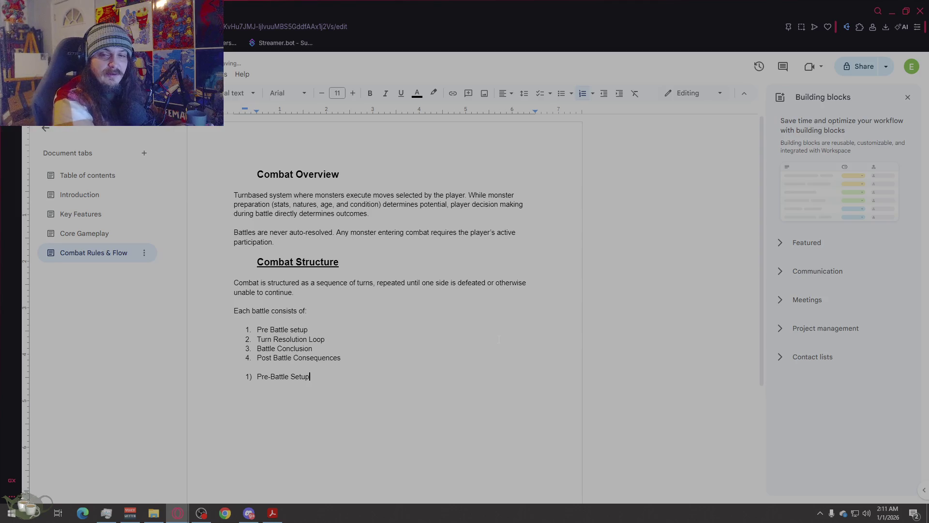
{"action": "key", "text": "Return"}
{"action": "key", "text": "Return"}
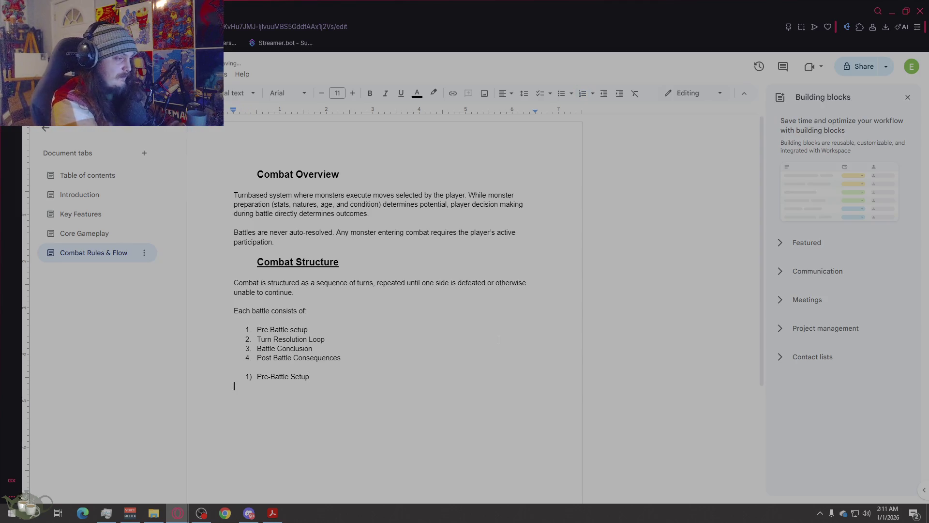
{"action": "type", "text": "B"}
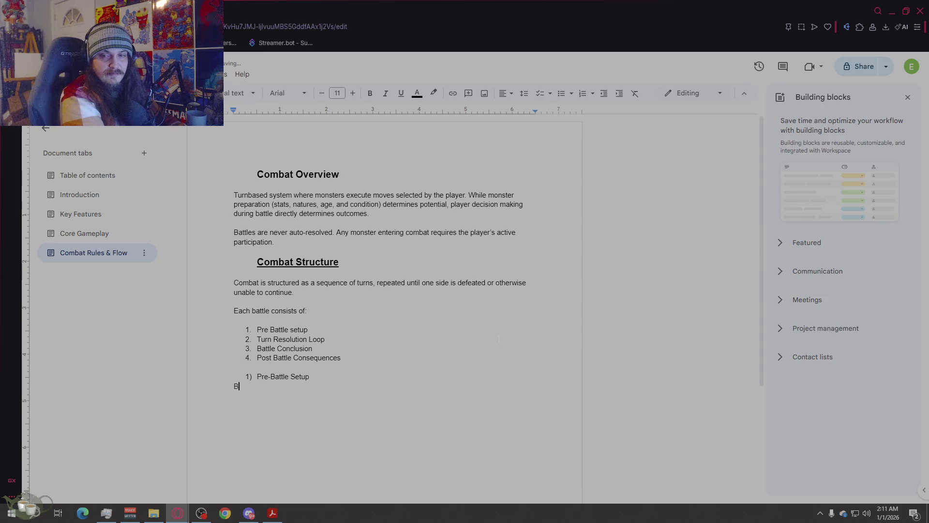
{"action": "type", "text": "efore combat be"}
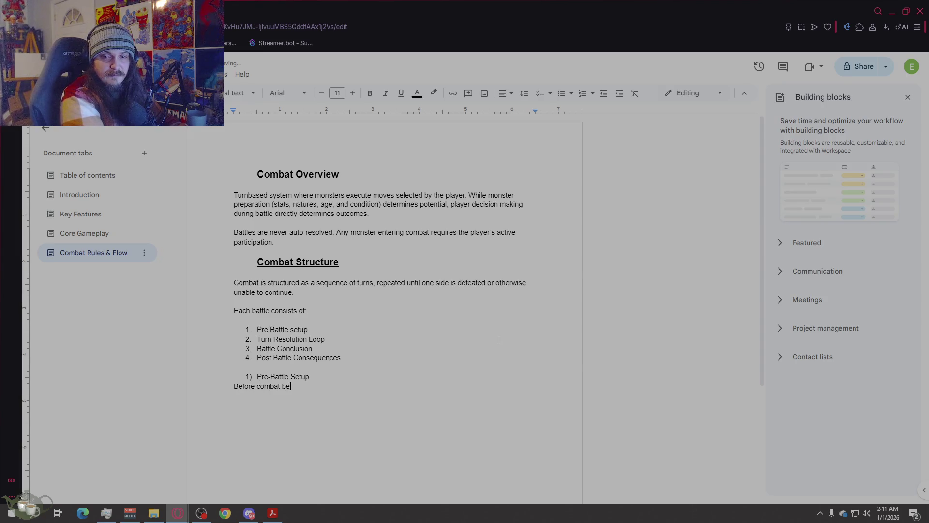
{"action": "type", "text": "gines, "}
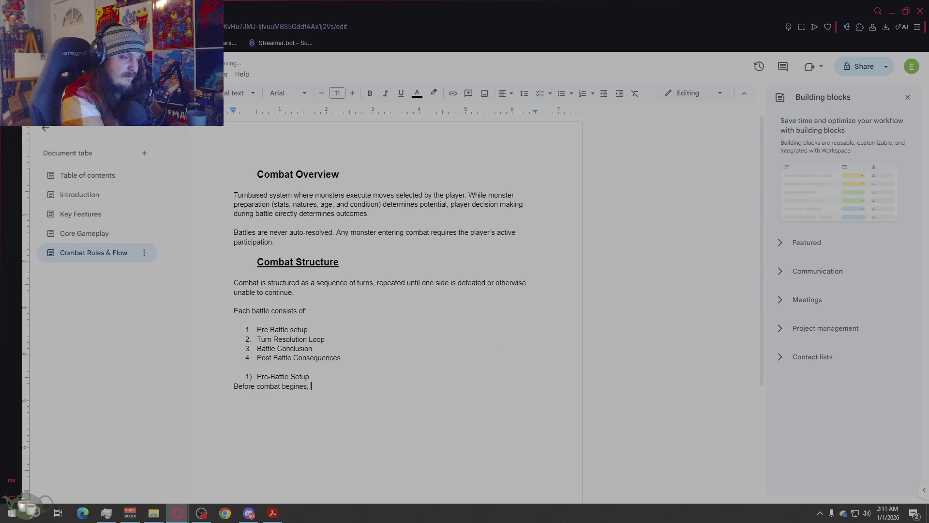
{"action": "key", "text": "BackSpace"}
{"action": "key", "text": "BackSpace"}
{"action": "key", "text": "BackSpace"}
{"action": "key", "text": "BackSpace"}
{"action": "type", "text": "s, the following "}
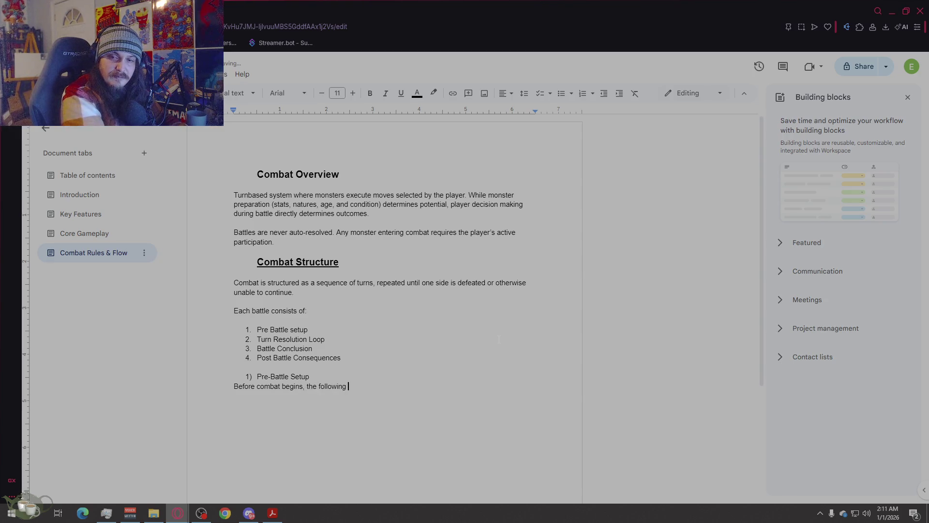
{"action": "type", "text": "are established"}
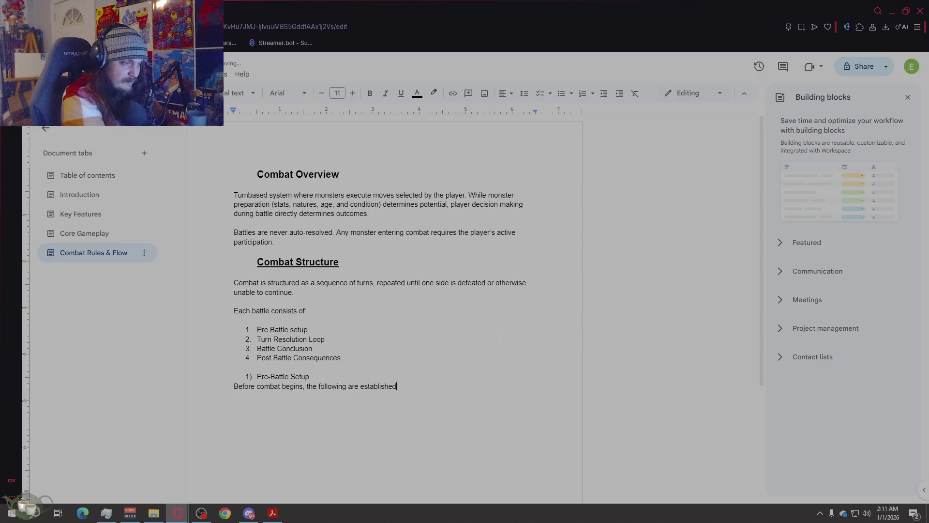
{"action": "type", "text": ":"}
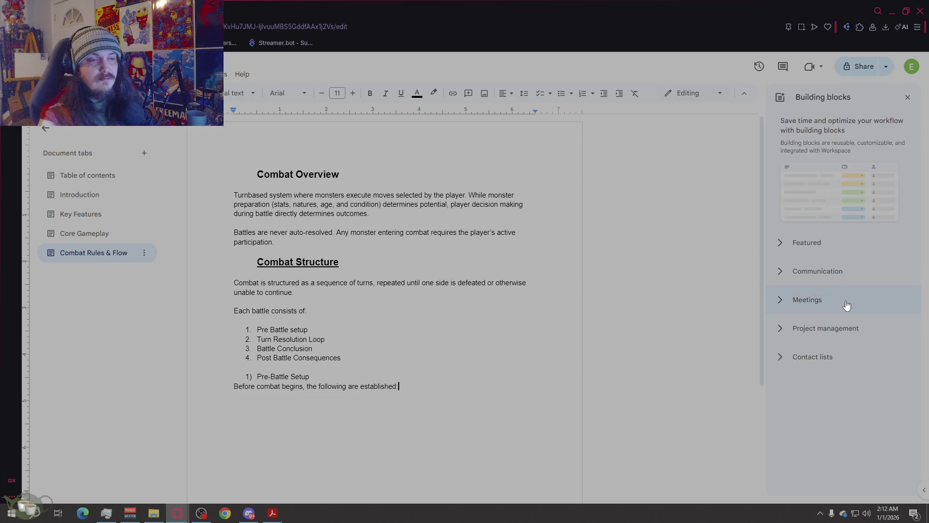
- Add an empty line after the 'established:' sentence and start a bulleted list on it
{"action": "key", "text": "Return"}
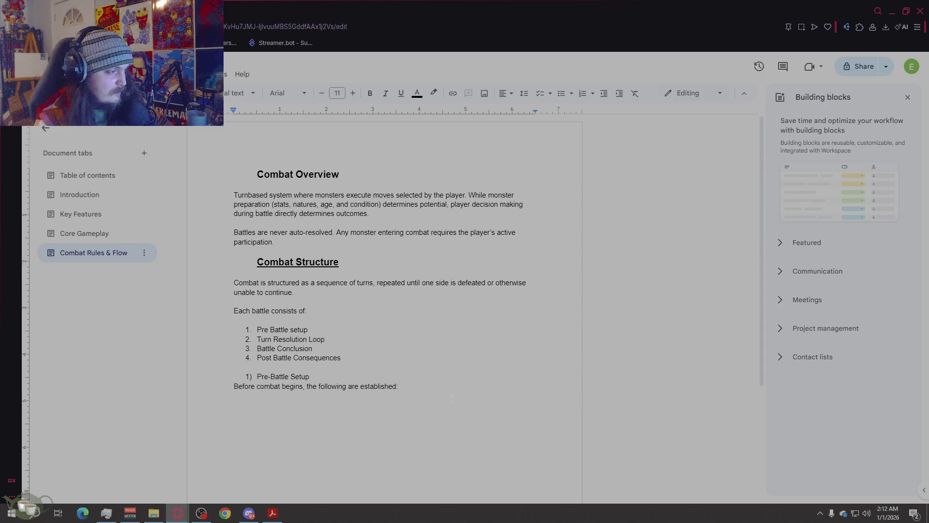
{"action": "left_click", "coordinate": [451, 399]}
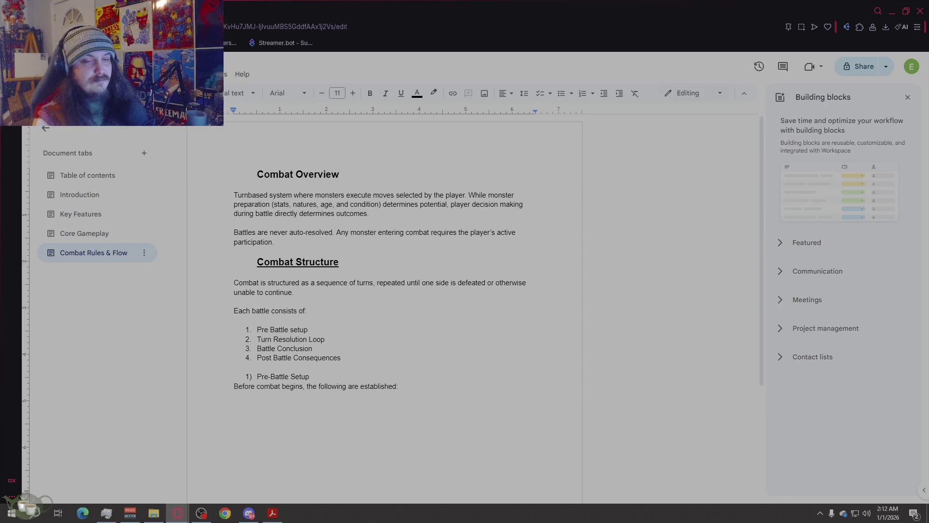
{"action": "scroll", "coordinate": [413, 313], "scroll_direction": "down", "scroll_amount": 3}
{"action": "scroll", "coordinate": [407, 310], "scroll_direction": "up", "scroll_amount": 1}
{"action": "scroll", "coordinate": [402, 306], "scroll_direction": "down", "scroll_amount": 1}
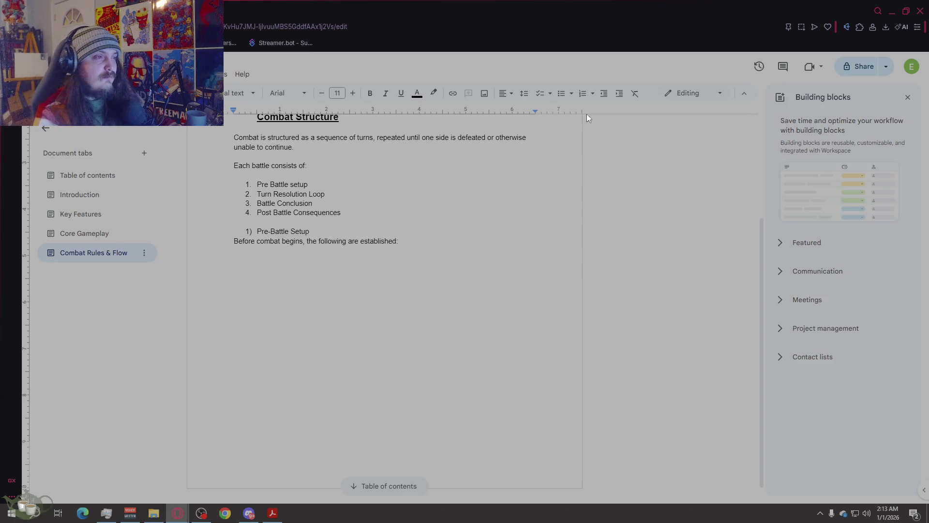
{"action": "left_click", "coordinate": [561, 93]}
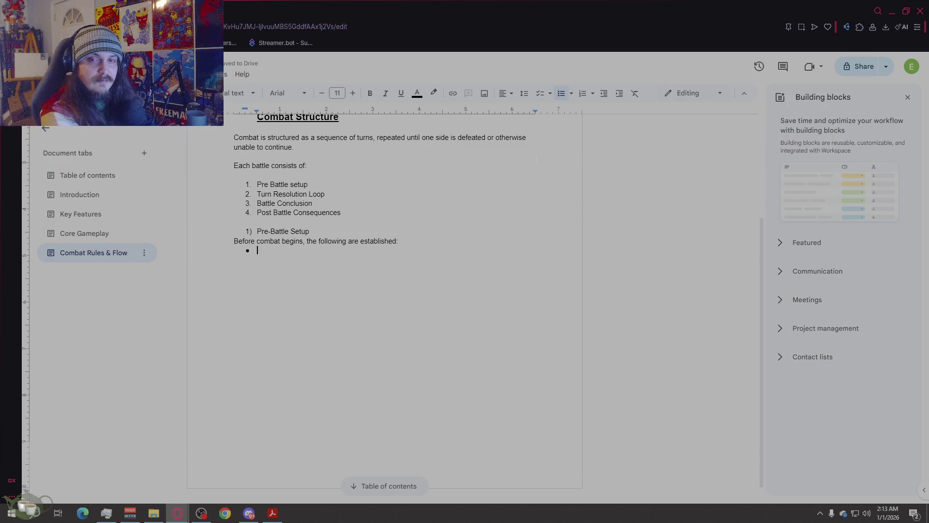
- Add a plain 'Monster State Initialization' line and begin a bullet list beneath it
{"action": "key", "text": "Return"}
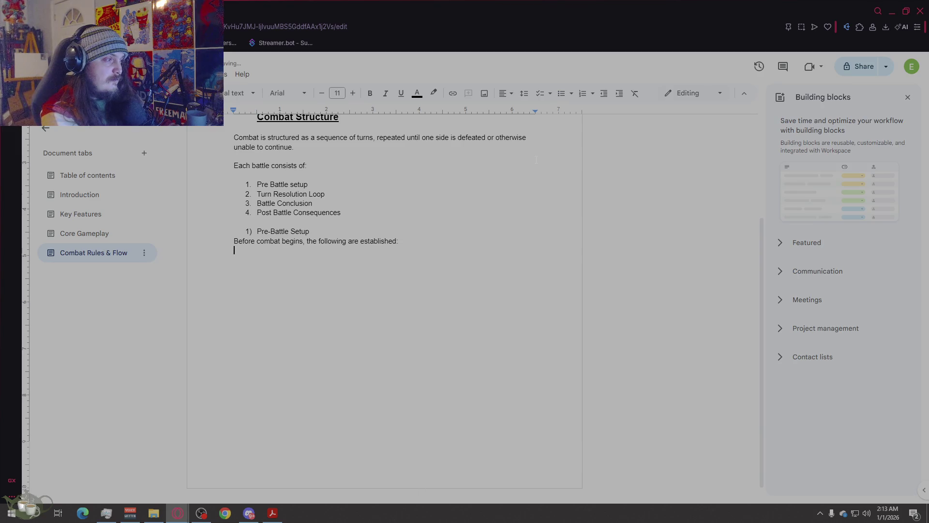
{"action": "type", "text": "Monste"}
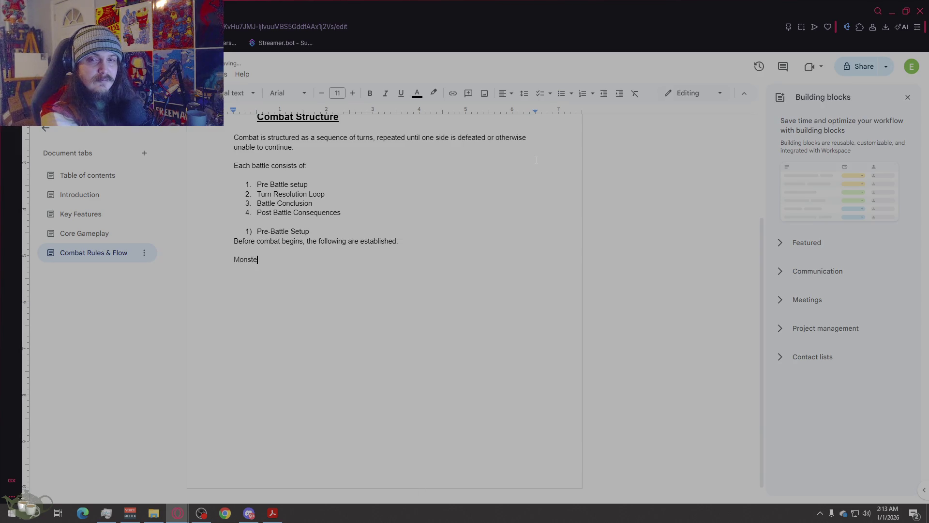
{"action": "type", "text": "r State"}
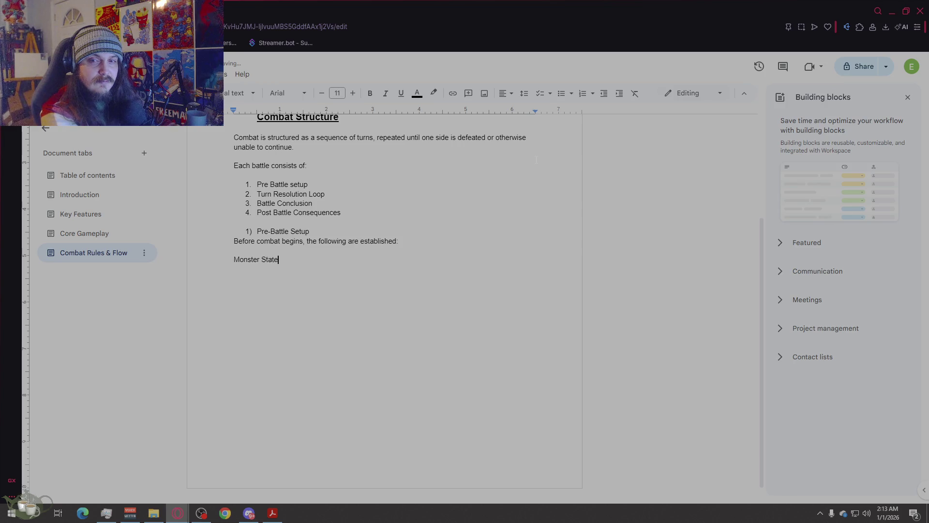
{"action": "type", "text": " Initialization"}
{"action": "key", "text": "Return"}
{"action": "left_click", "coordinate": [561, 93]}
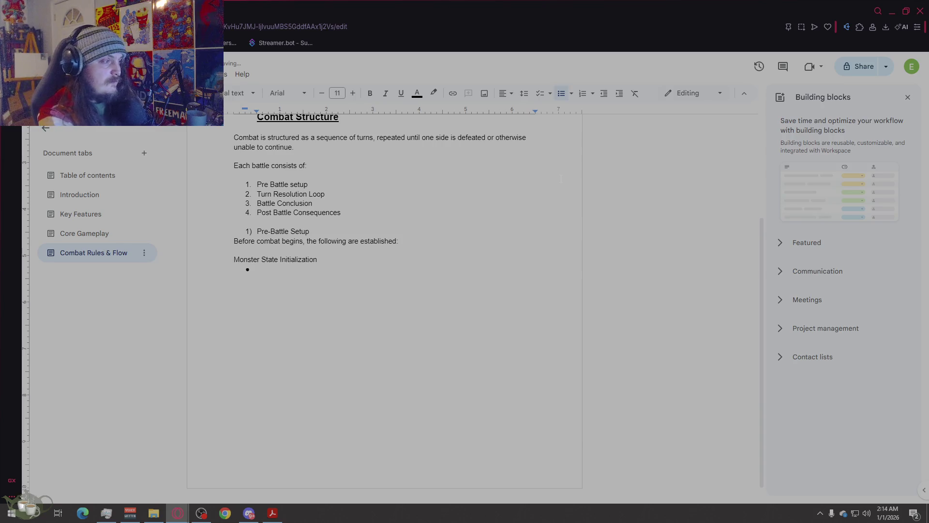
- Add bullets 'Current HP (Derived from Life stat)' and 'Active stat modifiers (From nature, items, injuries)'
{"action": "type", "text": "Current HP"}
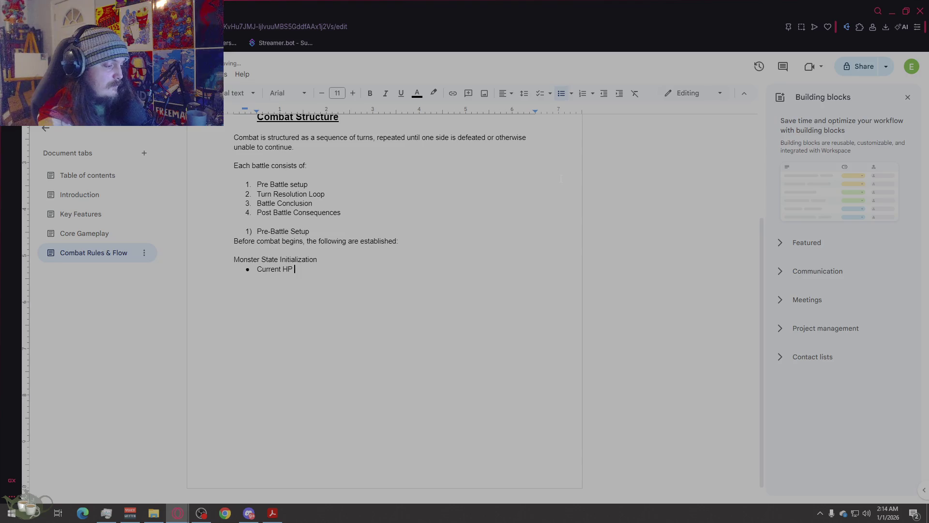
{"action": "type", "text": " ("}
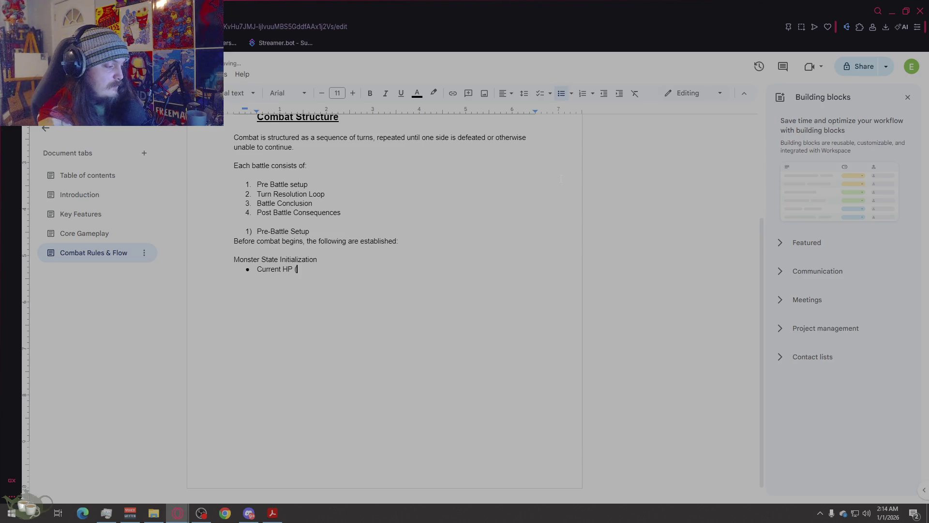
{"action": "type", "text": "Derived from life)"}
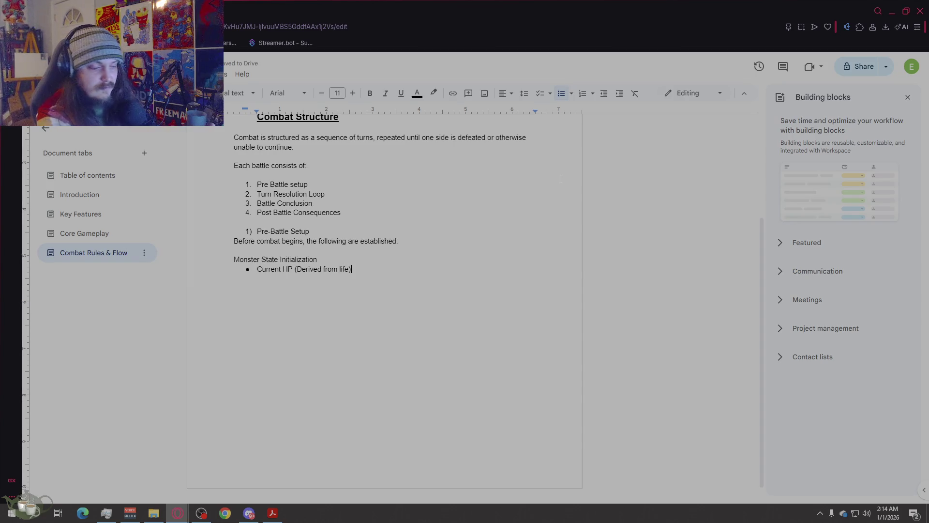
{"action": "key", "text": "BackSpace"}
{"action": "key", "text": "BackSpace"}
{"action": "key", "text": "BackSpace"}
{"action": "type", "text": "Life stat"}
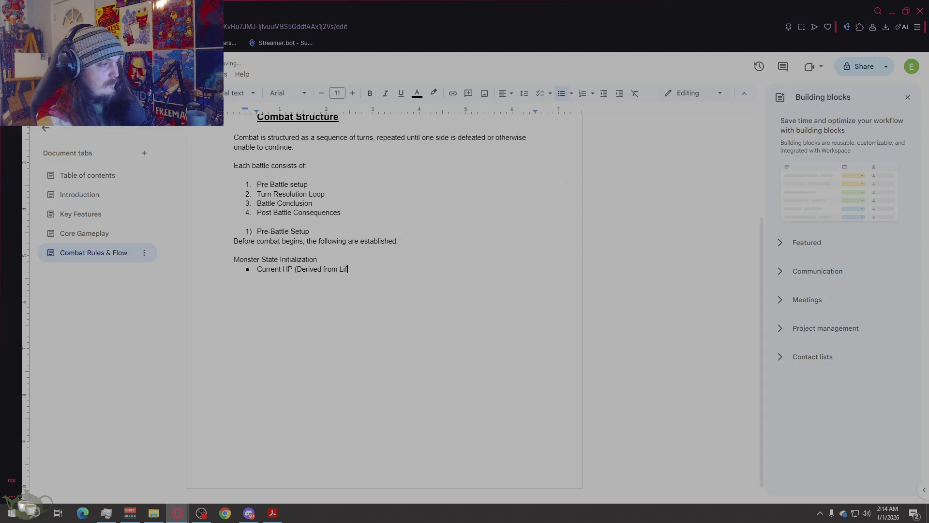
{"action": "key", "text": "Return"}
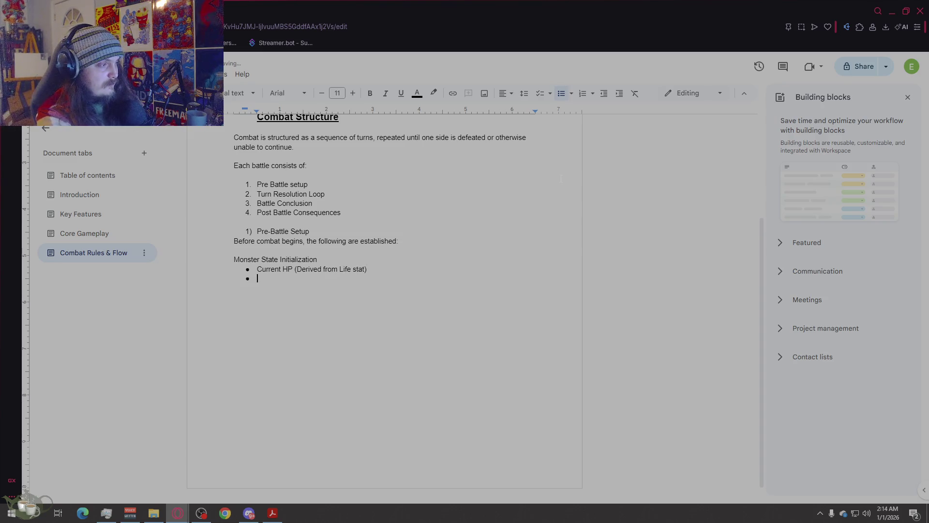
{"action": "type", "text": "A"}
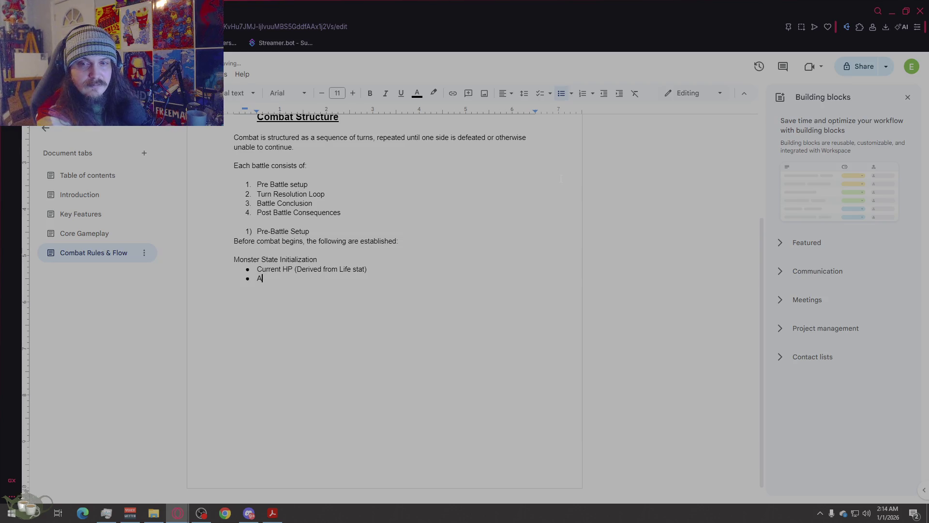
{"action": "type", "text": "ctive stat modifiers"}
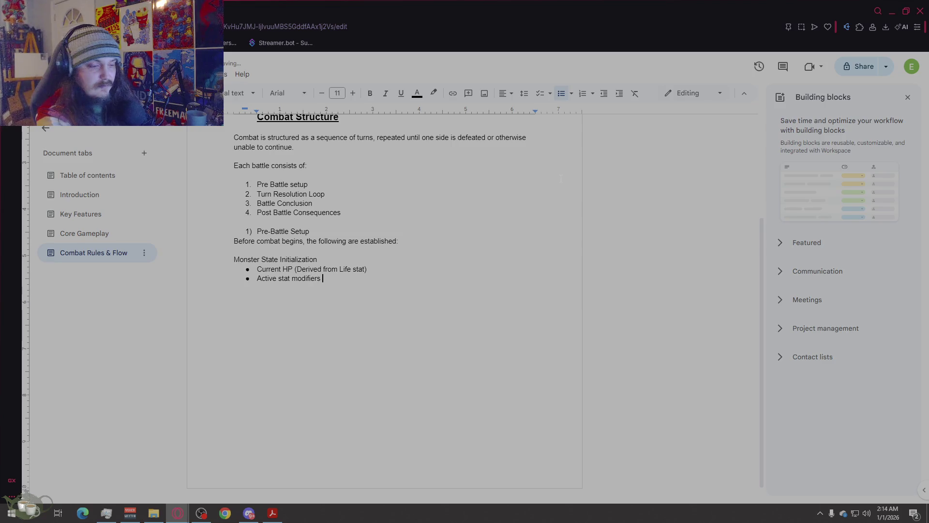
{"action": "type", "text": " (From"}
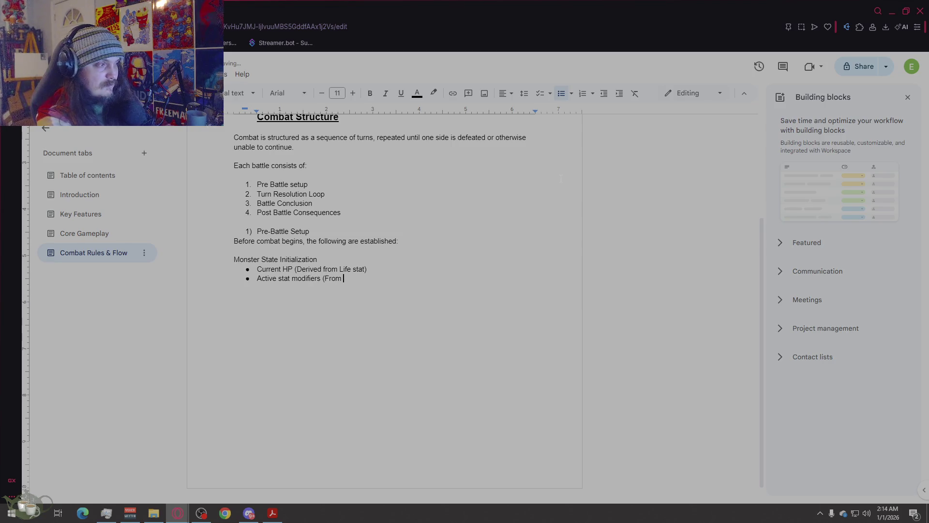
{"action": "type", "text": " nature"}
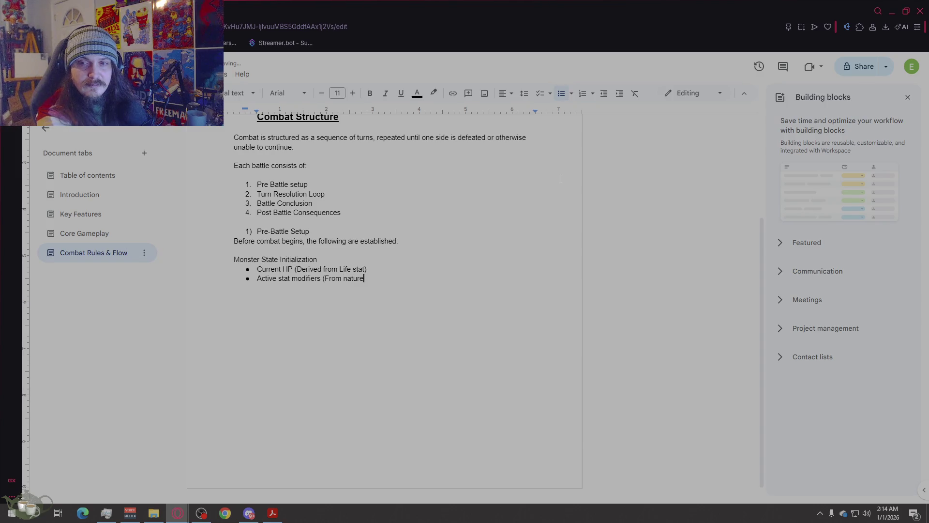
{"action": "type", "text": ", items, inj"}
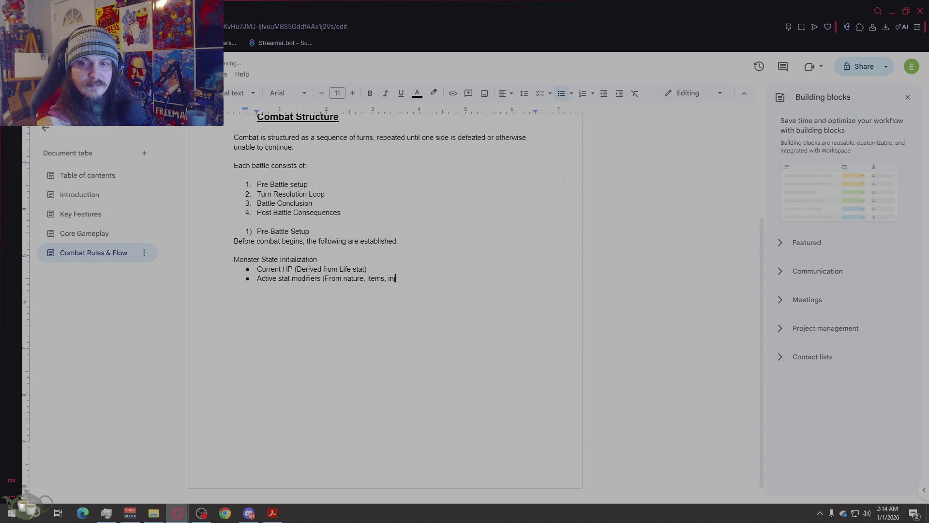
{"action": "type", "text": "uries)"}
{"action": "key", "text": "Return"}
- Add bullets 'Known moves (Maximum of four)' and 'Current condition (Fatigue, injuries)', then end the list
{"action": "type", "text": "Kno"}
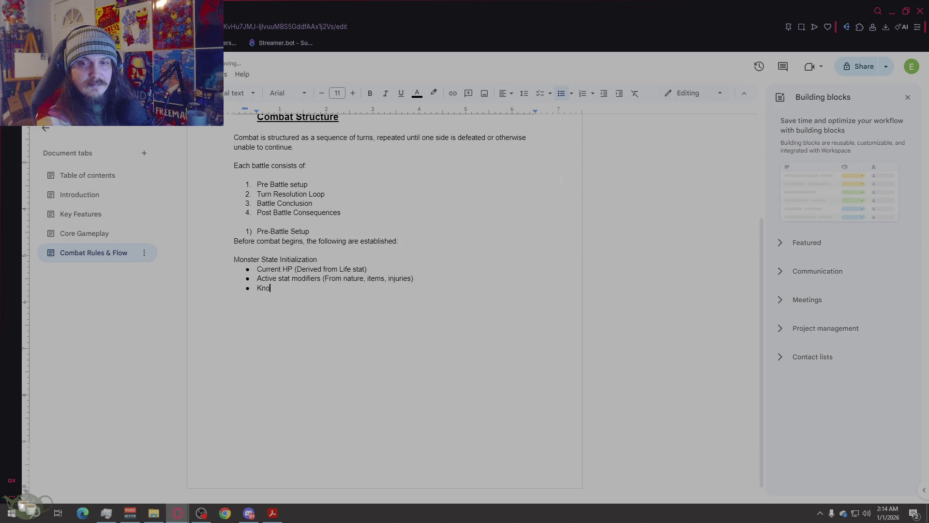
{"action": "type", "text": "wn moves *"}
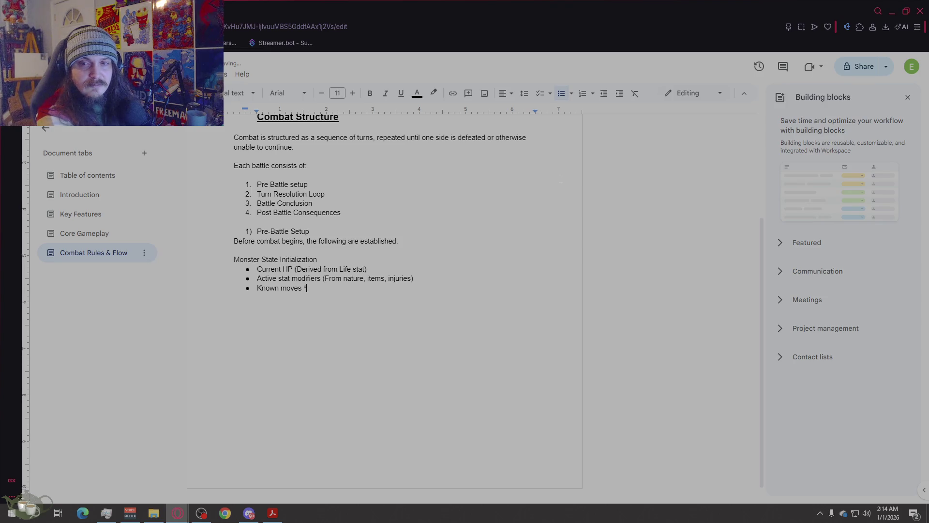
{"action": "key", "text": "BackSpace"}
{"action": "type", "text": "("}
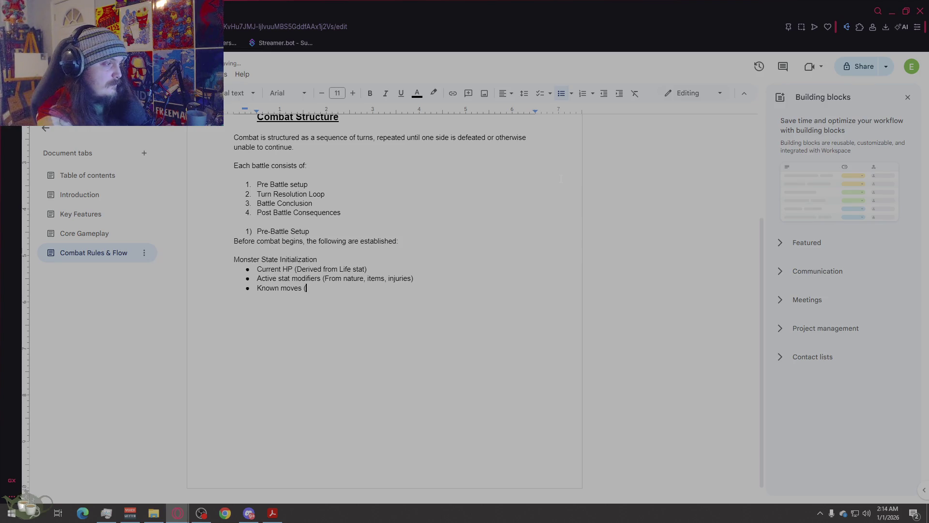
{"action": "type", "text": "Maximum of fo"}
{"action": "type", "text": "ur)"}
{"action": "key", "text": "Return"}
{"action": "type", "text": "C"}
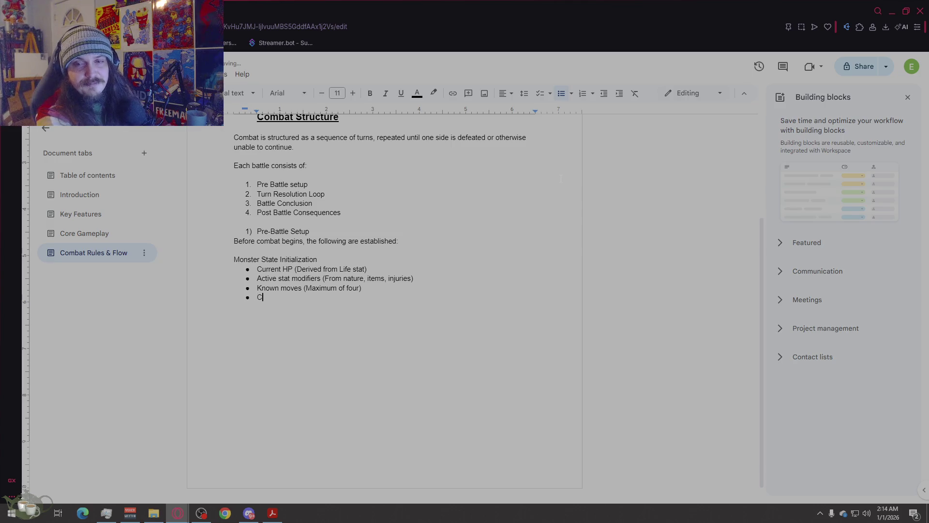
{"action": "type", "text": "urrent condition ("}
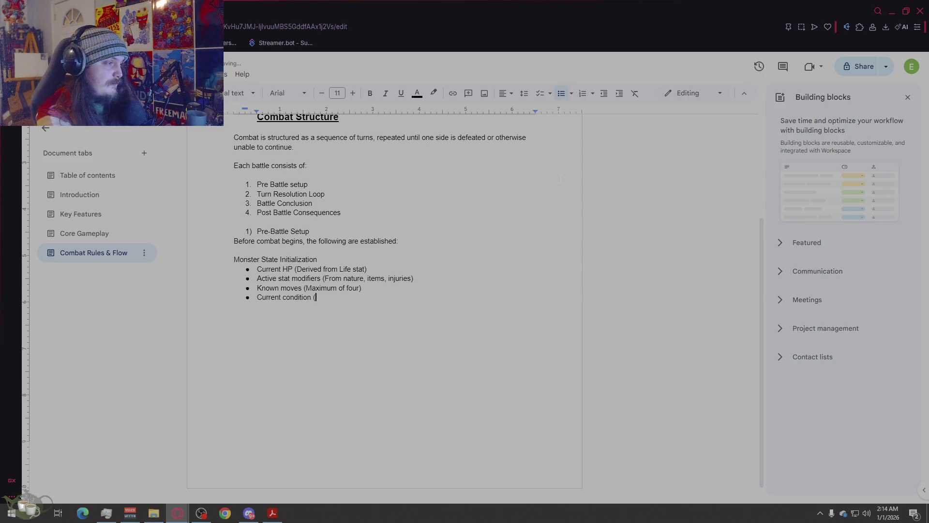
{"action": "type", "text": "Fati"}
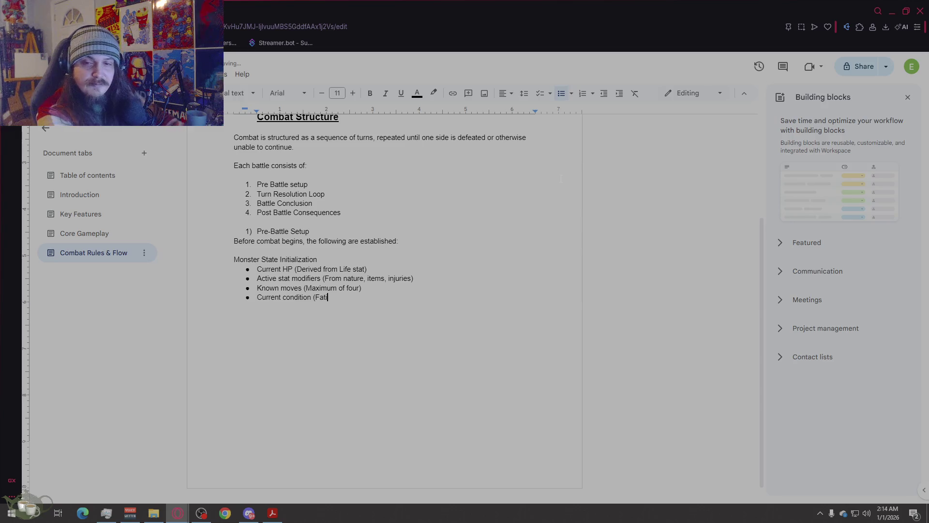
{"action": "type", "text": "gue"}
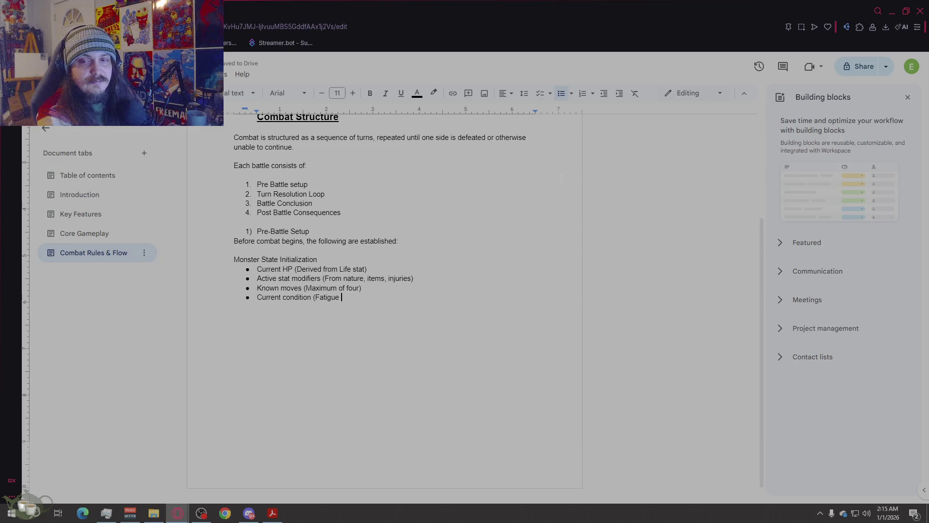
{"action": "type", "text": ", injuries("}
{"action": "key", "text": "BackSpace"}
{"action": "type", "text": ")"}
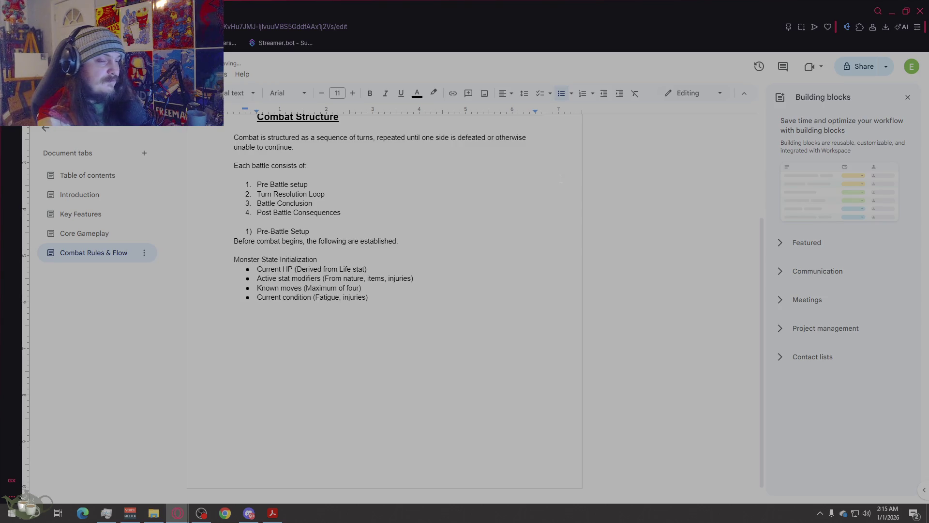
{"action": "key", "text": "Return"}
{"action": "key", "text": "Return"}
{"action": "type", "text": "Ba"}
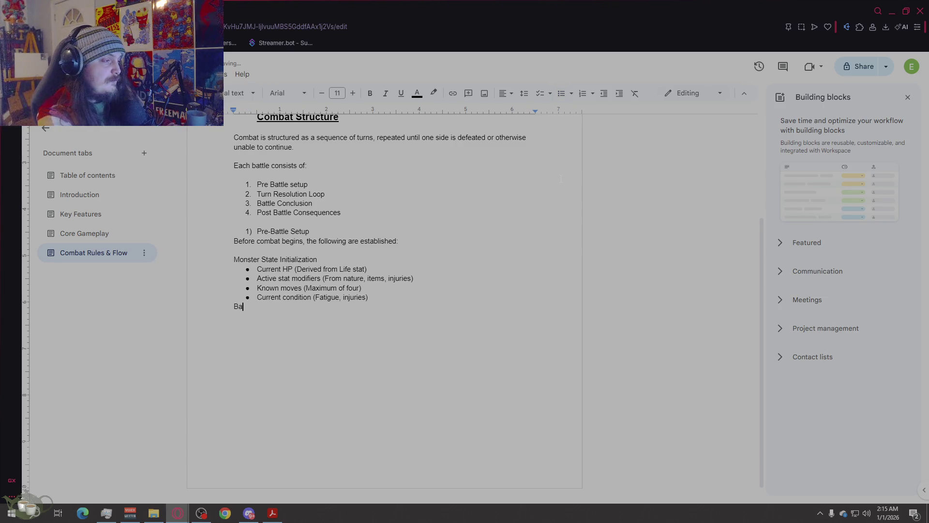
{"action": "type", "text": "ttle Con"}
{"action": "type", "text": "tedx"}
- Correct the 'Battle Context' heading and leave a blank spacer line above it
{"action": "key", "text": "BackSpace"}
{"action": "key", "text": "BackSpace"}
{"action": "key", "text": "BackSpace"}
{"action": "type", "text": "xt"}
{"action": "key", "text": "Return"}
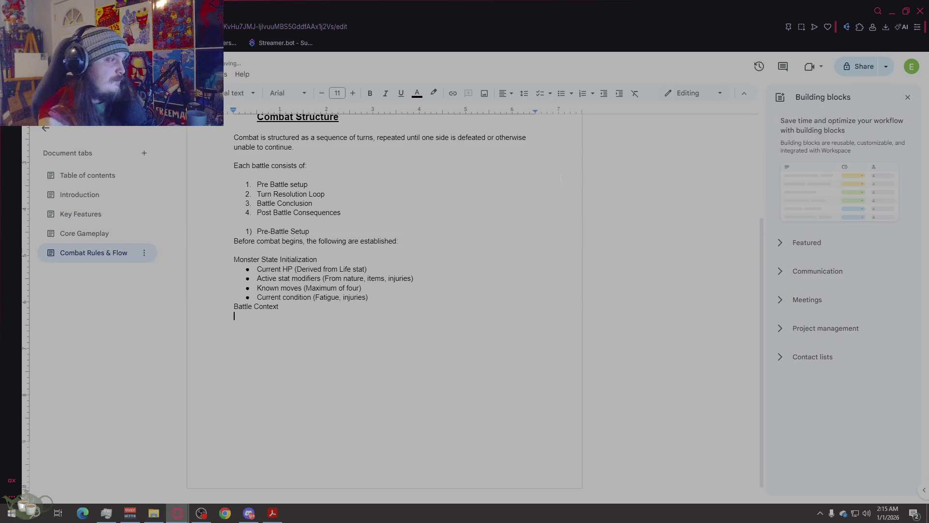
{"action": "left_click", "coordinate": [383, 298]}
{"action": "key", "text": "Return"}
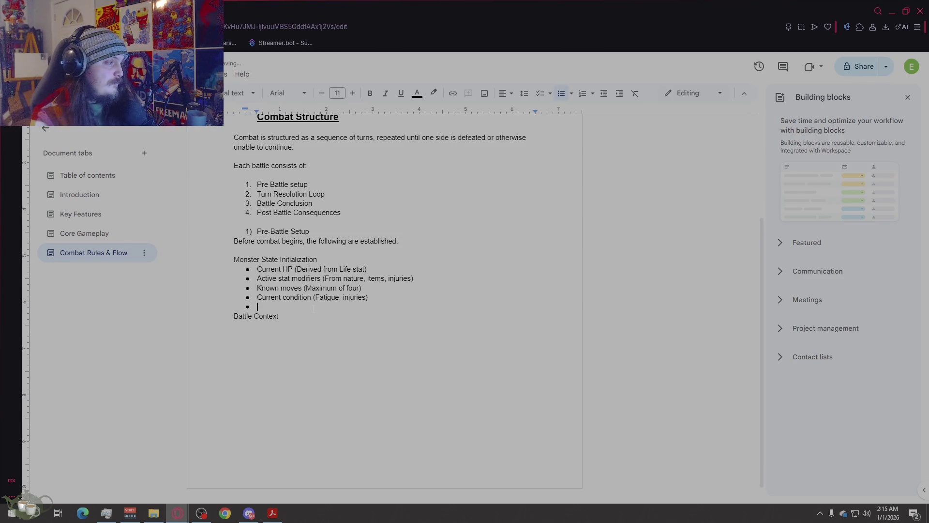
{"action": "key", "text": "BackSpace"}
- Bullet 'Tournament rules or match conditions', 'Win/loss conditions' and 'Any special restrictions (Type only tournaments, seasonal rules, etc.)'
{"action": "left_click", "coordinate": [319, 354]}
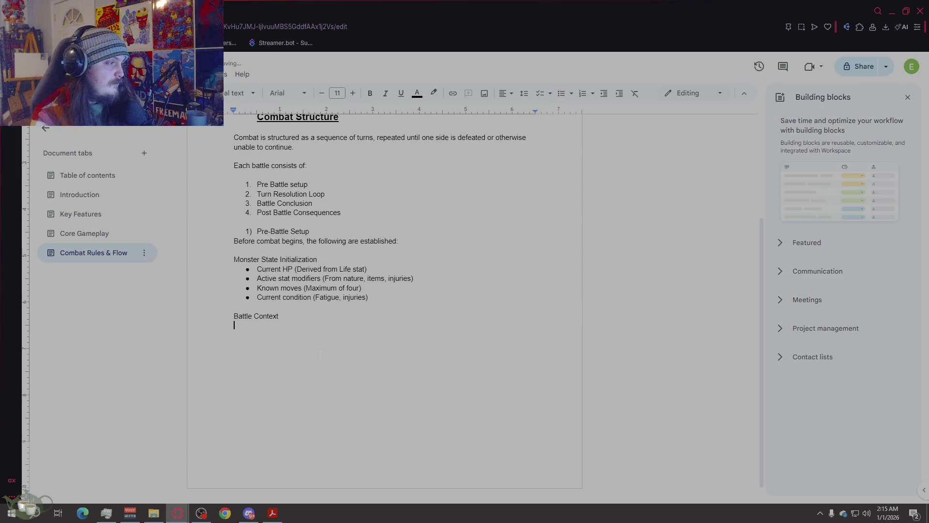
{"action": "left_click", "coordinate": [560, 94]}
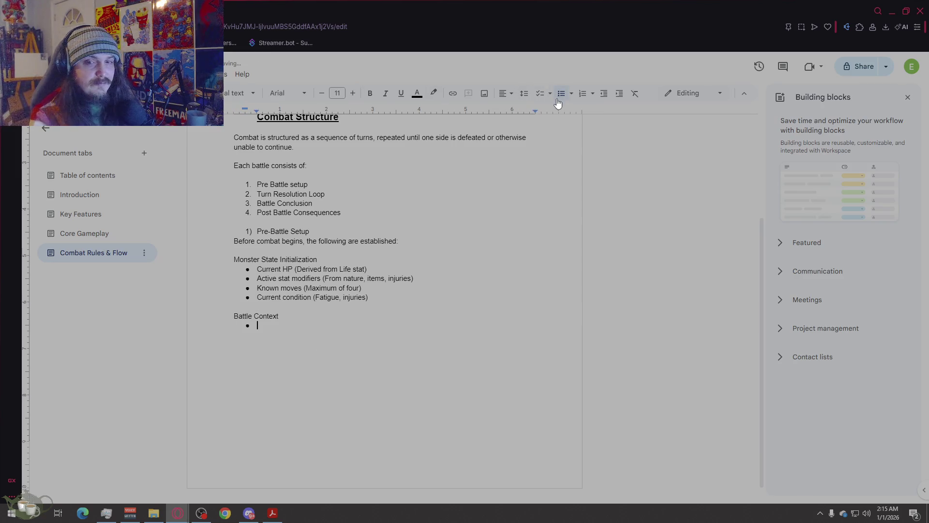
{"action": "type", "text": "Tournam"}
{"action": "key", "text": "BackSpace"}
{"action": "key", "text": "BackSpace"}
{"action": "type", "text": "ament "}
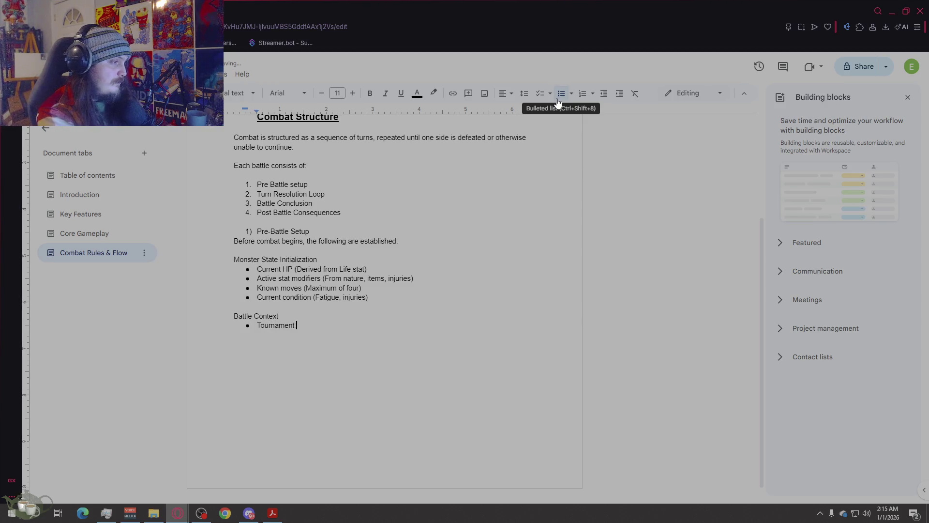
{"action": "type", "text": "rules or "}
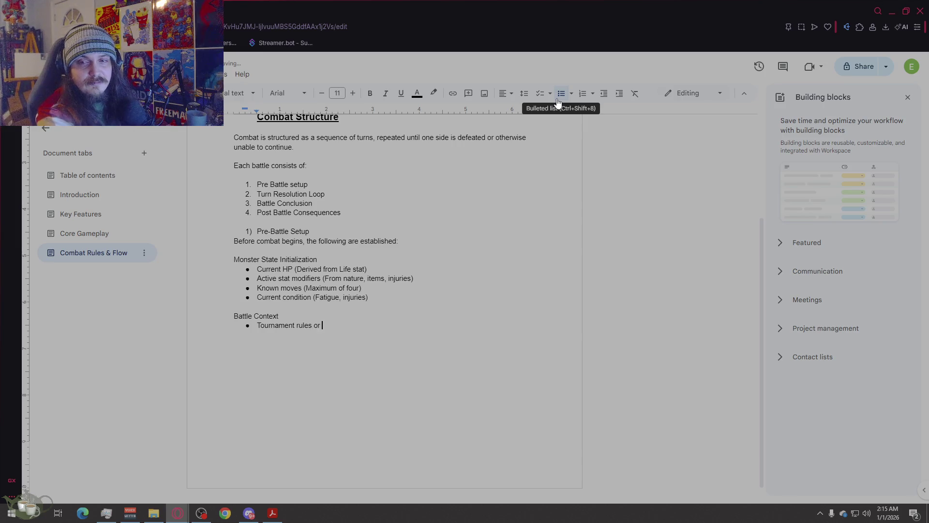
{"action": "type", "text": "match conditions"}
{"action": "key", "text": "Return"}
{"action": "type", "text": "Win"}
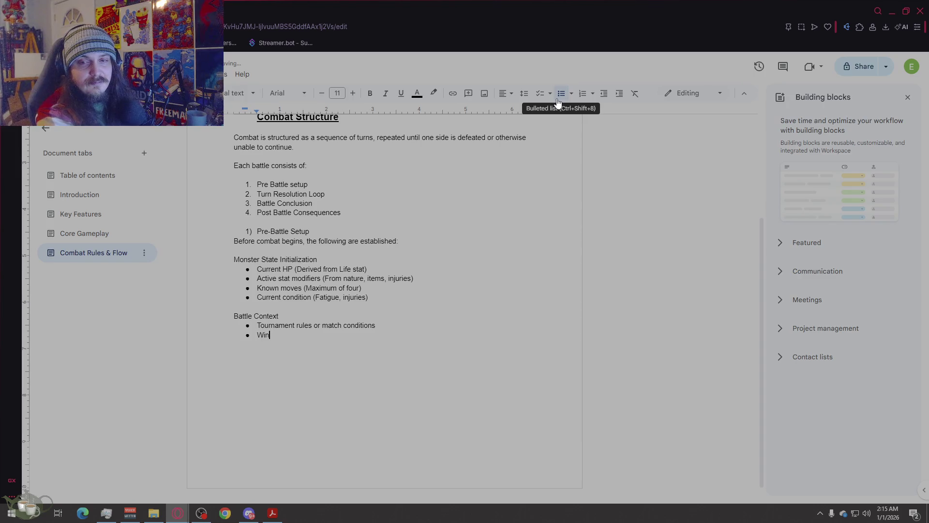
{"action": "type", "text": "/loss c"}
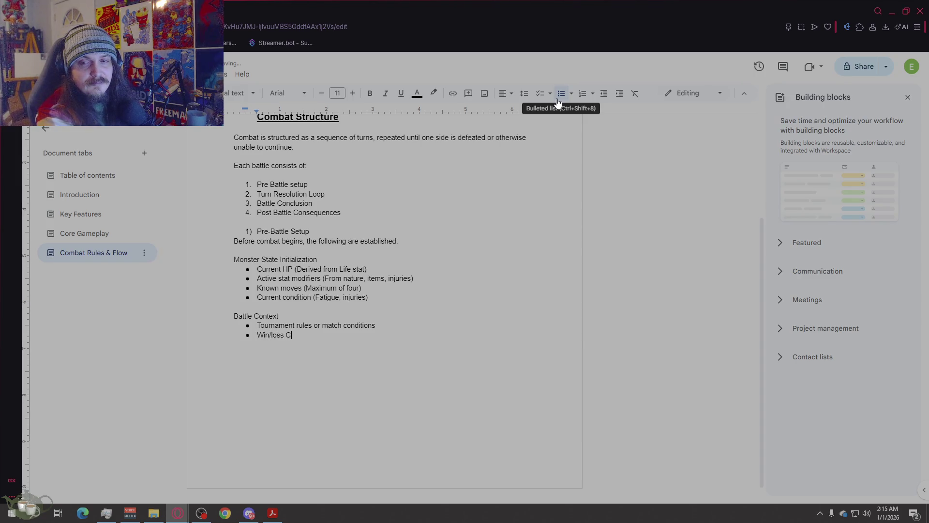
{"action": "type", "text": "onditions"}
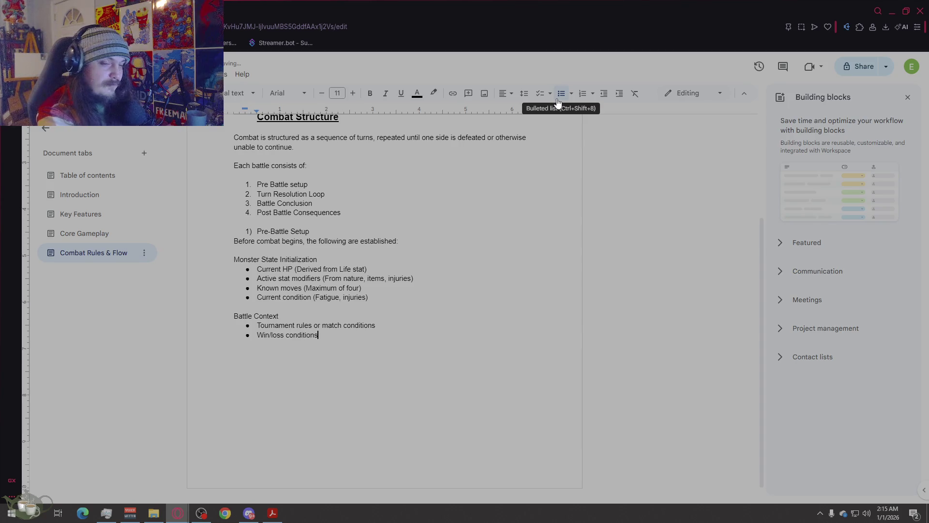
{"action": "key", "text": "Return"}
{"action": "type", "text": "Any "}
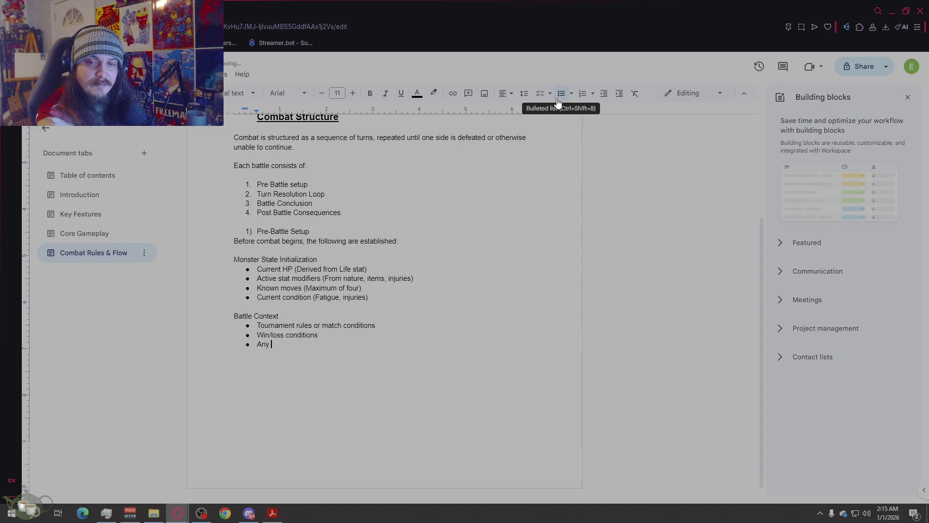
{"action": "type", "text": "special rest"}
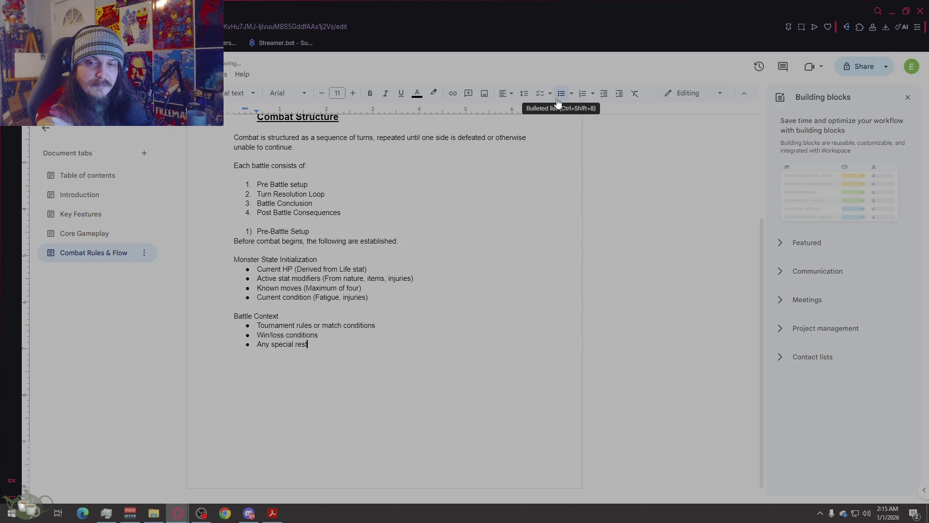
{"action": "type", "text": "rit"}
{"action": "key", "text": "BackSpace"}
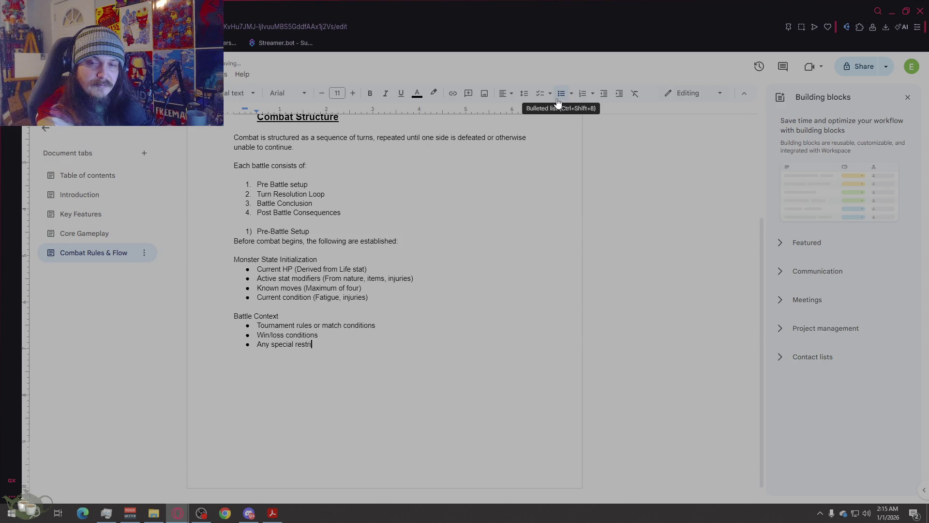
{"action": "type", "text": "ctions"}
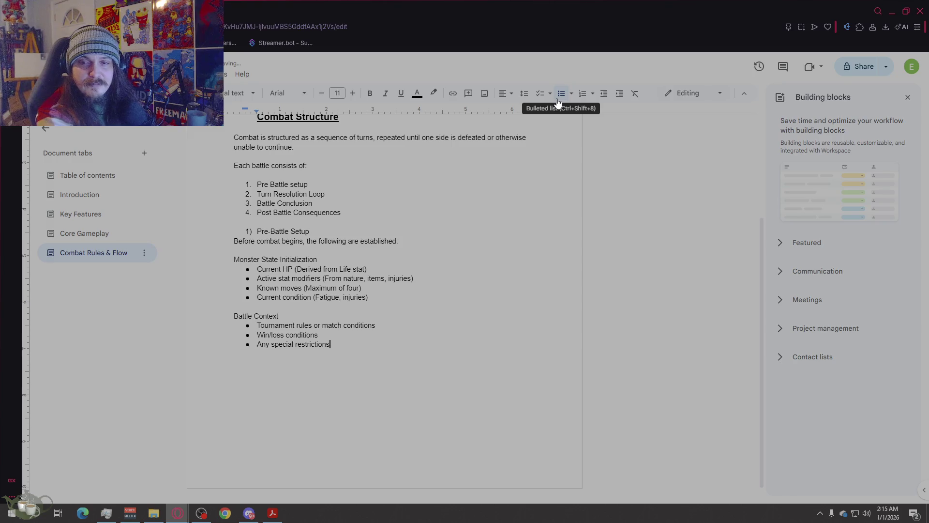
{"action": "type", "text": " (Type "}
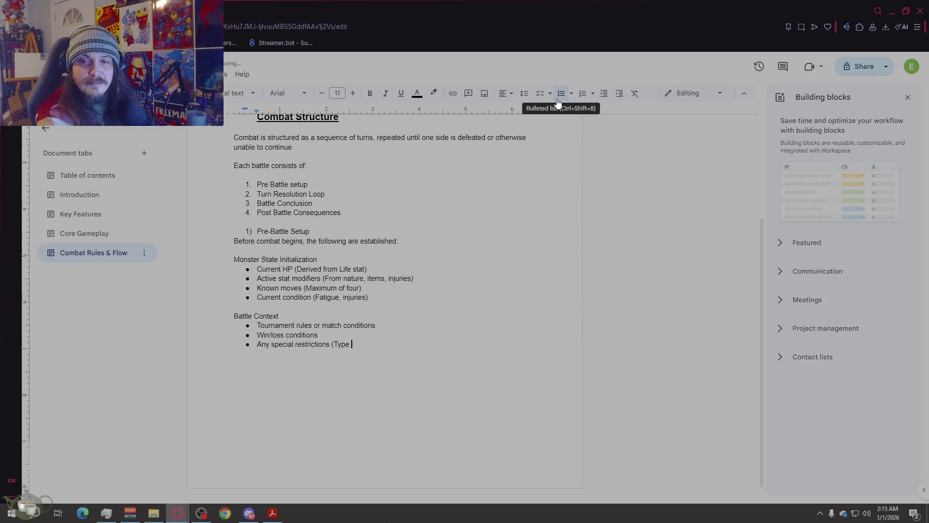
{"action": "type", "text": "only tourna"}
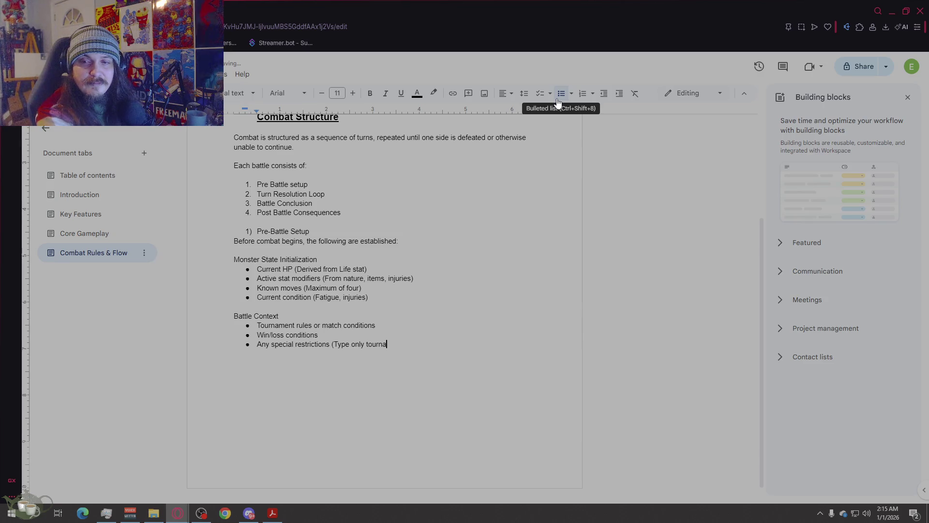
{"action": "type", "text": "ments, seasonal"}
{"action": "type", "text": " rules, et"}
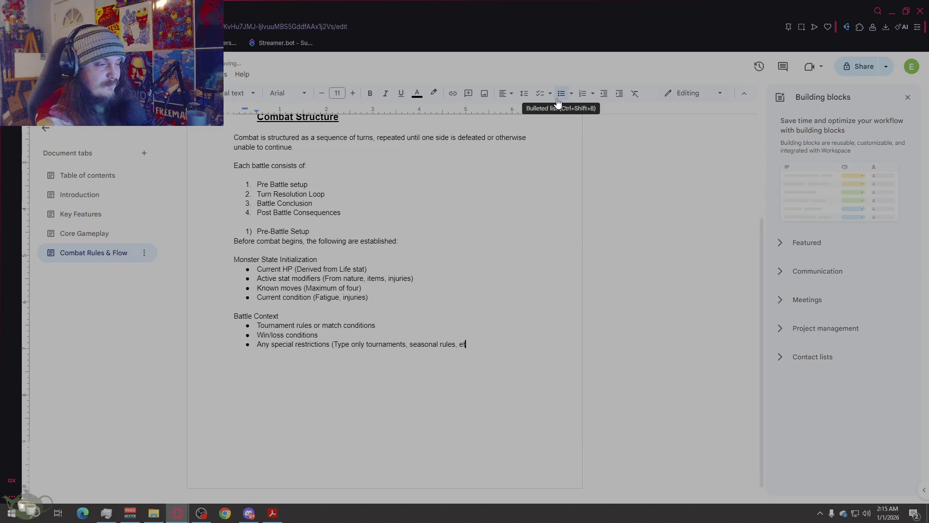
{"action": "type", "text": "c.)"}
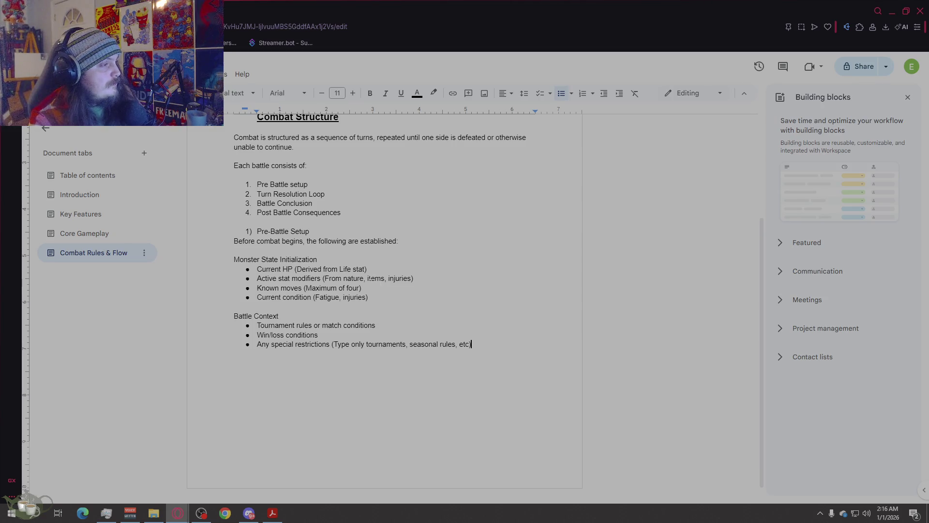
{"action": "scroll", "coordinate": [493, 437], "scroll_direction": "down", "scroll_amount": 1}
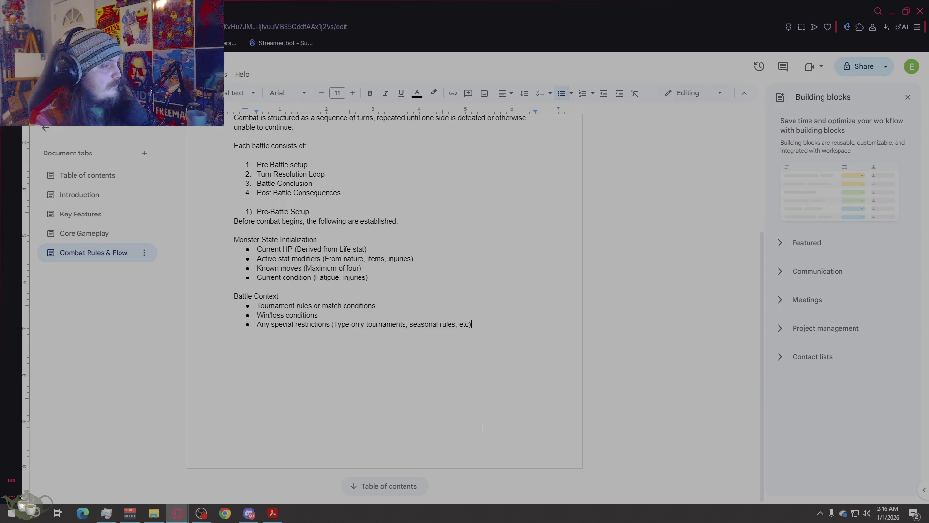
- End the Battle Context list and start the '2) Turn resolution Loop' line
{"action": "scroll", "coordinate": [473, 420], "scroll_direction": "up", "scroll_amount": 3}
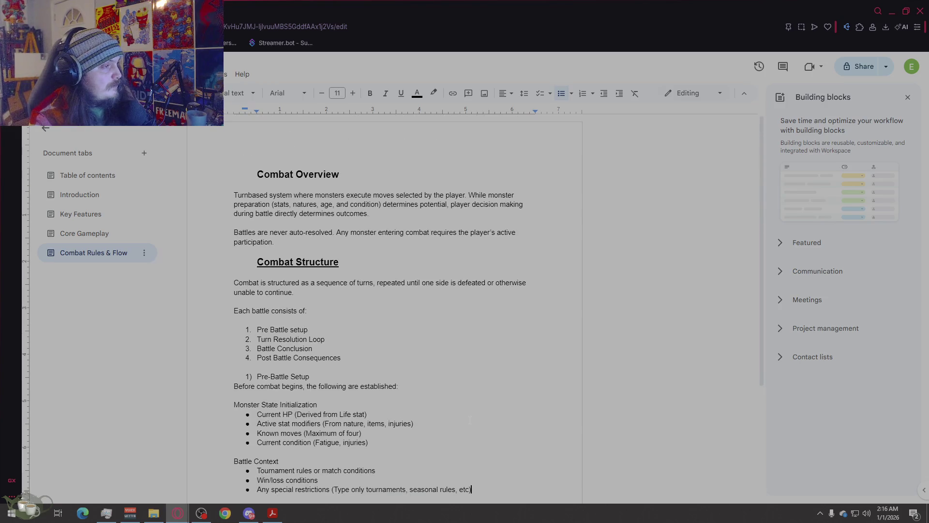
{"action": "scroll", "coordinate": [468, 419], "scroll_direction": "down", "scroll_amount": 3}
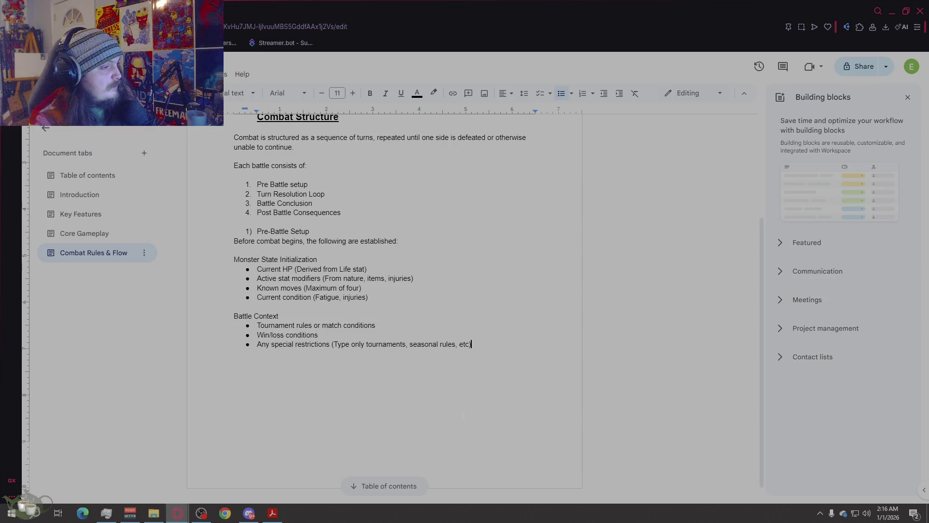
{"action": "key", "text": "Return"}
{"action": "key", "text": "Return"}
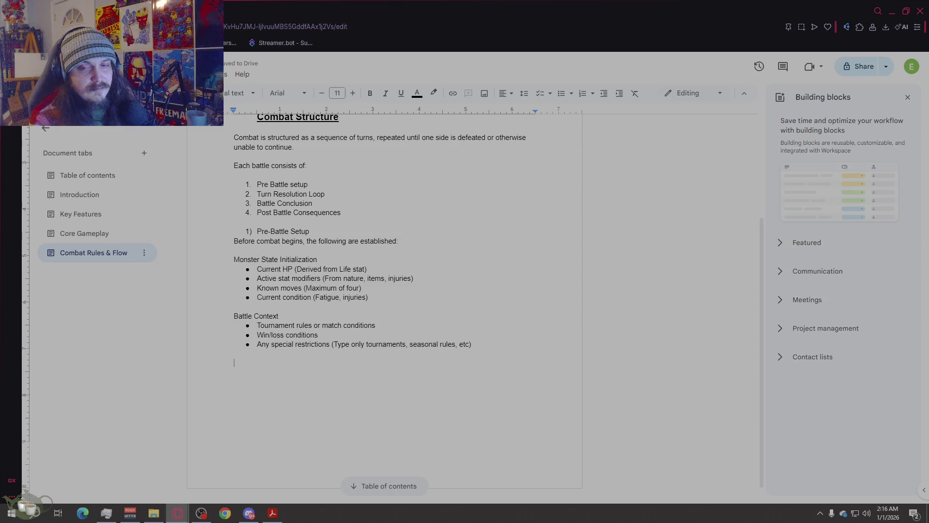
{"action": "type", "text": "2"}
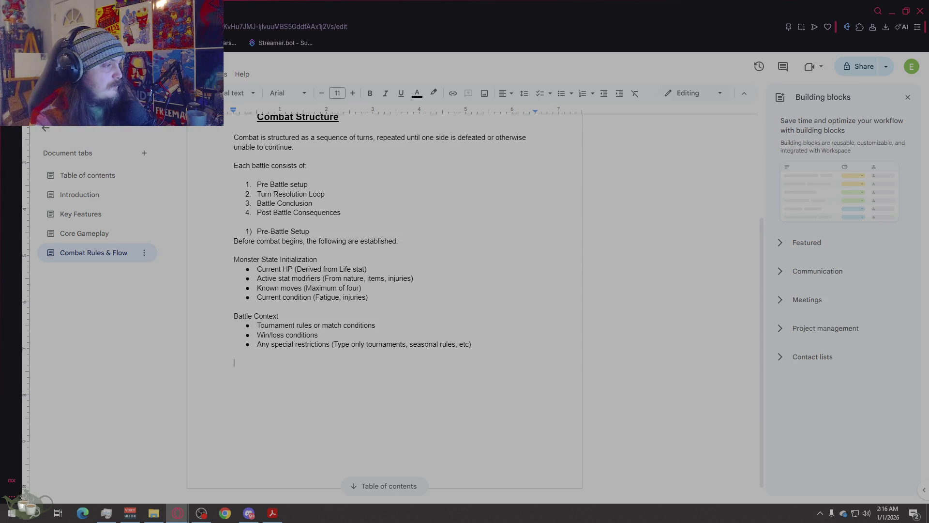
{"action": "type", "text": ") "}
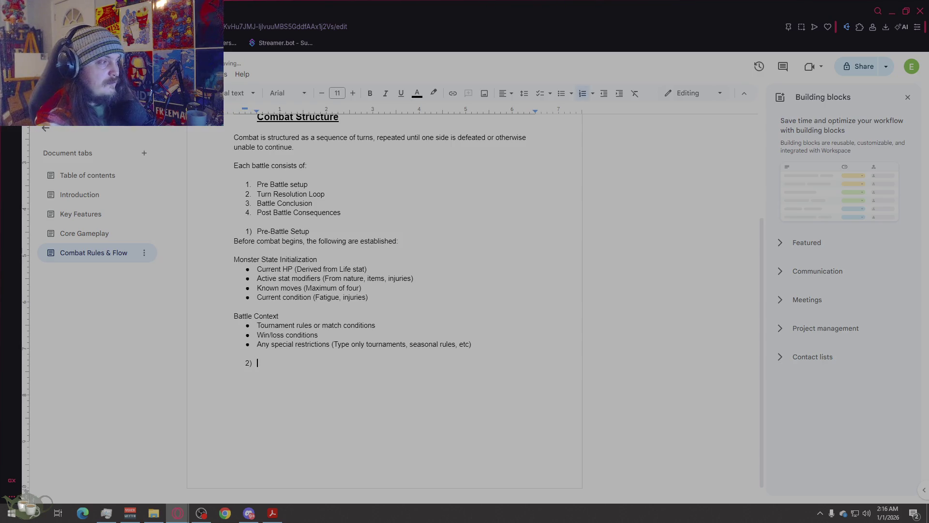
{"action": "type", "text": "Tu"}
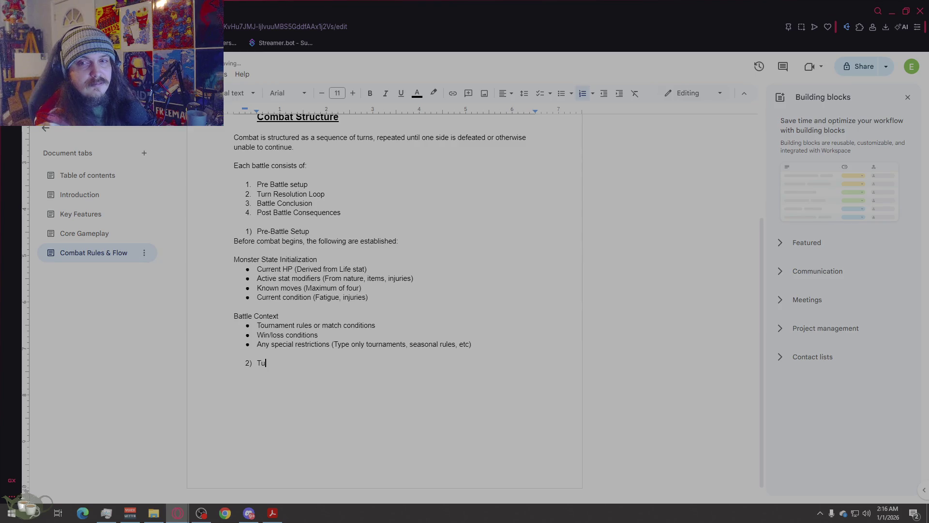
{"action": "type", "text": "rn resolu"}
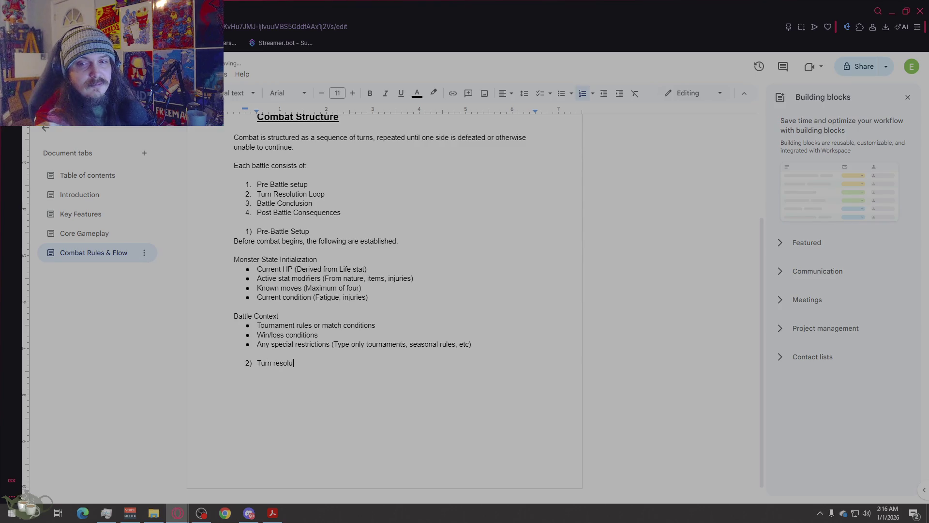
{"action": "type", "text": "tion Loop"}
- Add plain lines 'Each turn proceeds through the following step' and 'Step 1: turn order determination'
{"action": "key", "text": "Return"}
{"action": "key", "text": "Return"}
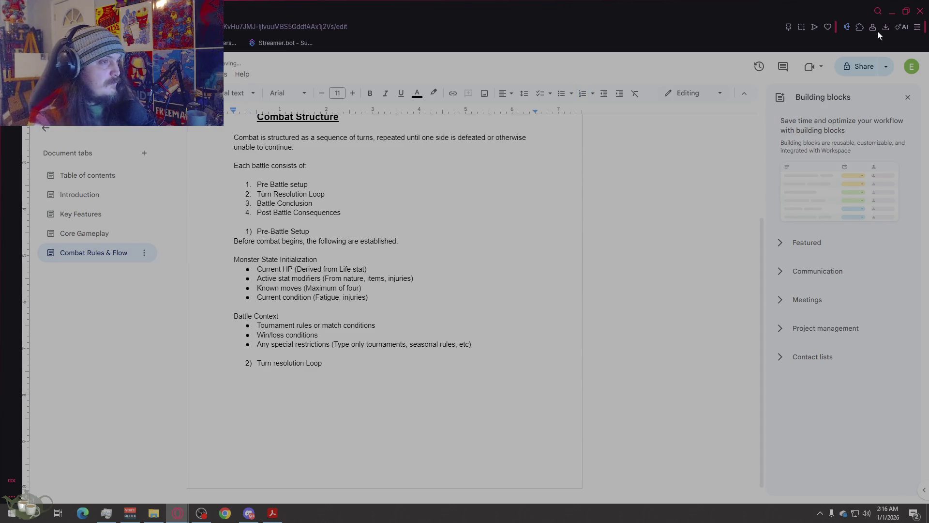
{"action": "left_click", "coordinate": [560, 98]}
{"action": "type", "text": "Each "}
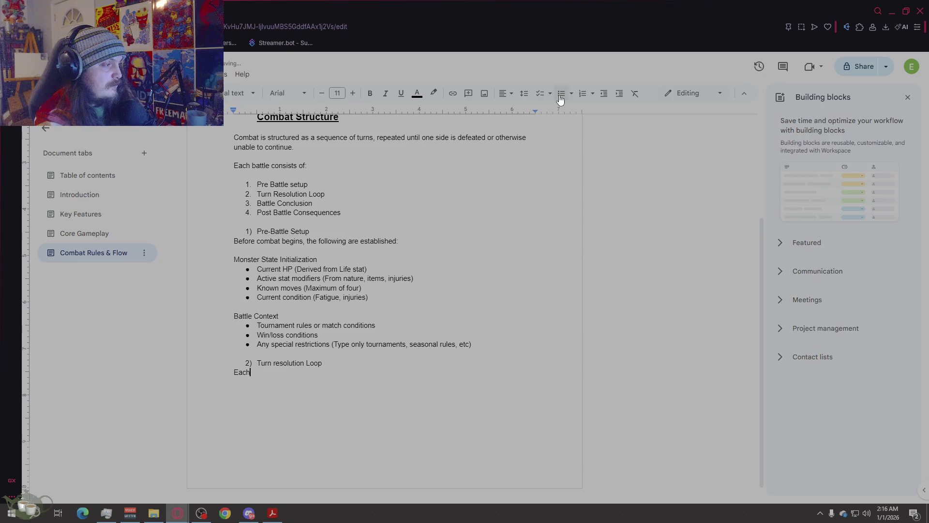
{"action": "type", "text": "turn "}
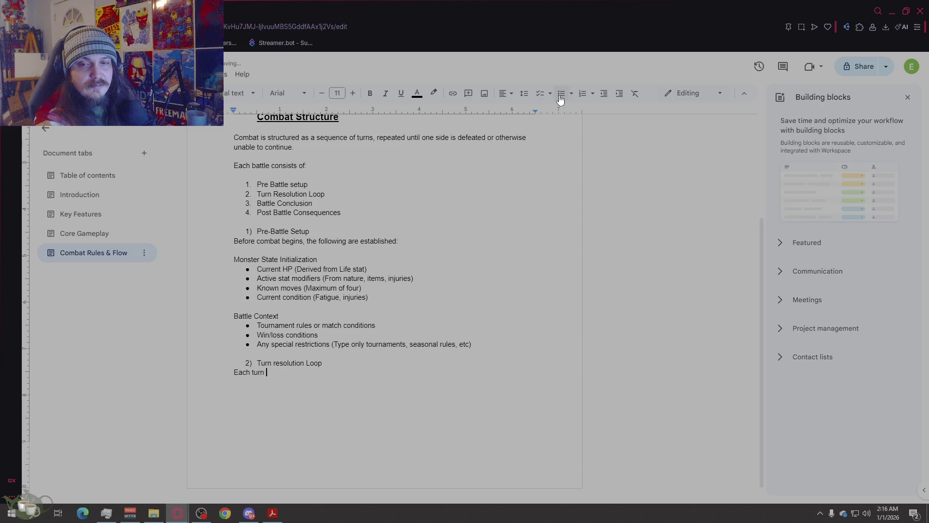
{"action": "type", "text": "proceeds throug"}
{"action": "type", "text": " th"}
{"action": "key", "text": "BackSpace"}
{"action": "key", "text": "BackSpace"}
{"action": "type", "text": "h the following steps:"}
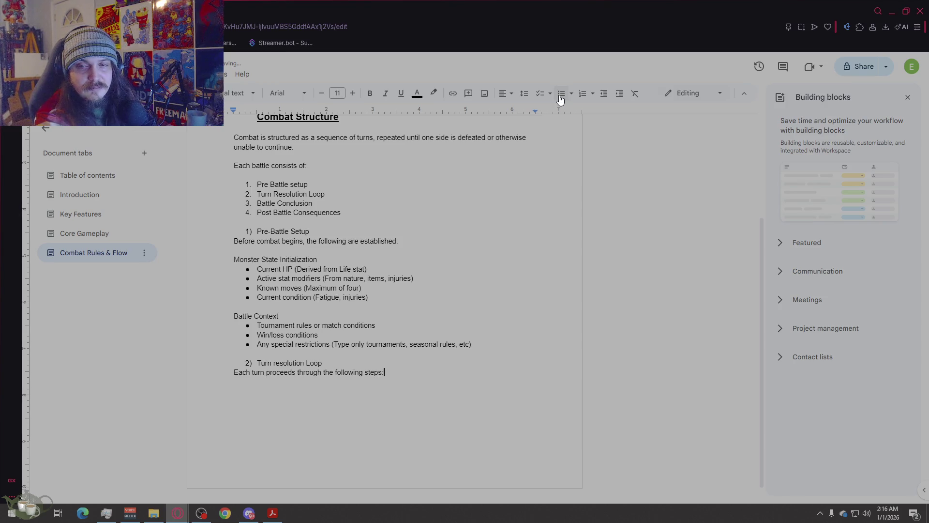
{"action": "key", "text": "Return"}
{"action": "type", "text": "Step"}
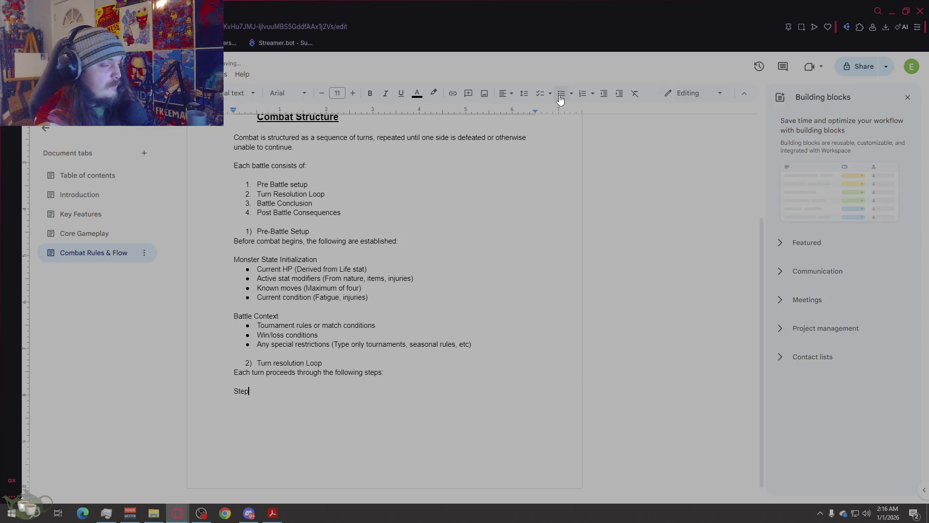
{"action": "type", "text": " 1: turn order "}
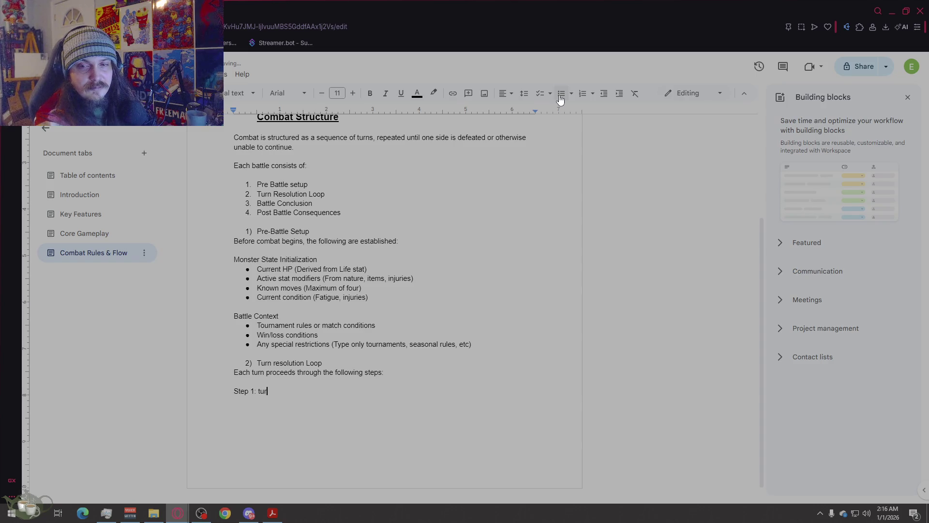
{"action": "type", "text": "determination"}
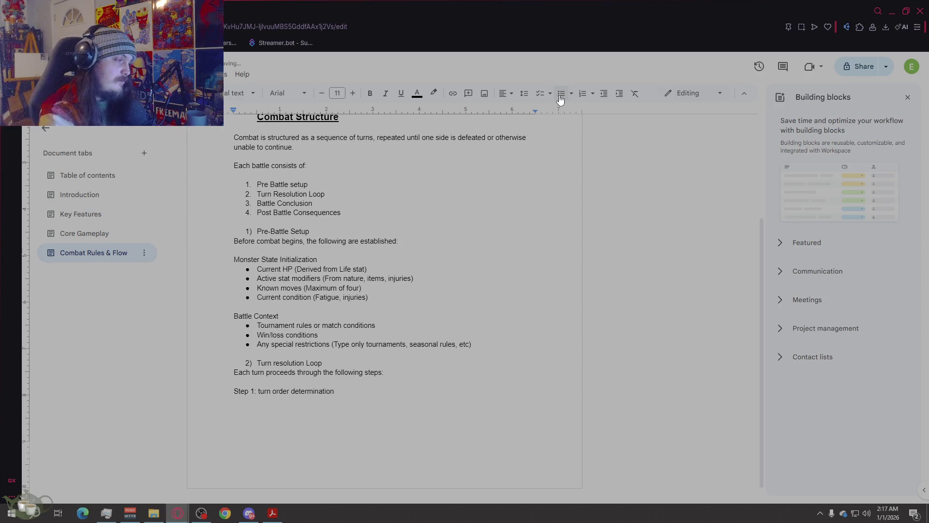
{"action": "left_click", "coordinate": [260, 391]}
- Capitalise 'Turn' in the 'Step 1: Turn order determination' line
{"action": "key", "text": "BackSpace"}
{"action": "type", "text": "T"}
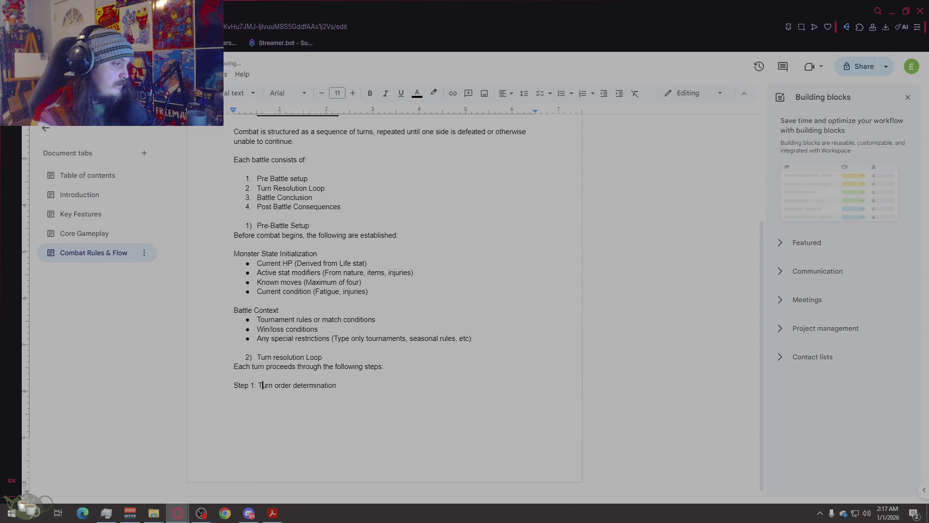
{"action": "scroll", "coordinate": [353, 376], "scroll_direction": "down", "scroll_amount": 1}
{"action": "left_click", "coordinate": [353, 375]}
- Under Step 1, bullet 'Turn order is determined primarily by Speed' and begin 'Ties may be resolved using'
{"action": "key", "text": "Return"}
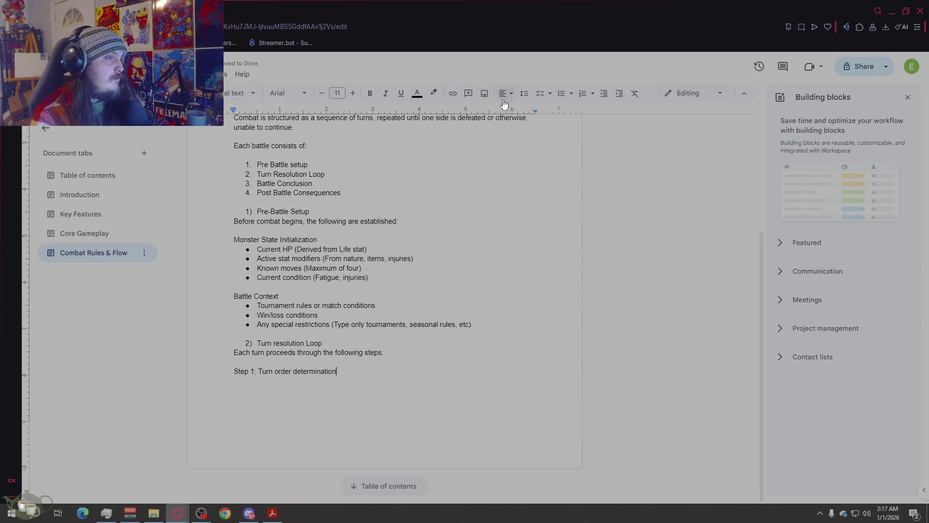
{"action": "left_click", "coordinate": [562, 95]}
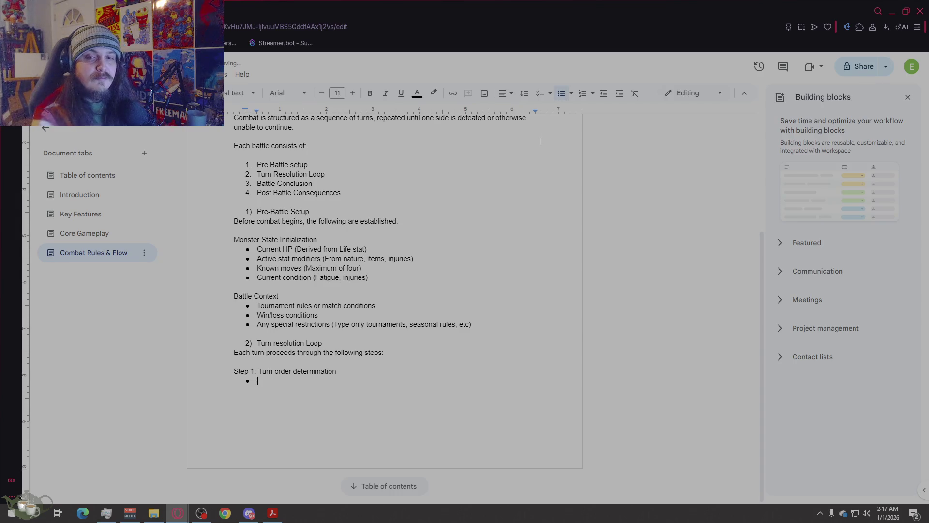
{"action": "type", "text": "Tirm"}
{"action": "key", "text": "BackSpace"}
{"action": "key", "text": "BackSpace"}
{"action": "key", "text": "BackSpace"}
{"action": "type", "text": "un"}
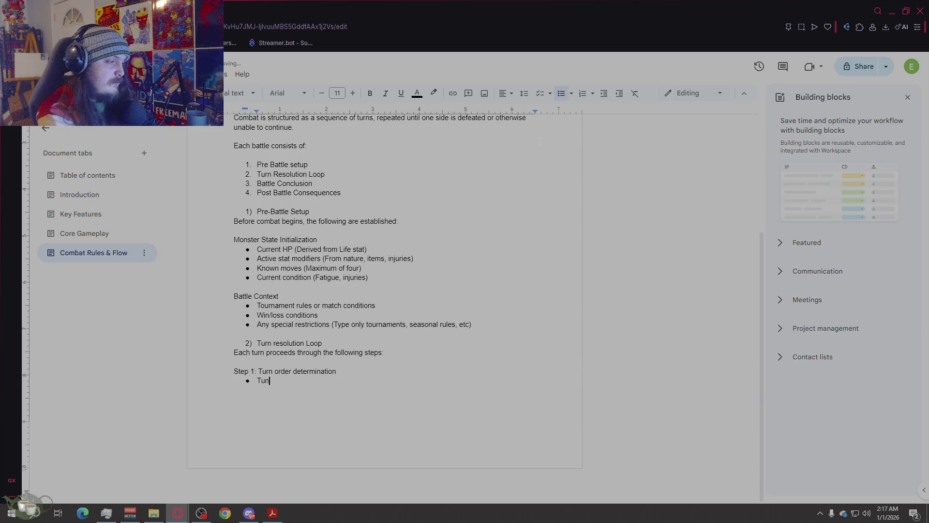
{"action": "type", "text": "rn ord"}
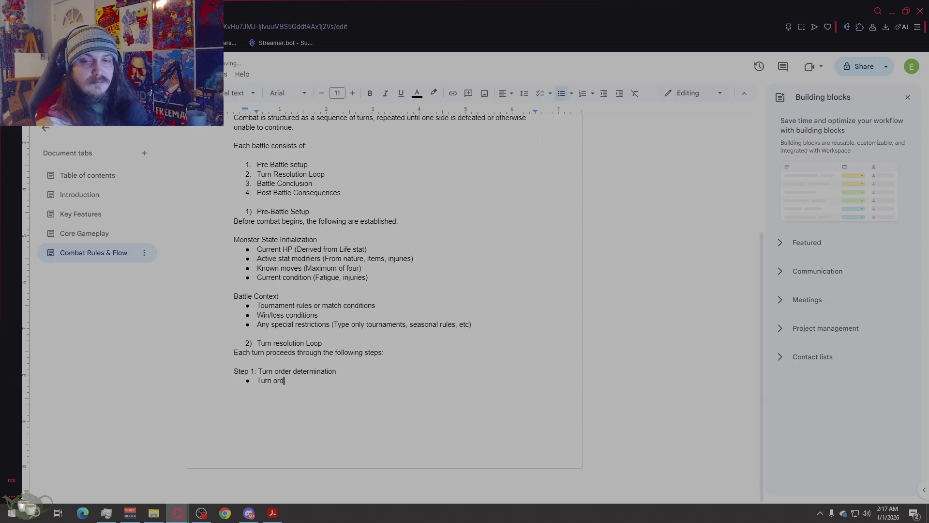
{"action": "type", "text": "er is "}
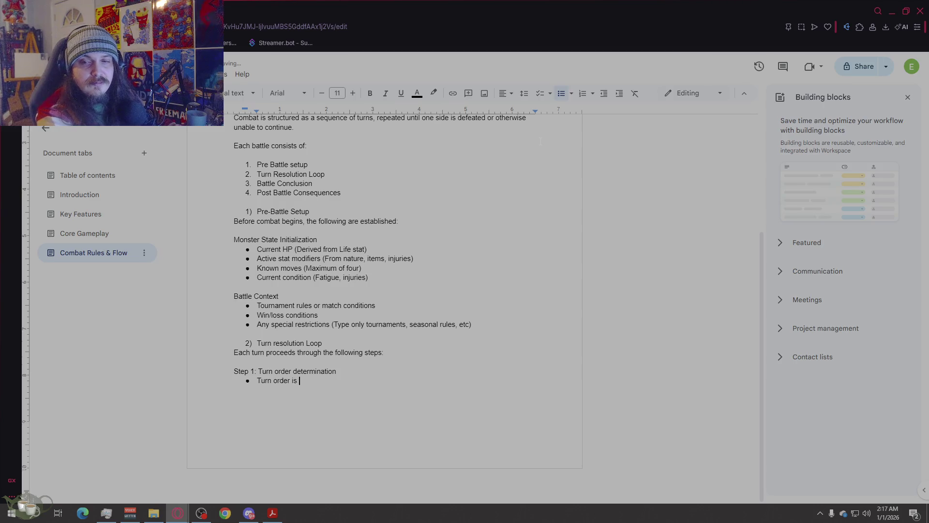
{"action": "type", "text": "deteremed"}
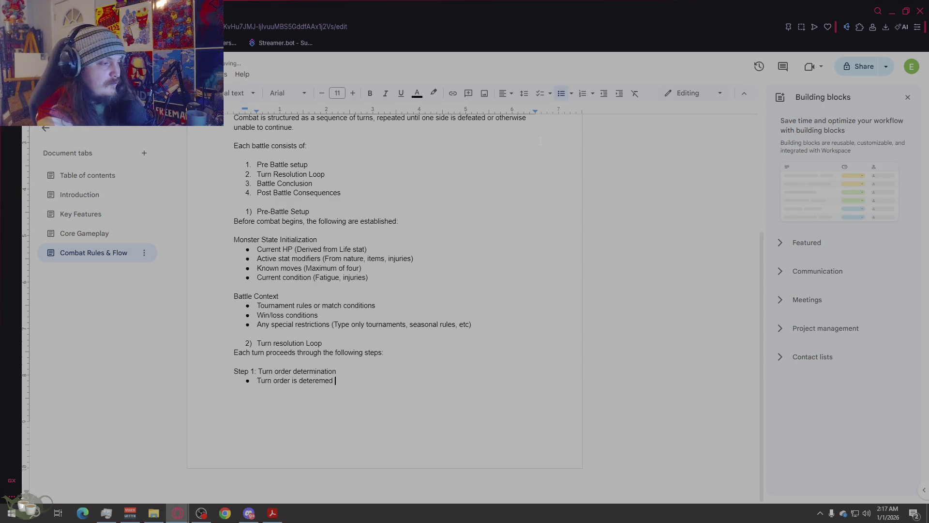
{"action": "key", "text": "BackSpace"}
{"action": "key", "text": "BackSpace"}
{"action": "key", "text": "BackSpace"}
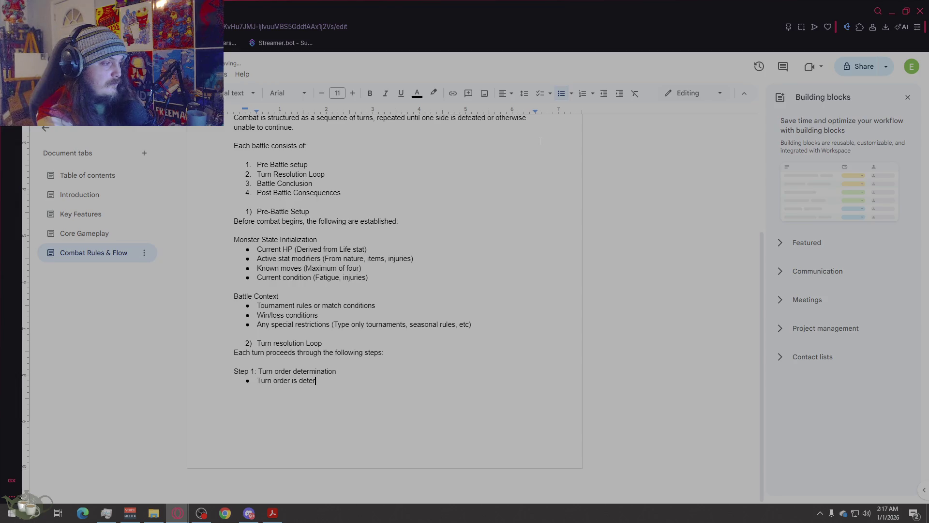
{"action": "type", "text": "mined primarily "}
{"action": "type", "text": "by Speed"}
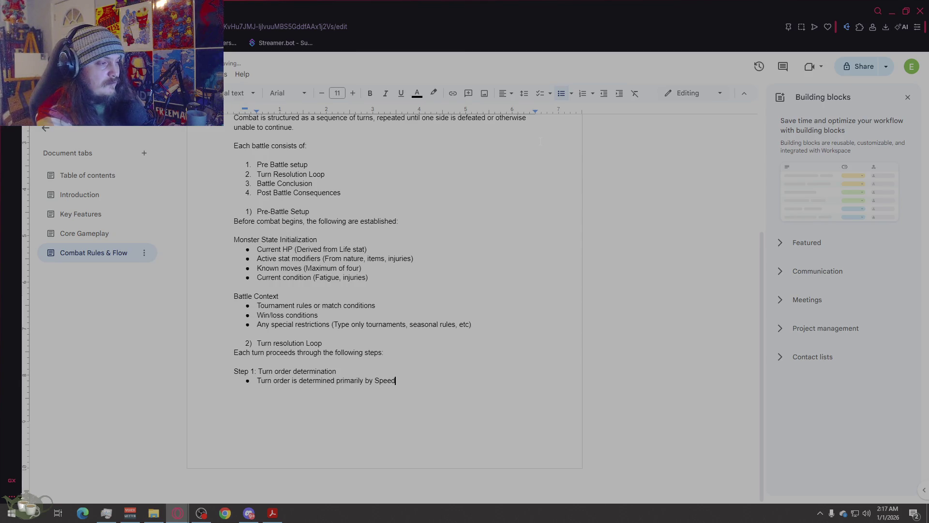
{"action": "key", "text": "Return"}
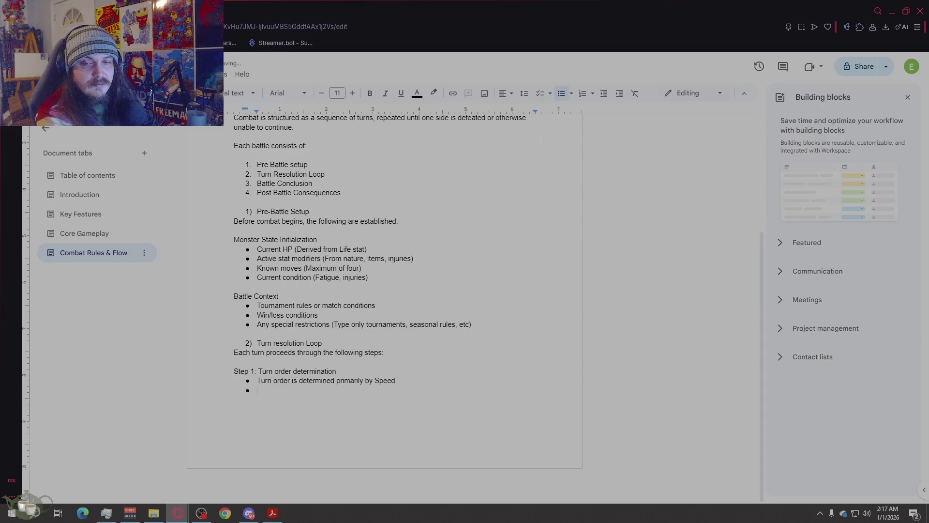
{"action": "type", "text": "Ties may be re"}
{"action": "type", "text": "solved using:"}
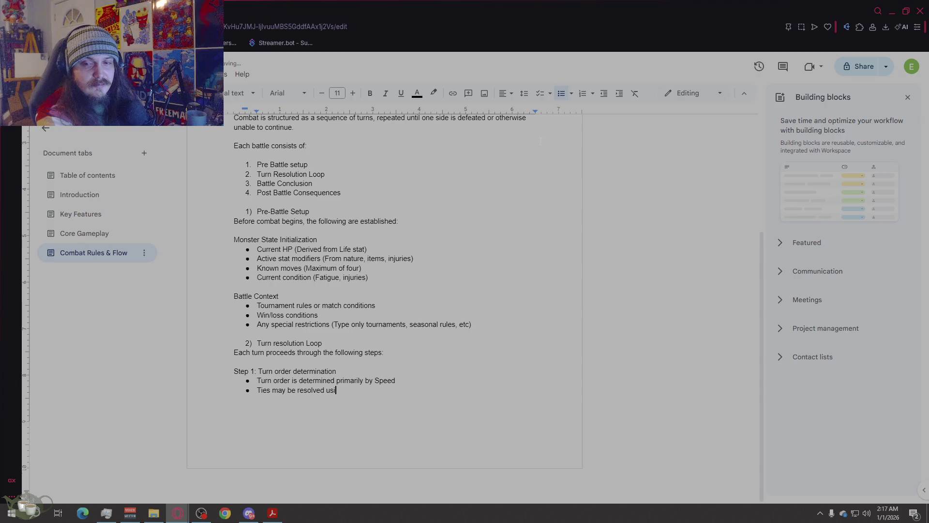